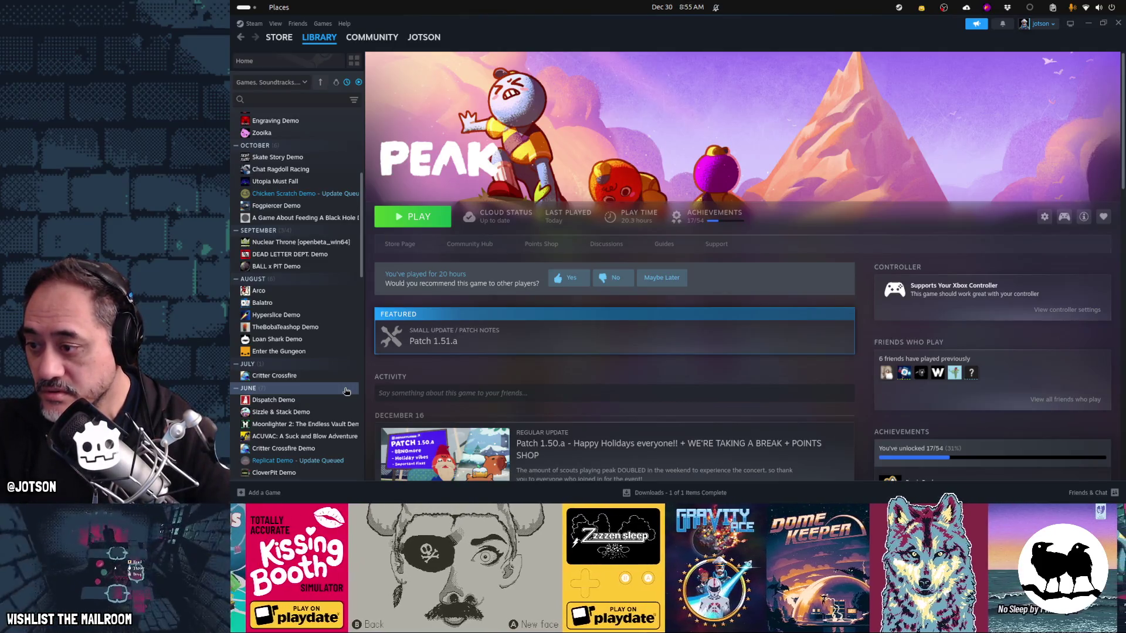
Step: Find Arco in the Steam library list and launch it
{"action": "scroll", "coordinate": [345, 391], "scroll_direction": "down", "scroll_amount": 5}
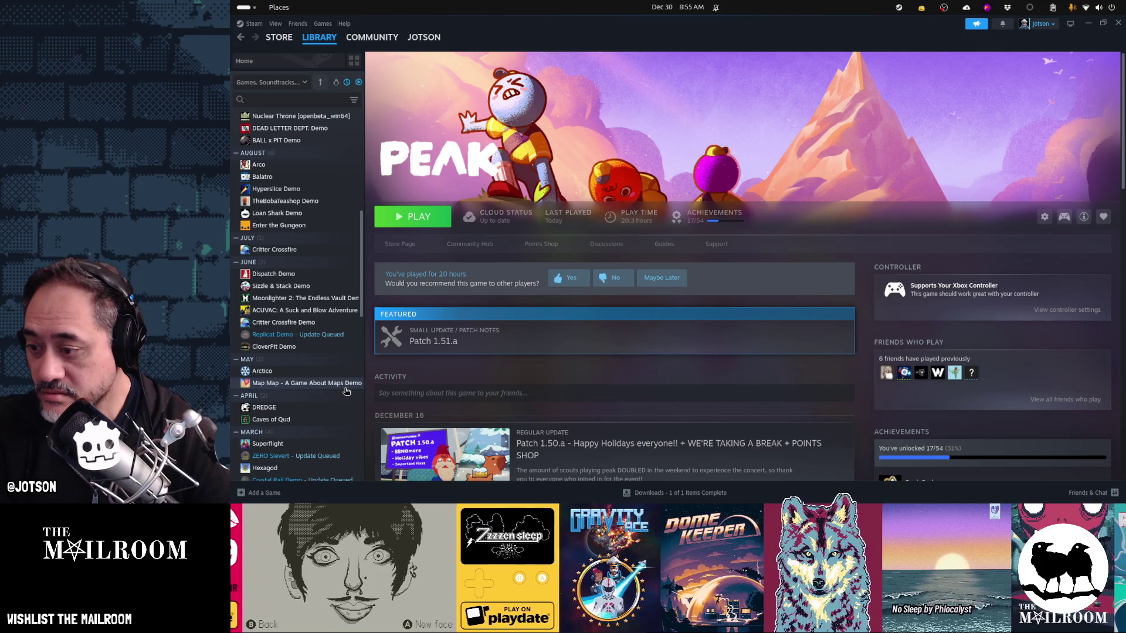
{"action": "scroll", "coordinate": [345, 389], "scroll_direction": "up", "scroll_amount": 4}
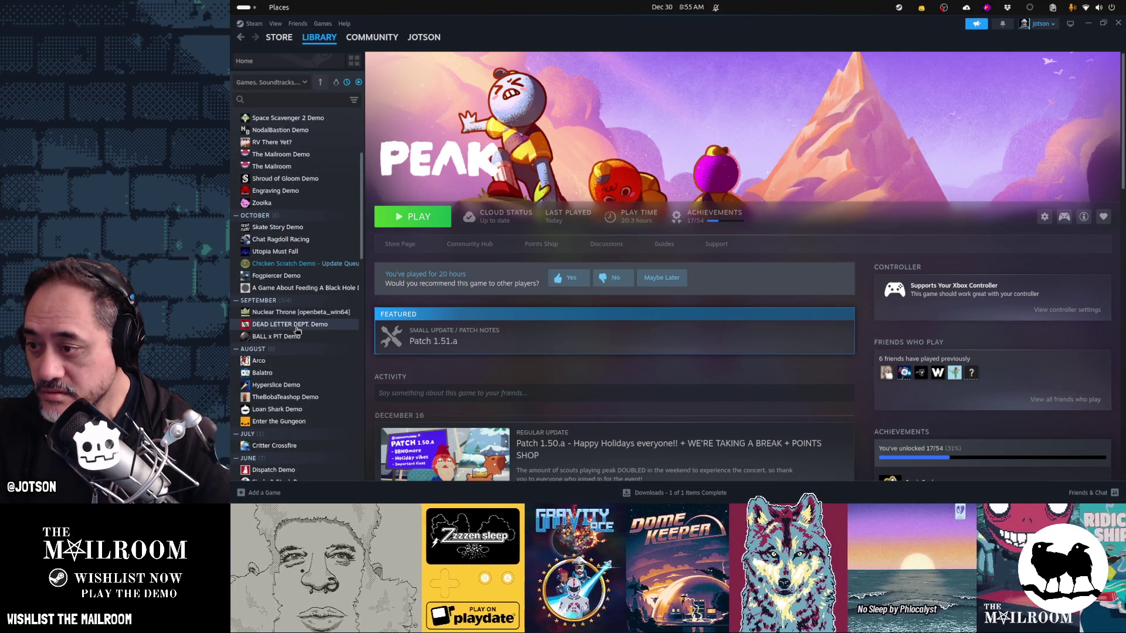
{"action": "double_click", "coordinate": [279, 361]}
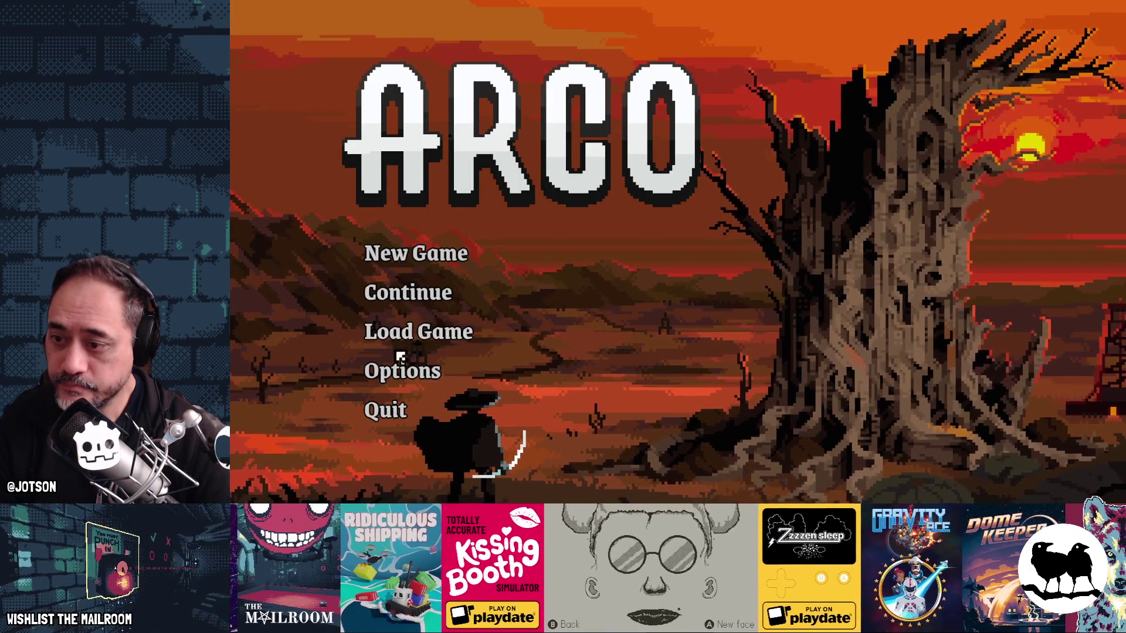
{"action": "left_click", "coordinate": [406, 372]}
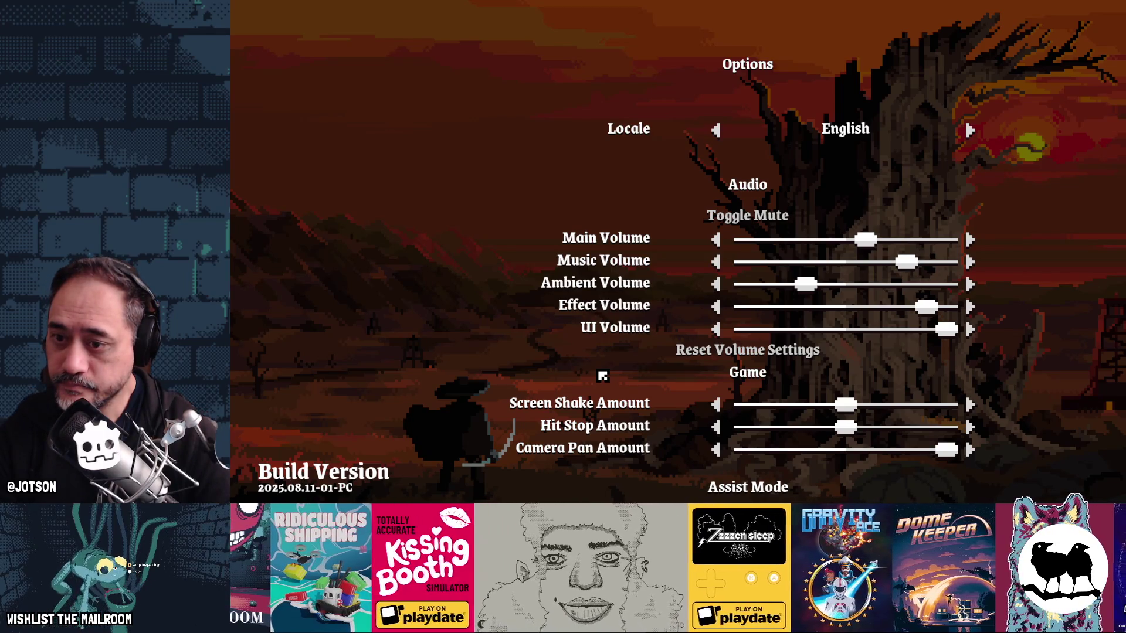
{"action": "scroll", "coordinate": [602, 376], "scroll_direction": "down", "scroll_amount": 5}
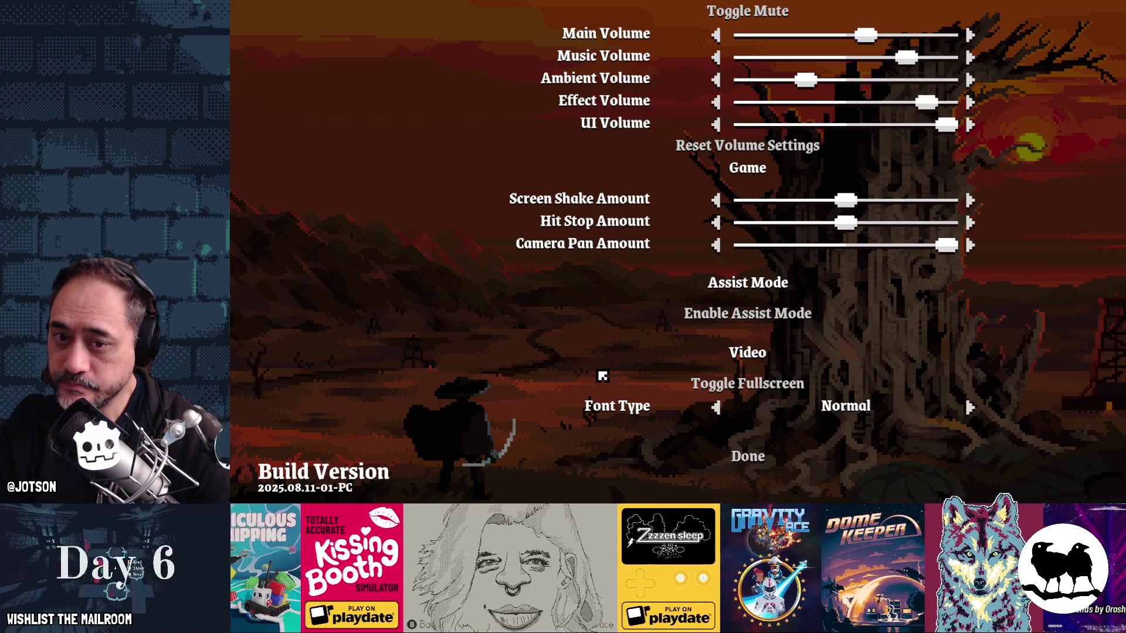
{"action": "scroll", "coordinate": [602, 376], "scroll_direction": "up", "scroll_amount": 5}
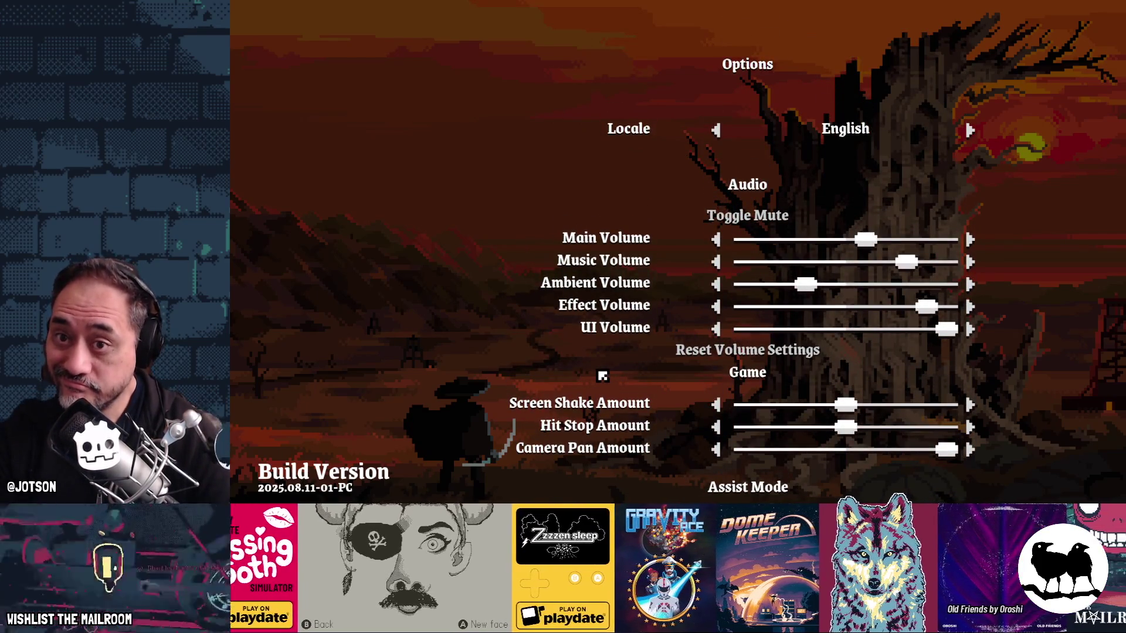
{"action": "scroll", "coordinate": [602, 376], "scroll_direction": "down", "scroll_amount": 5}
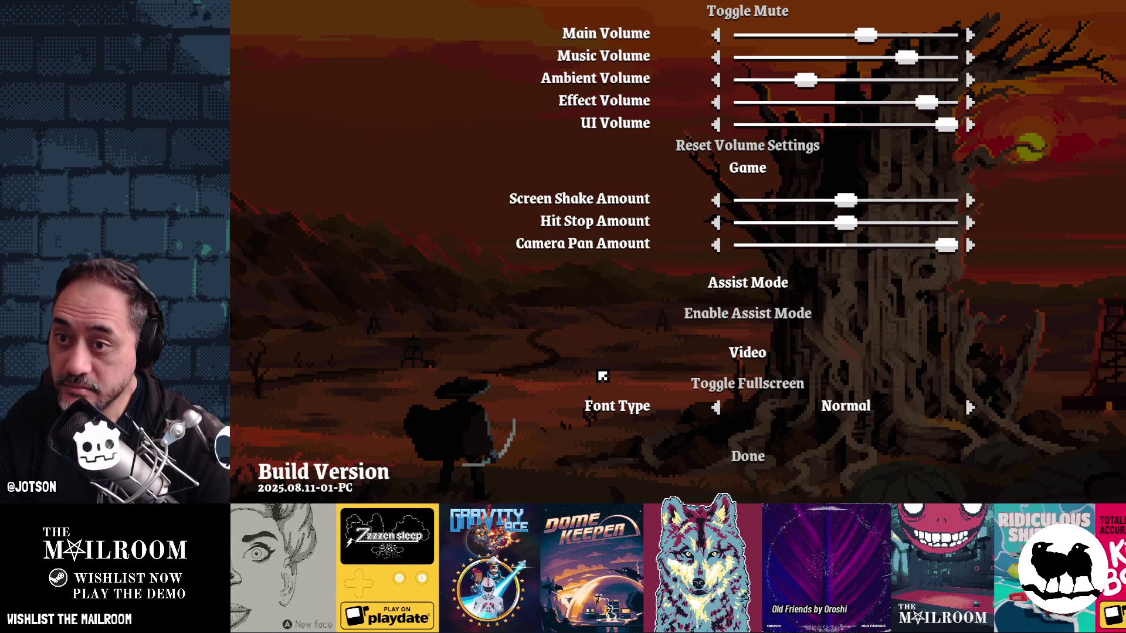
{"action": "scroll", "coordinate": [602, 376], "scroll_direction": "up", "scroll_amount": 5}
{"action": "scroll", "coordinate": [602, 376], "scroll_direction": "down", "scroll_amount": 4}
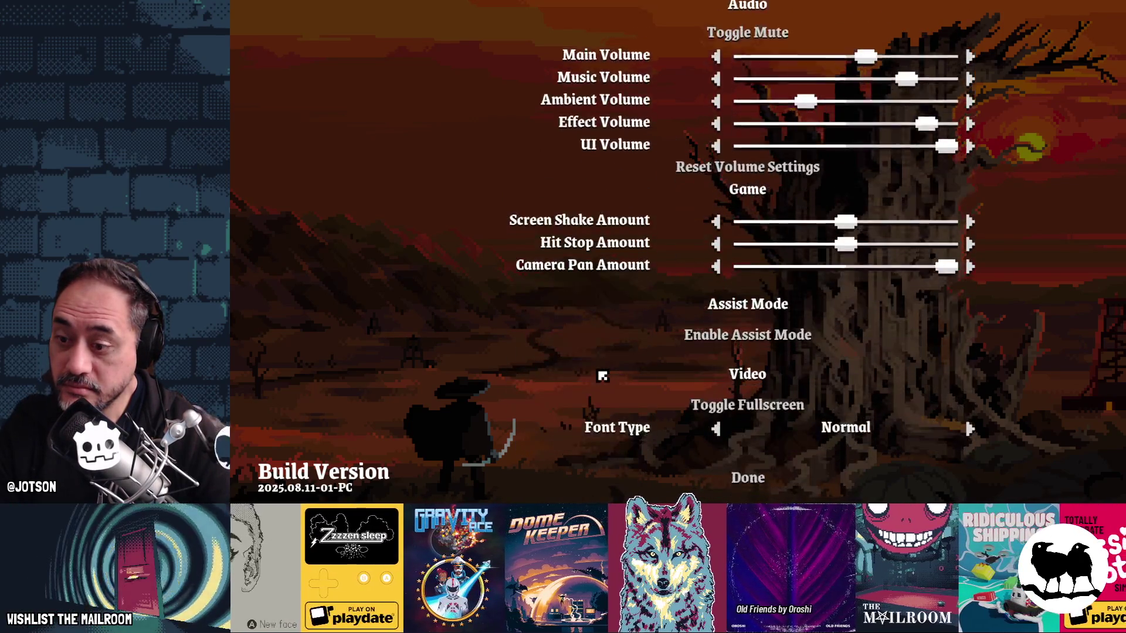
{"action": "scroll", "coordinate": [602, 376], "scroll_direction": "down", "scroll_amount": 1}
{"action": "left_click", "coordinate": [753, 466]}
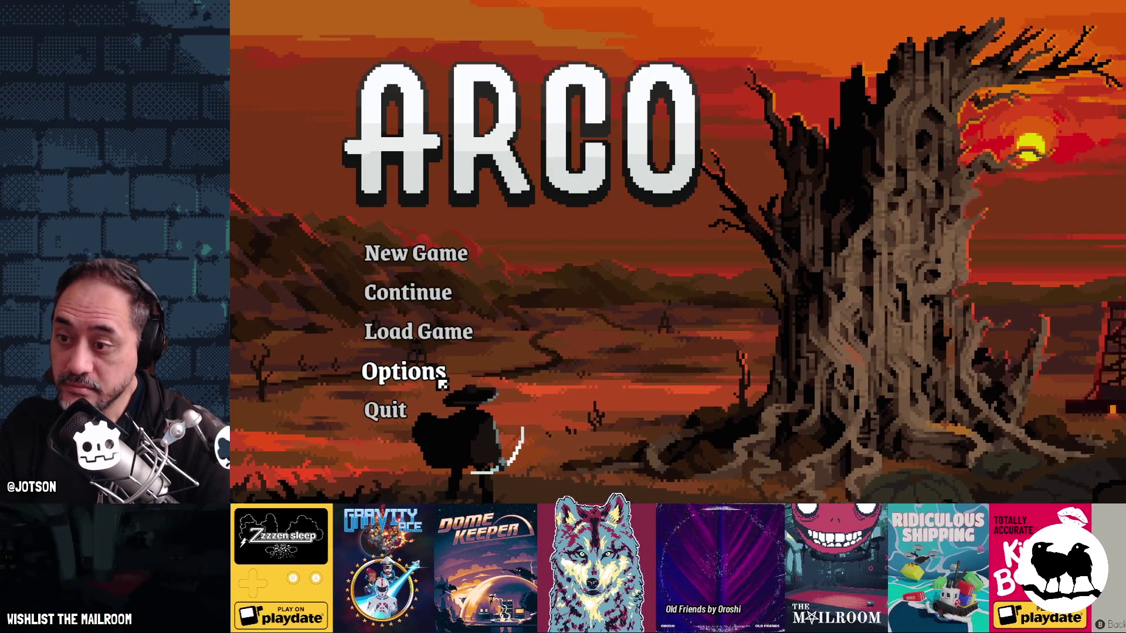
Step: Look through Arco's options, go back to the title menu, and quit the game
{"action": "left_click", "coordinate": [441, 378]}
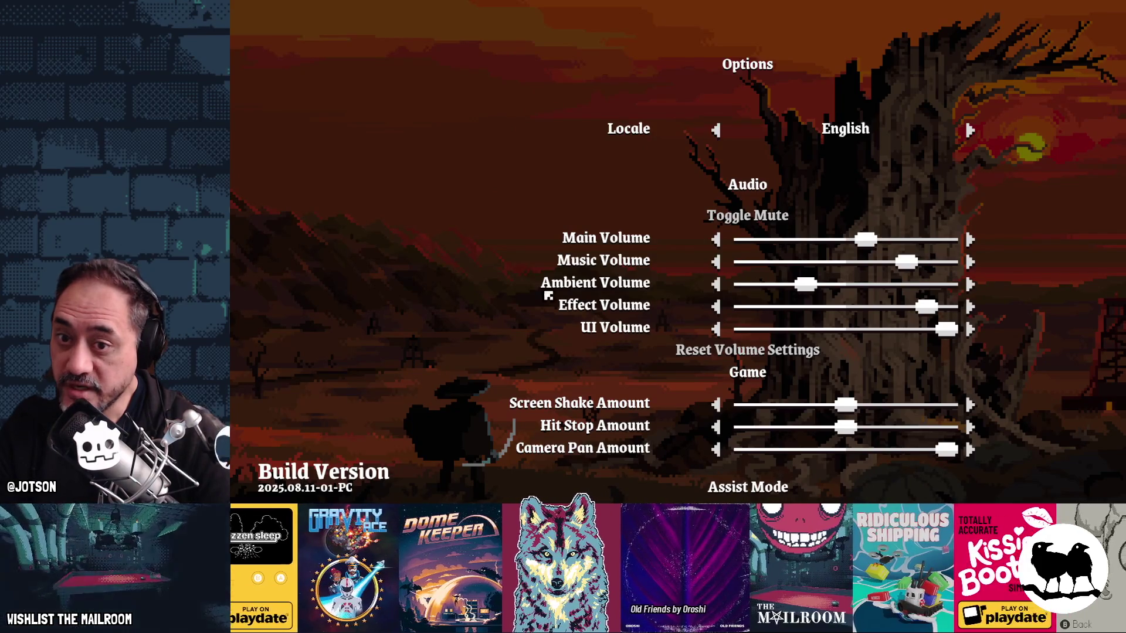
{"action": "scroll", "coordinate": [578, 285], "scroll_direction": "down", "scroll_amount": 5}
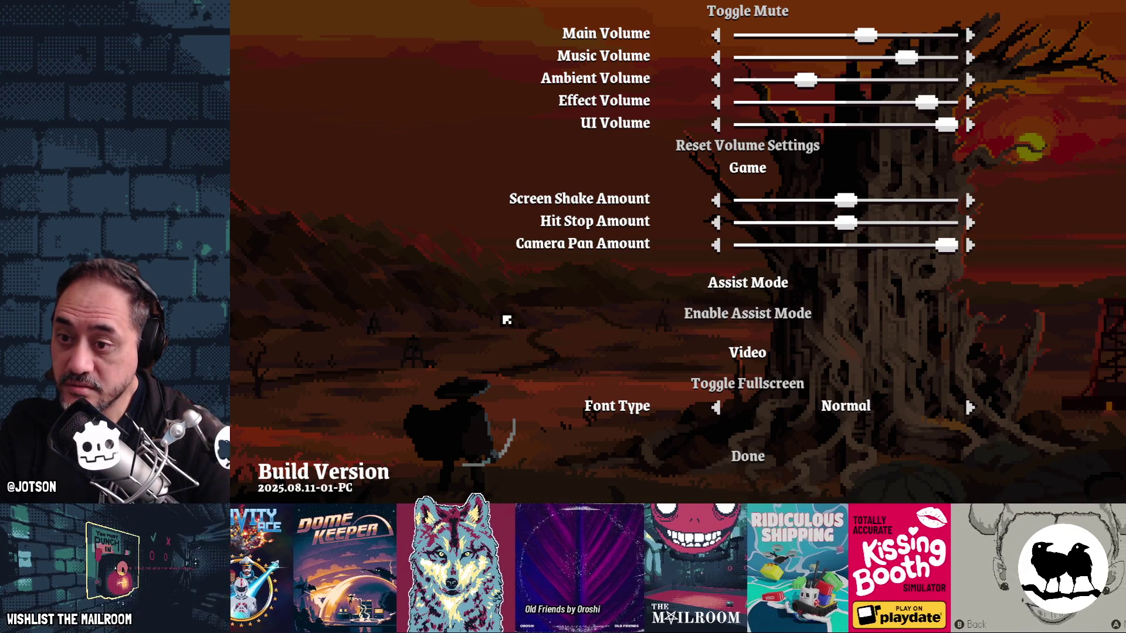
{"action": "scroll", "coordinate": [507, 320], "scroll_direction": "up", "scroll_amount": 1}
{"action": "scroll", "coordinate": [507, 319], "scroll_direction": "up", "scroll_amount": 3}
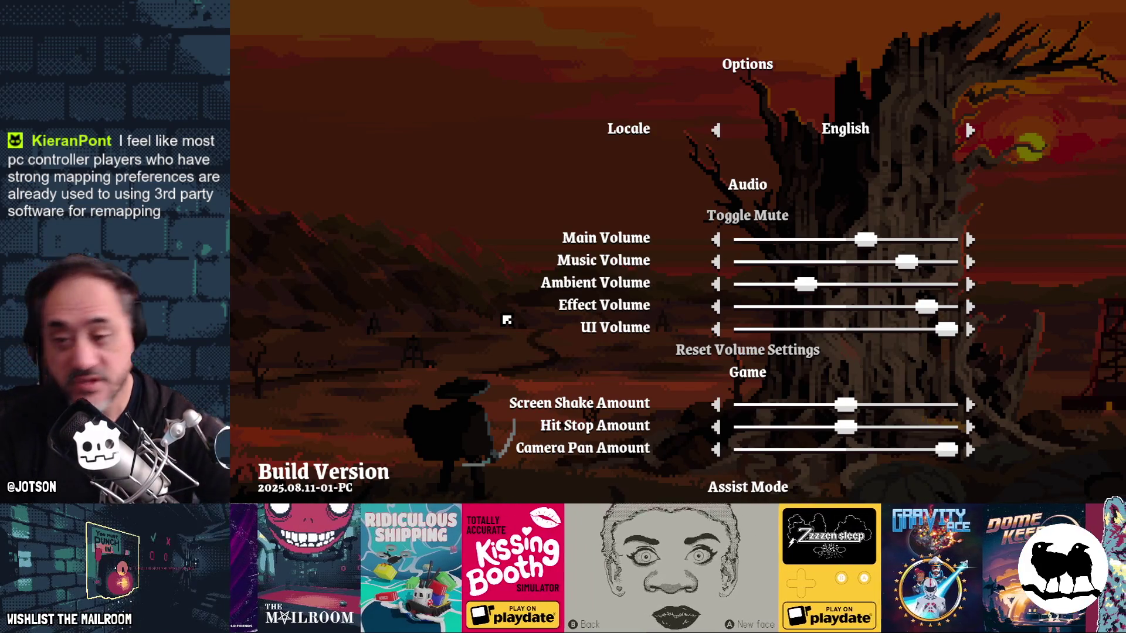
{"action": "scroll", "coordinate": [506, 319], "scroll_direction": "down", "scroll_amount": 5}
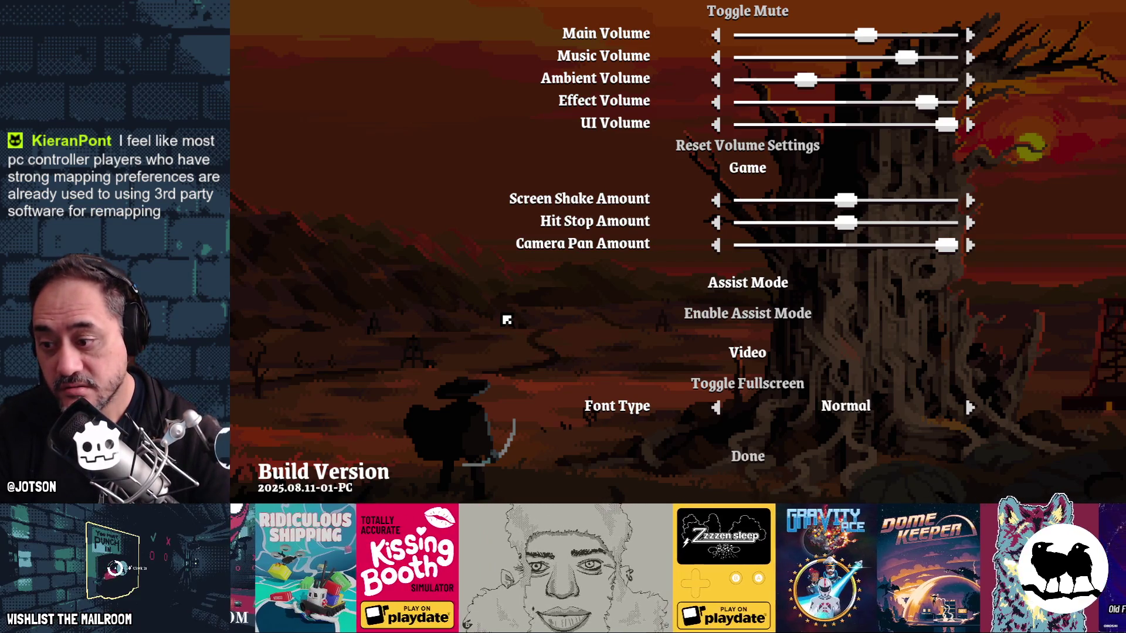
{"action": "scroll", "coordinate": [506, 319], "scroll_direction": "up", "scroll_amount": 5}
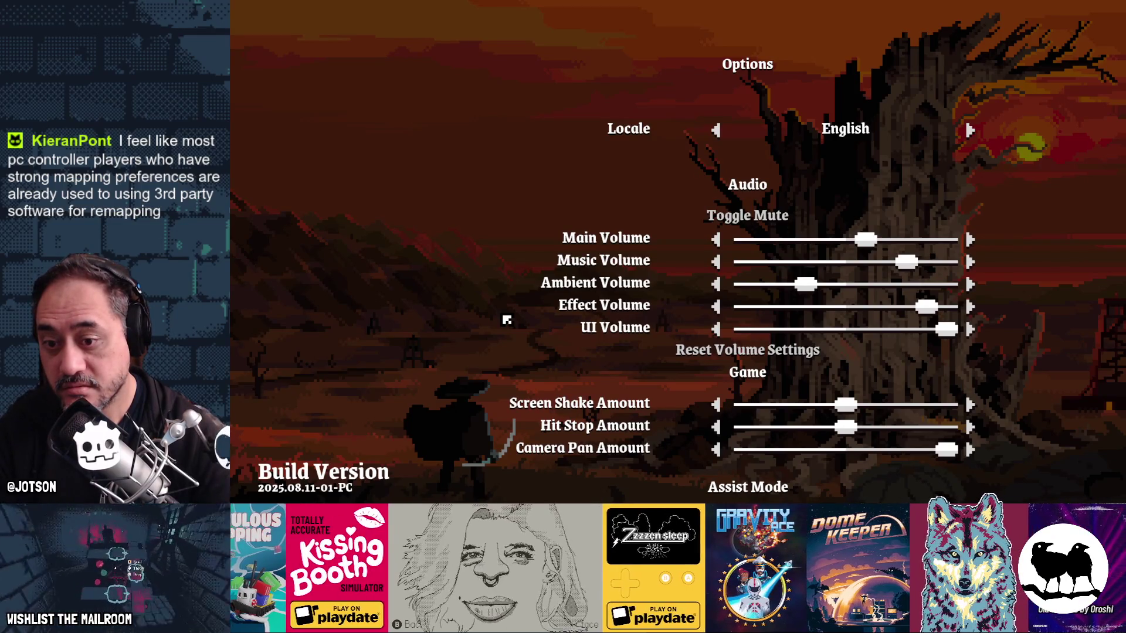
{"action": "key", "text": "Escape"}
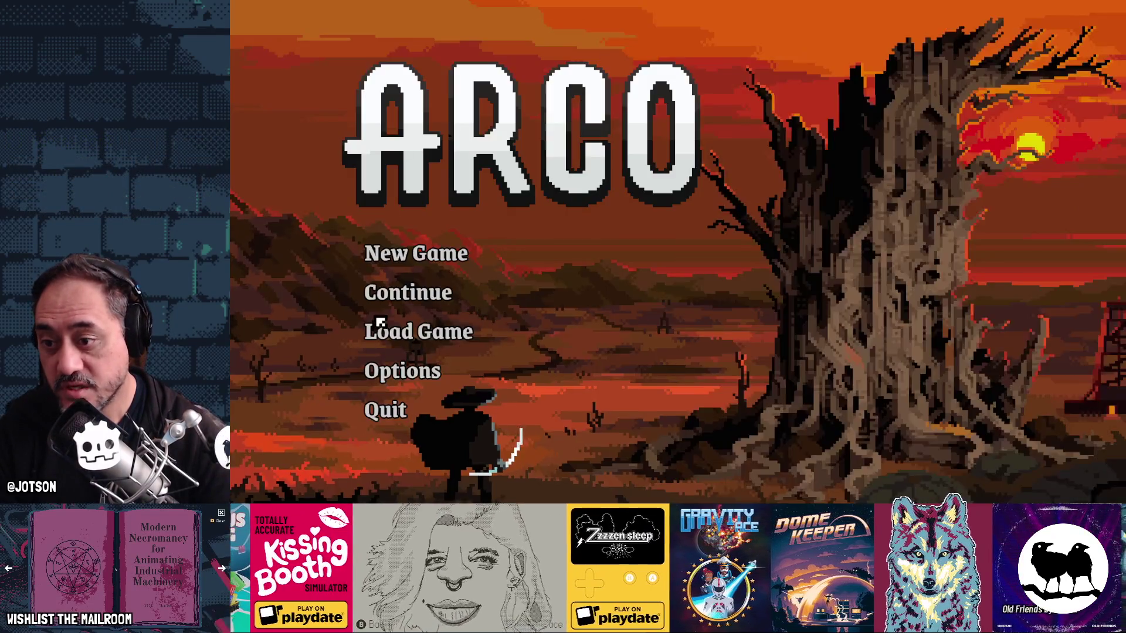
{"action": "left_click", "coordinate": [378, 409]}
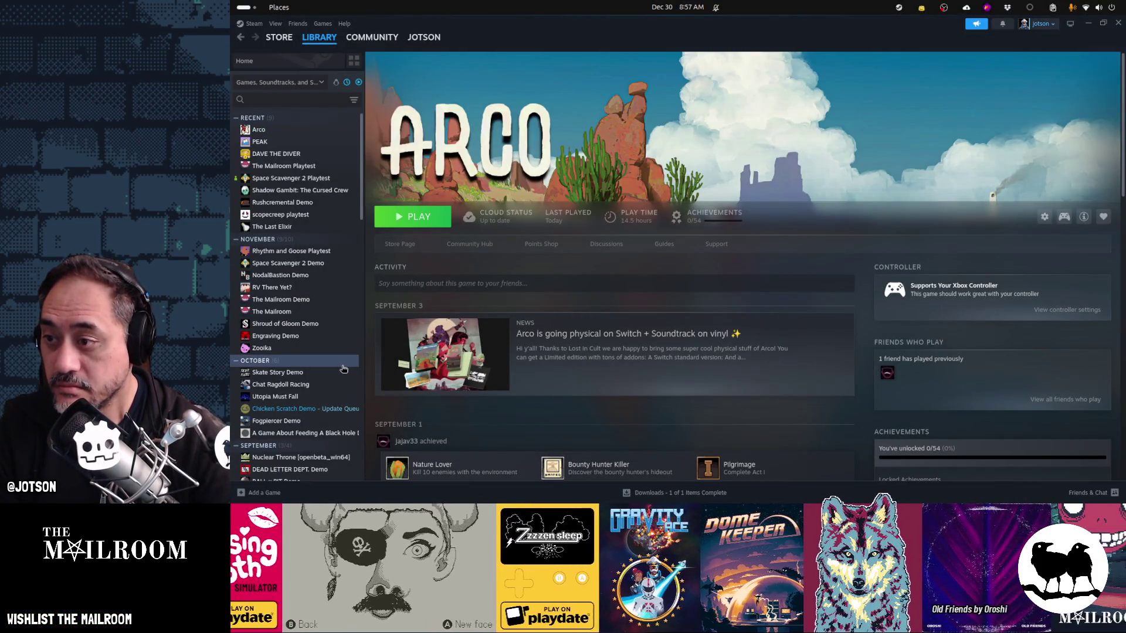
Step: Scroll down the Steam library to Arctico and launch it
{"action": "scroll", "coordinate": [344, 368], "scroll_direction": "down", "scroll_amount": 5}
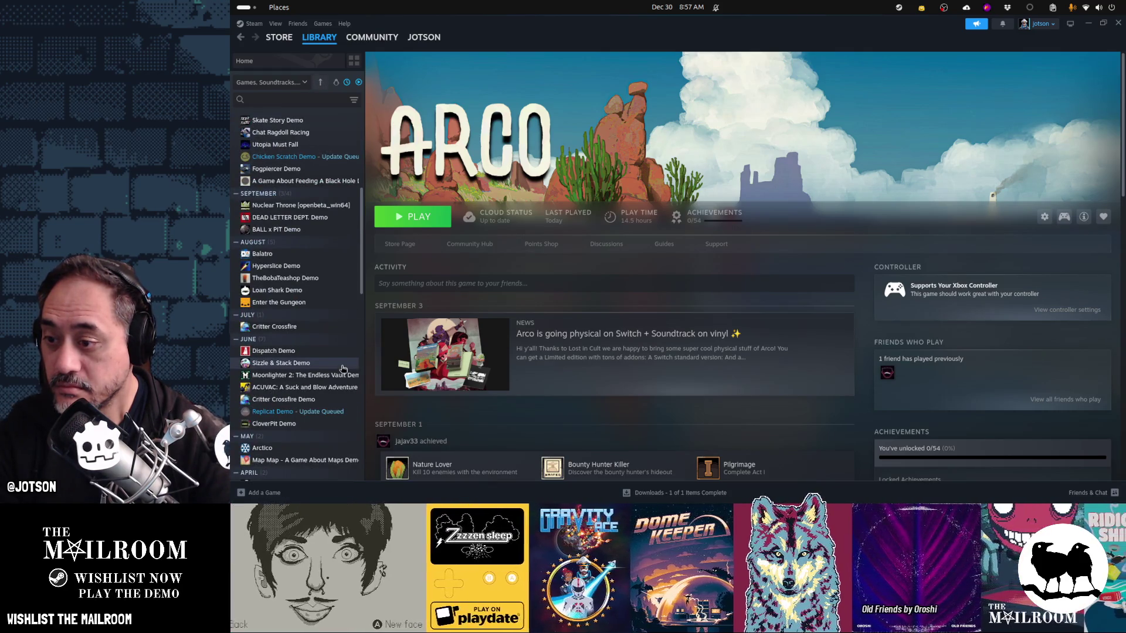
{"action": "scroll", "coordinate": [335, 379], "scroll_direction": "down", "scroll_amount": 6}
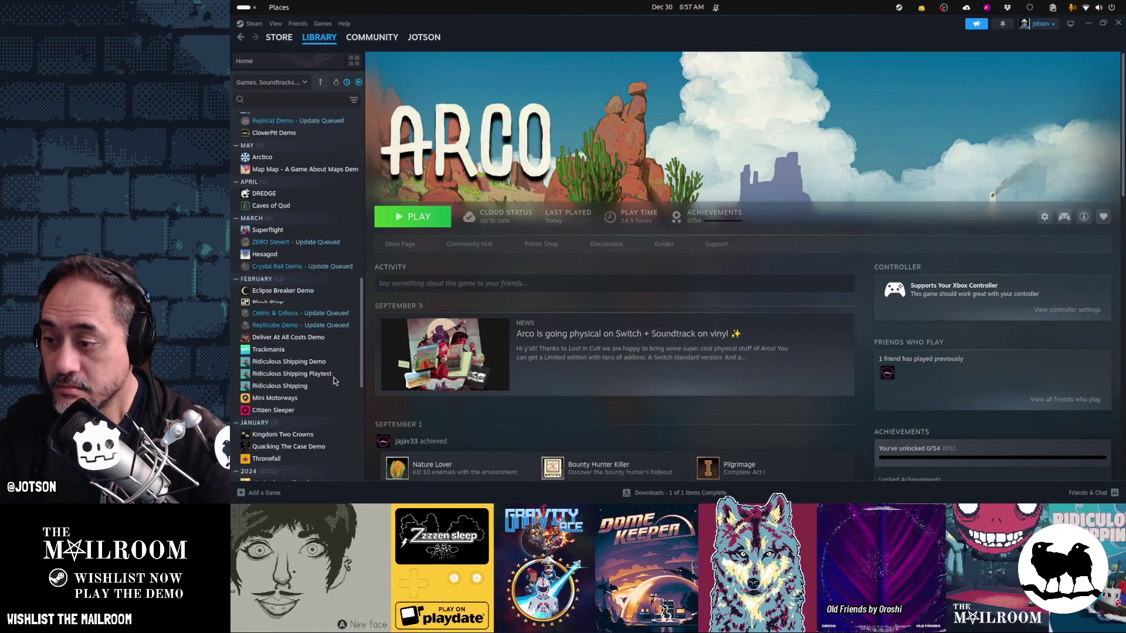
{"action": "double_click", "coordinate": [276, 153]}
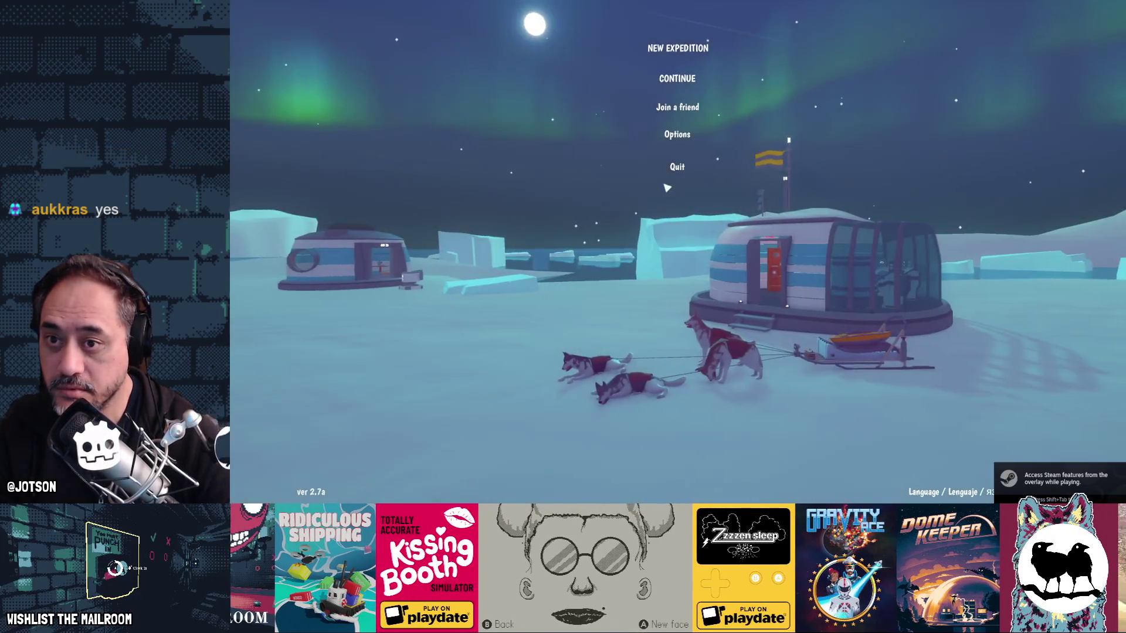
Step: Look at Arctico's options, go back to the title menu, and quit Arctico
{"action": "left_click", "coordinate": [677, 134]}
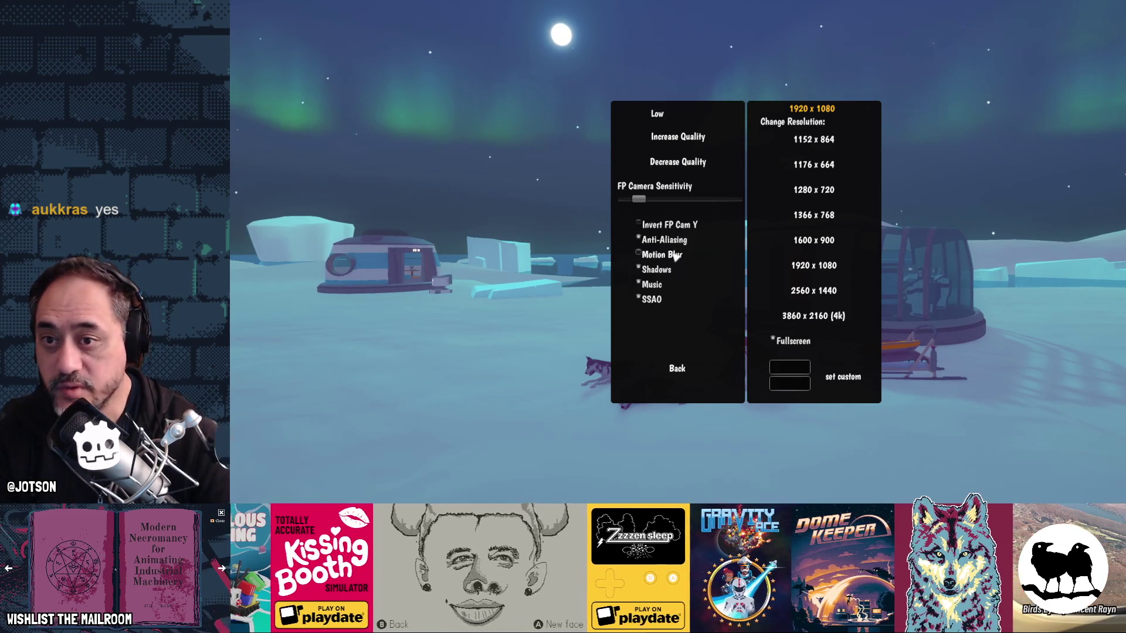
{"action": "left_click", "coordinate": [678, 378]}
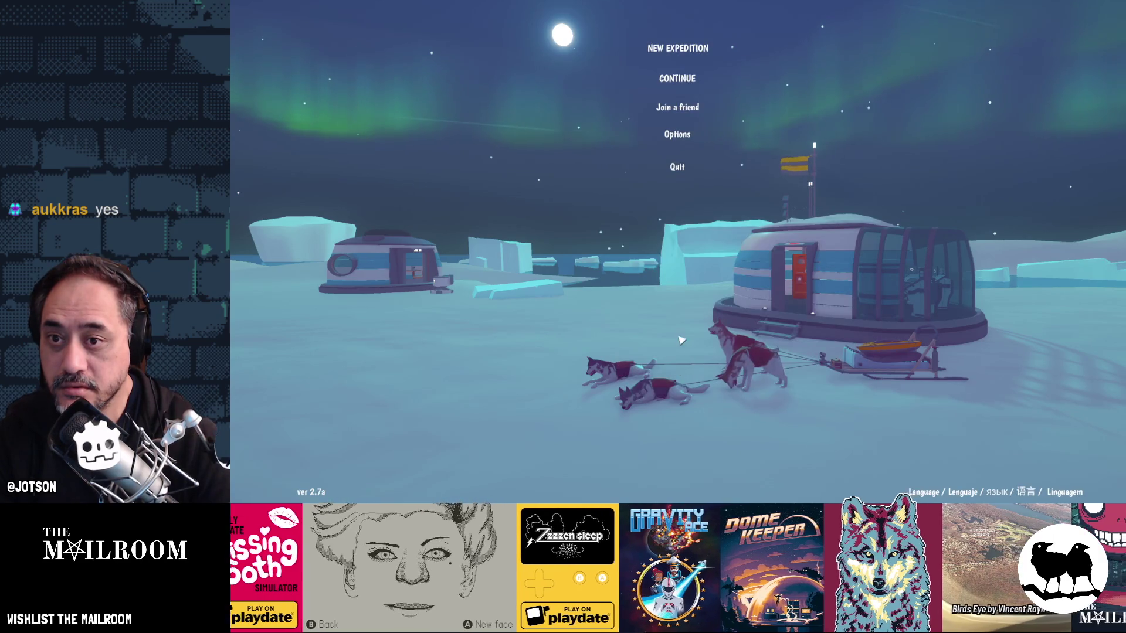
{"action": "left_click", "coordinate": [678, 168]}
{"action": "scroll", "coordinate": [324, 350], "scroll_direction": "down", "scroll_amount": 6}
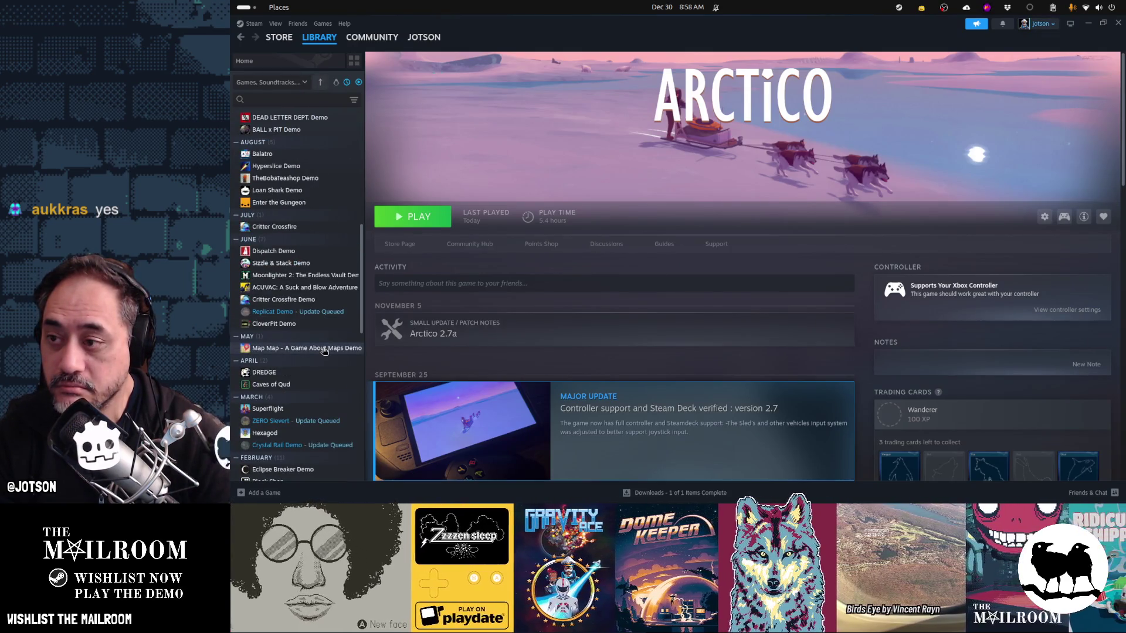
Step: Open the Nuclear Throne library page and start the game with PLAY
{"action": "scroll", "coordinate": [323, 350], "scroll_direction": "up", "scroll_amount": 5}
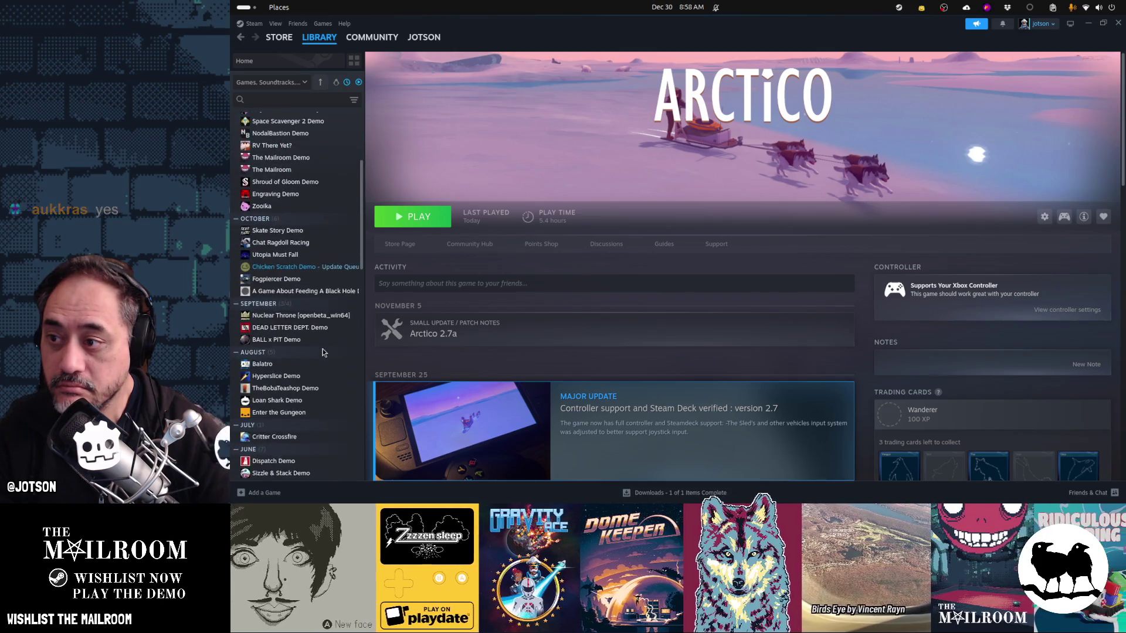
{"action": "left_click", "coordinate": [331, 315]}
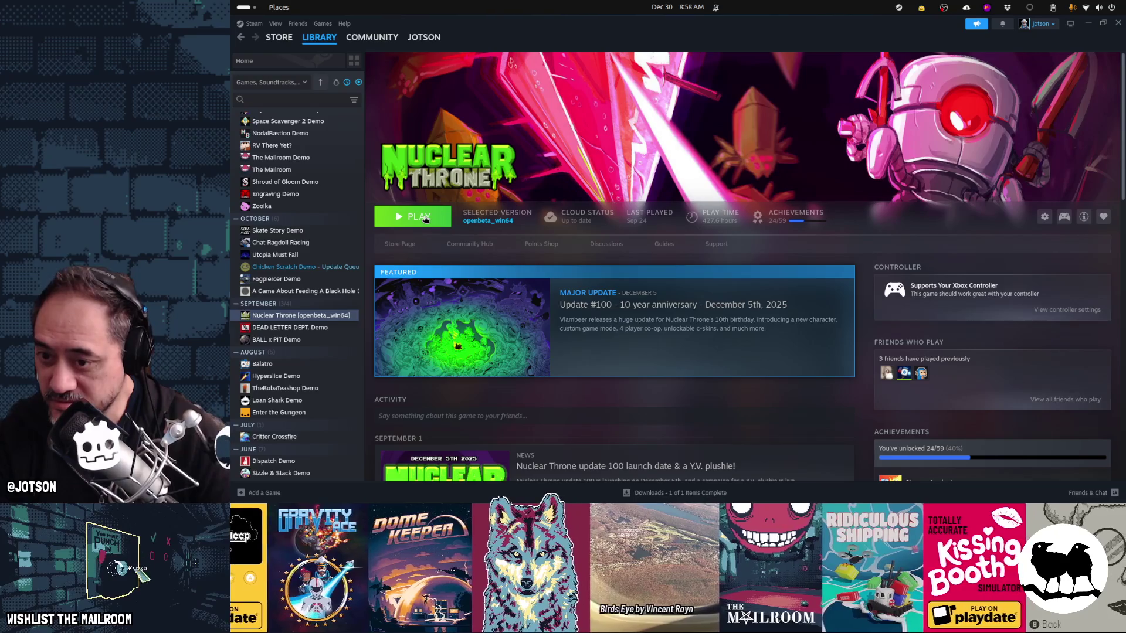
{"action": "left_click", "coordinate": [426, 219]}
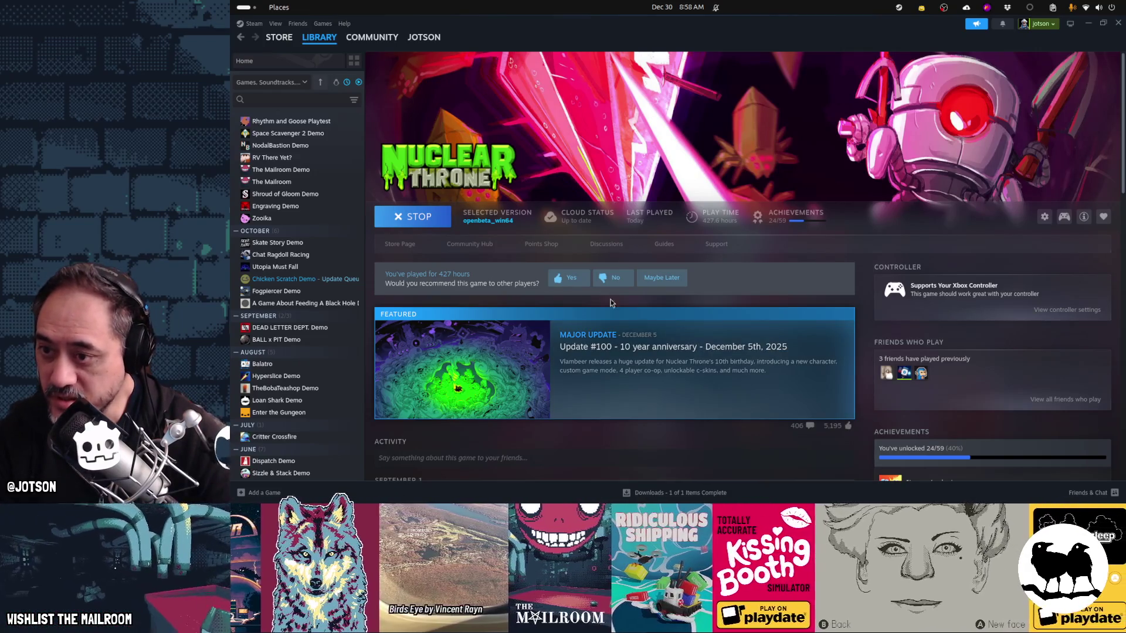
{"action": "mouse_move", "coordinate": [499, 222]}
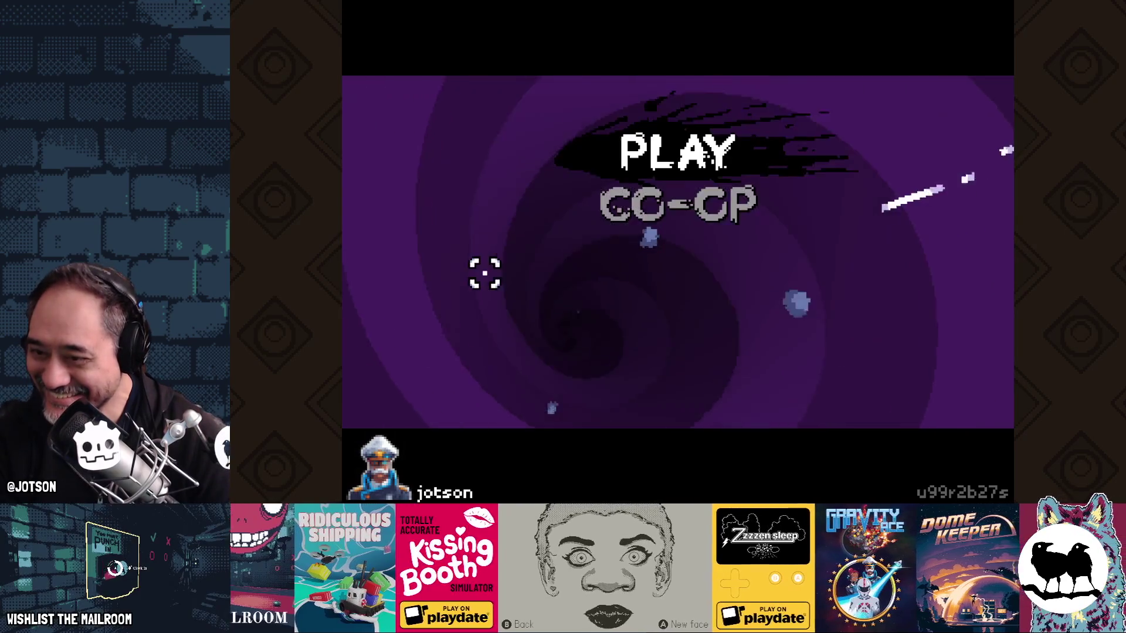
Step: Go through Settings and Controls to the Nuclear Throne key-binding list
{"action": "left_click", "coordinate": [636, 258]}
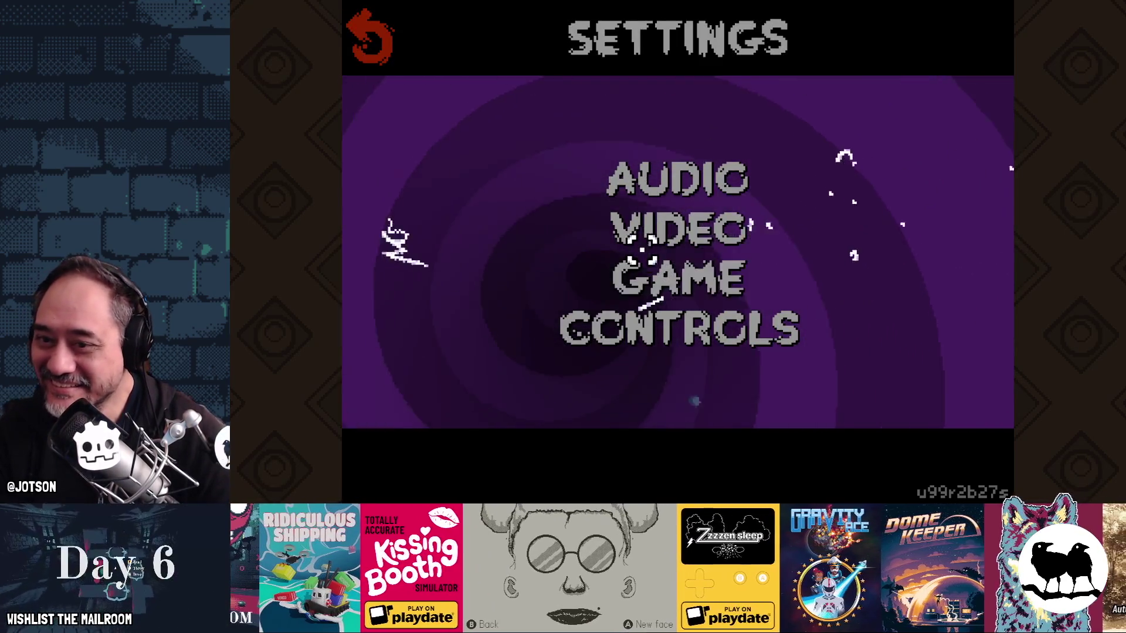
{"action": "left_click", "coordinate": [654, 322]}
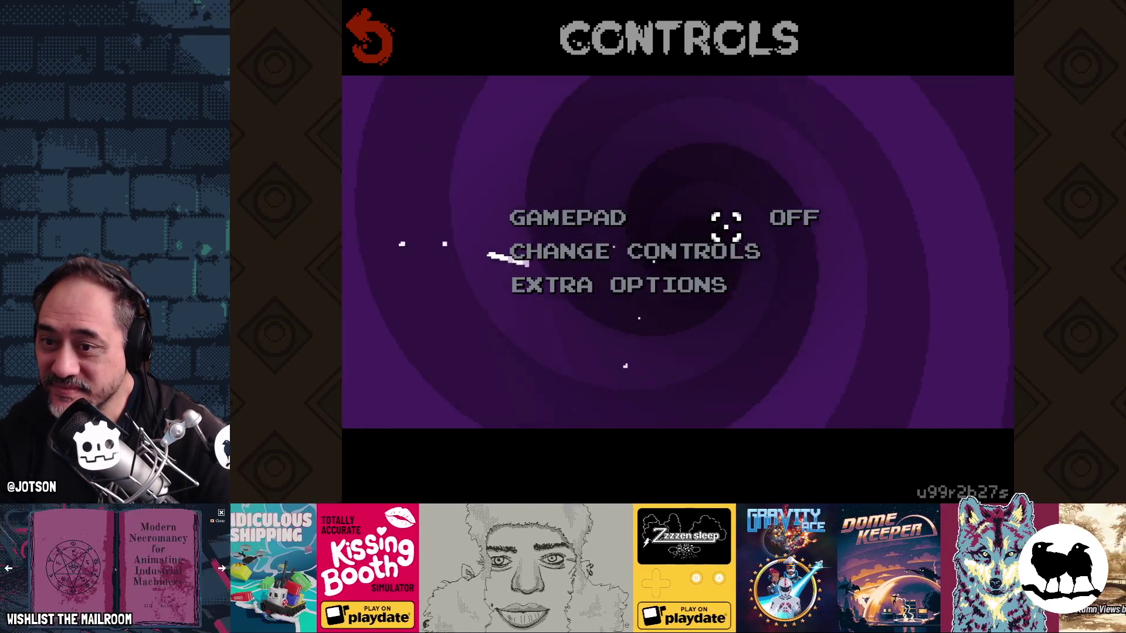
{"action": "left_click", "coordinate": [724, 248]}
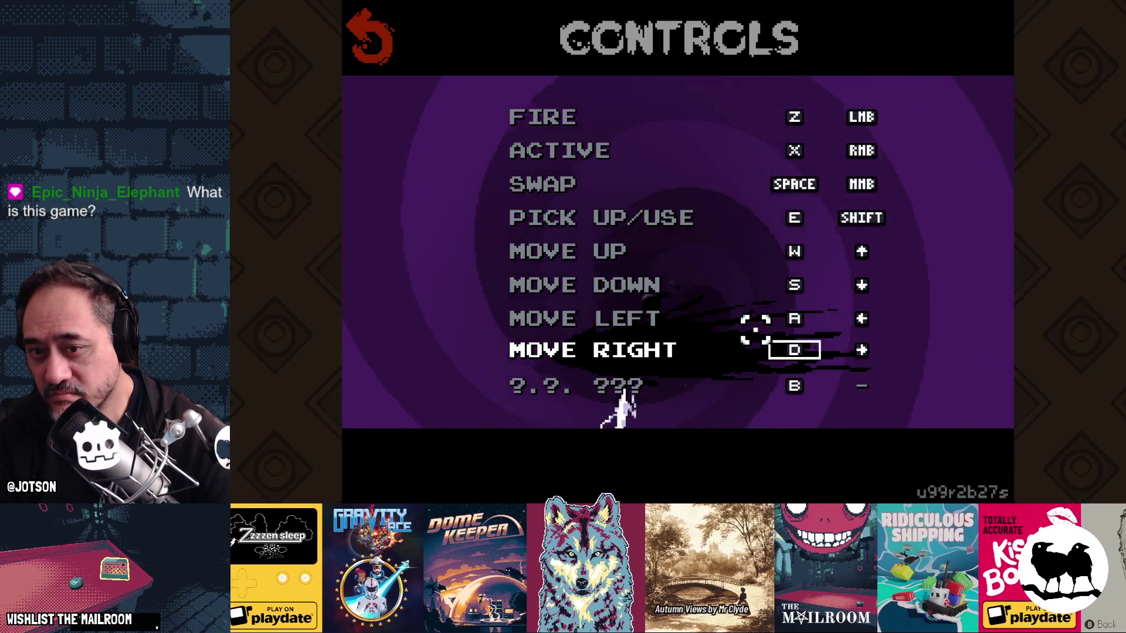
Step: Return to Controls with gamepad on, then reopen CHANGE CONTROLS to list the bindings
{"action": "key", "text": "Escape"}
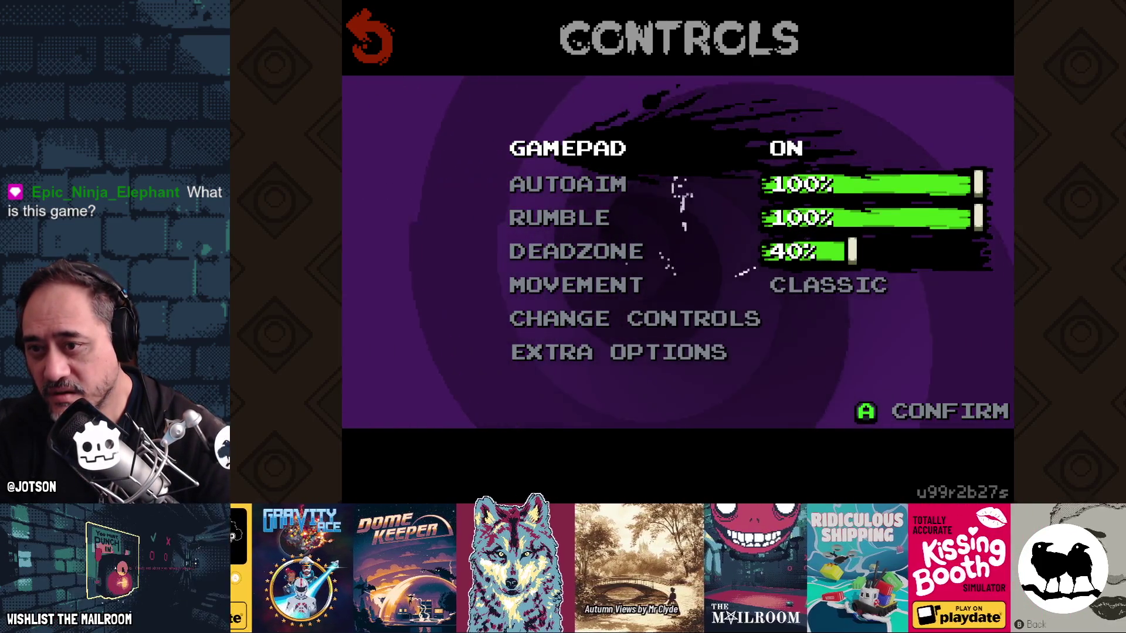
{"action": "key", "text": "Down"}
{"action": "key", "text": "Down"}
{"action": "key", "text": "Down"}
{"action": "key", "text": "Down"}
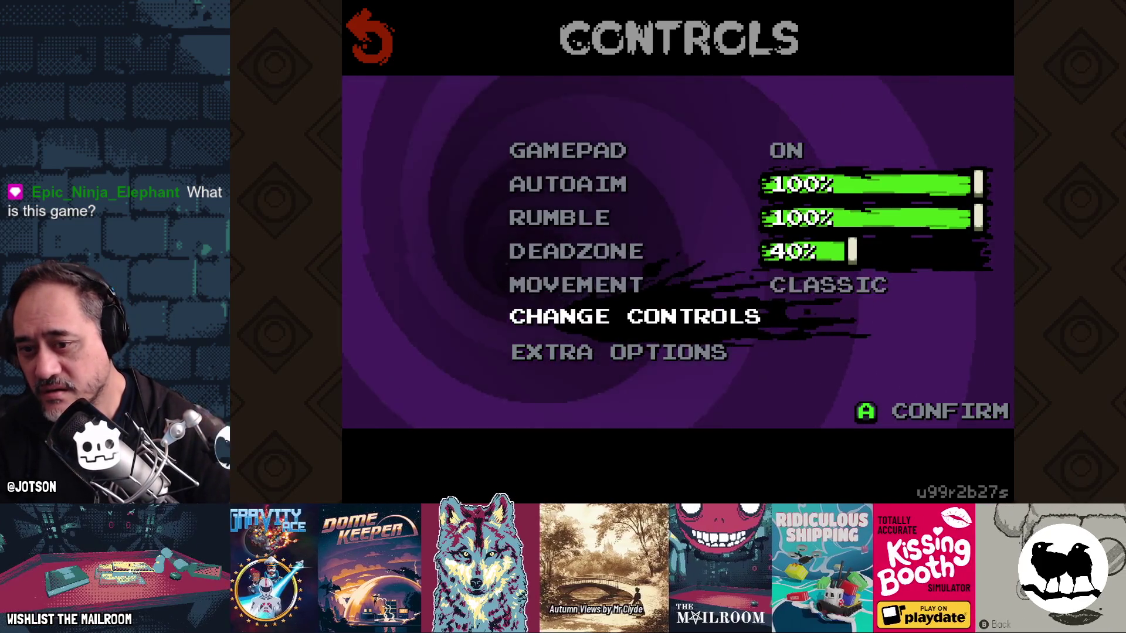
{"action": "key", "text": "Return"}
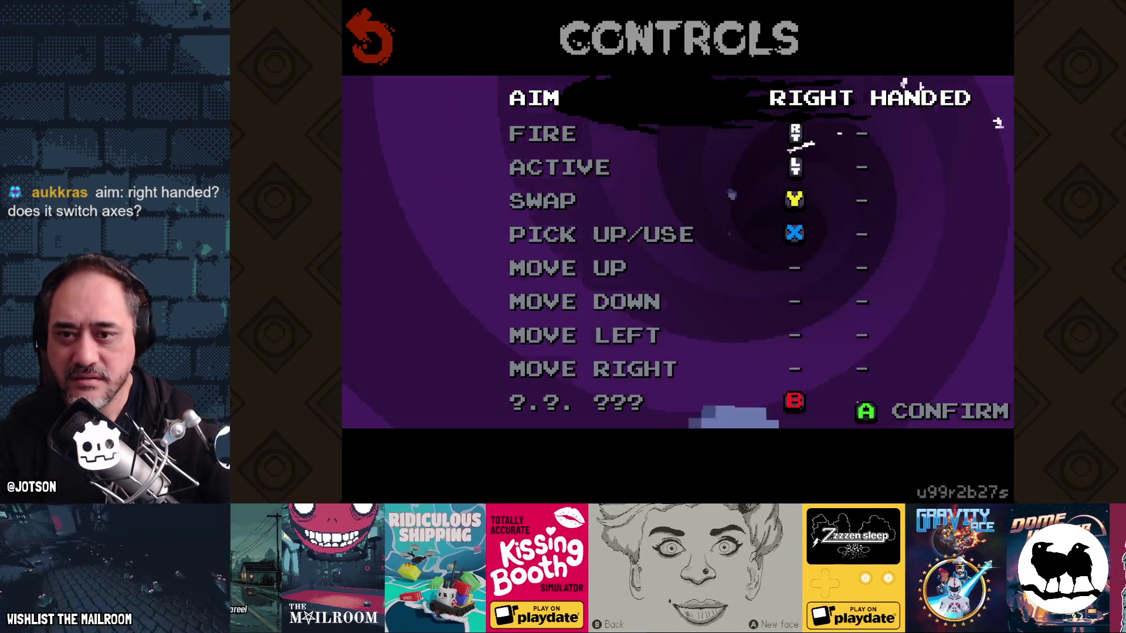
Step: Rebind the Move Up action to the B key
{"action": "key", "text": "Down"}
{"action": "key", "text": "Down"}
{"action": "key", "text": "Down"}
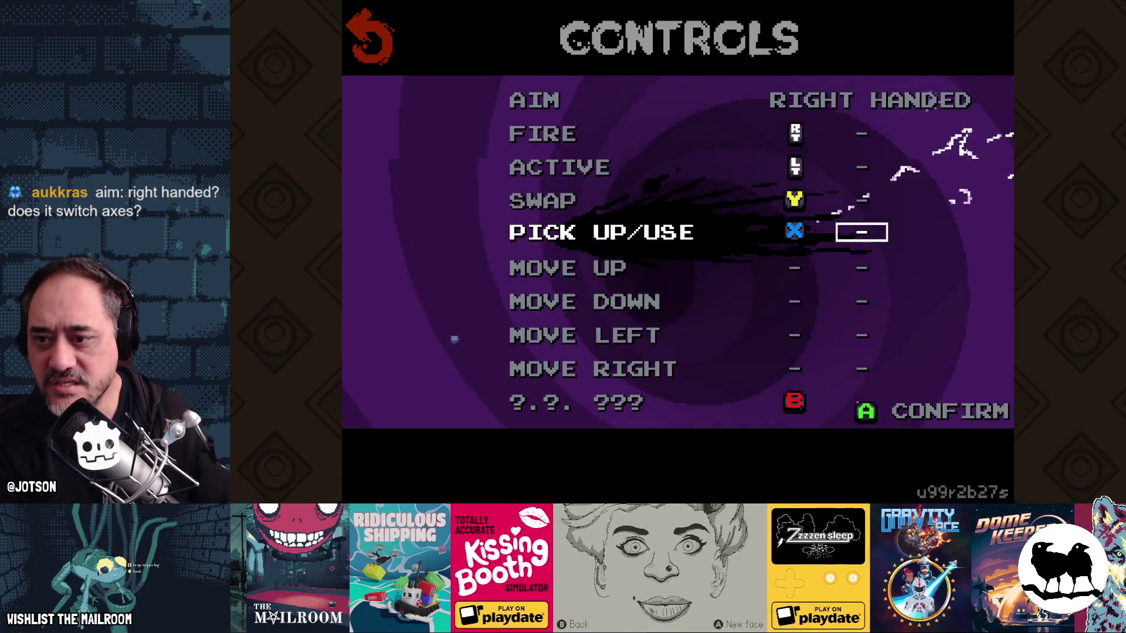
{"action": "key", "text": "Return"}
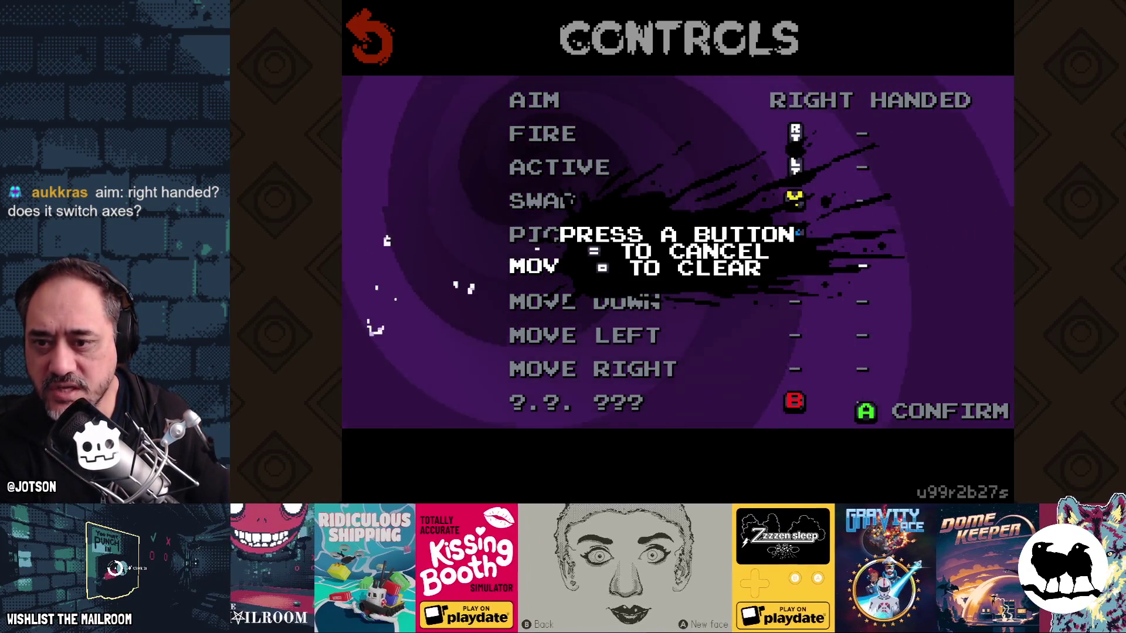
{"action": "key", "text": "Up"}
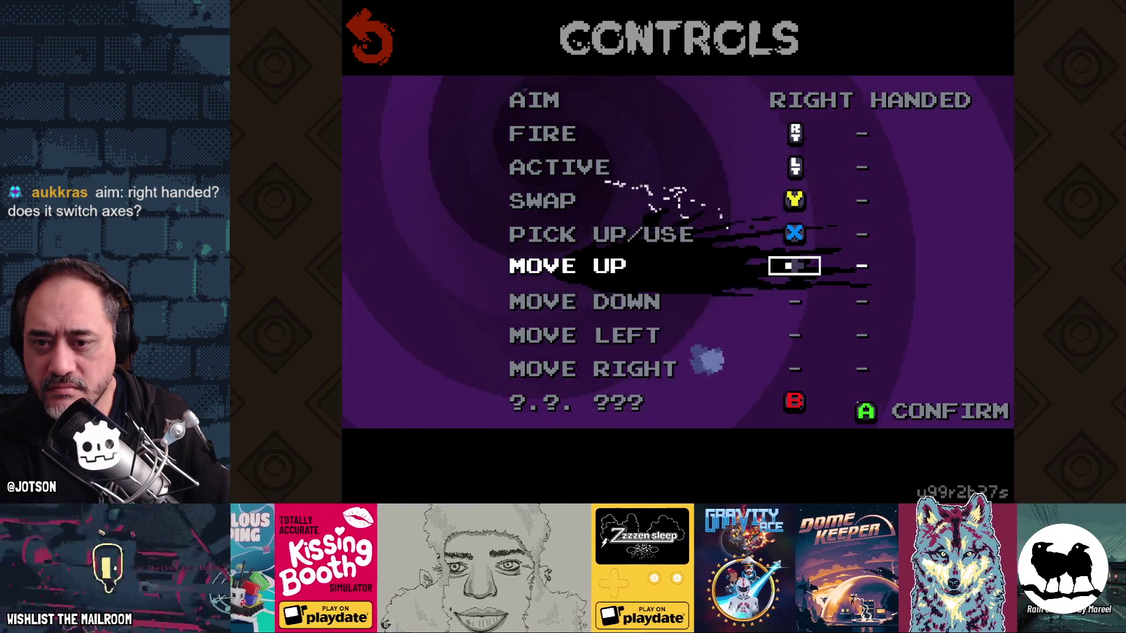
{"action": "key", "text": "Return"}
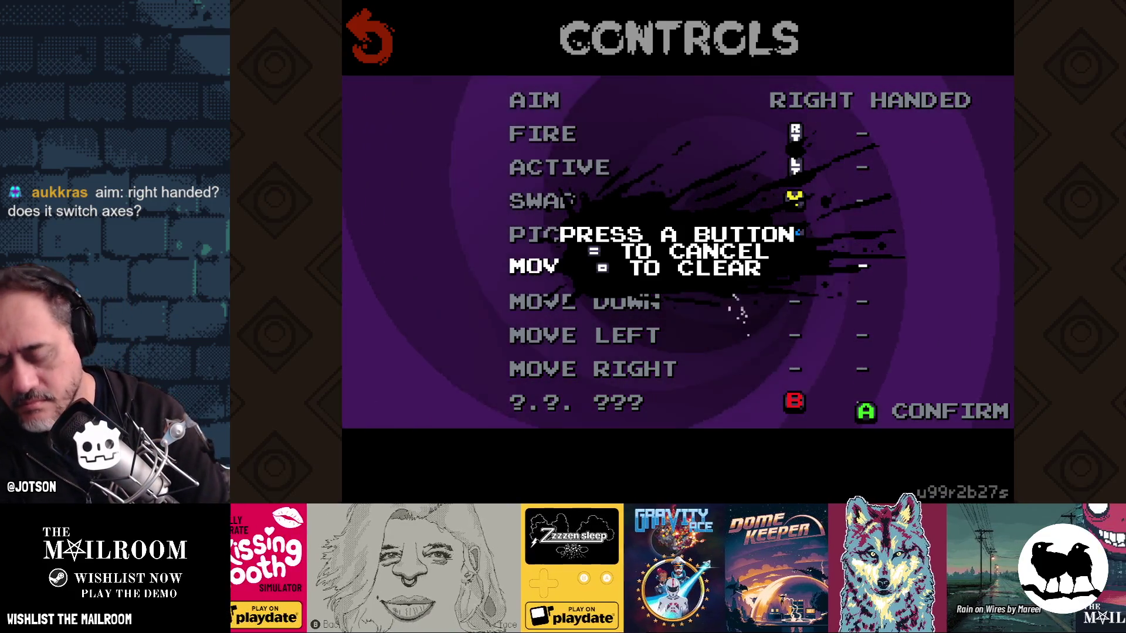
{"action": "key", "text": "b"}
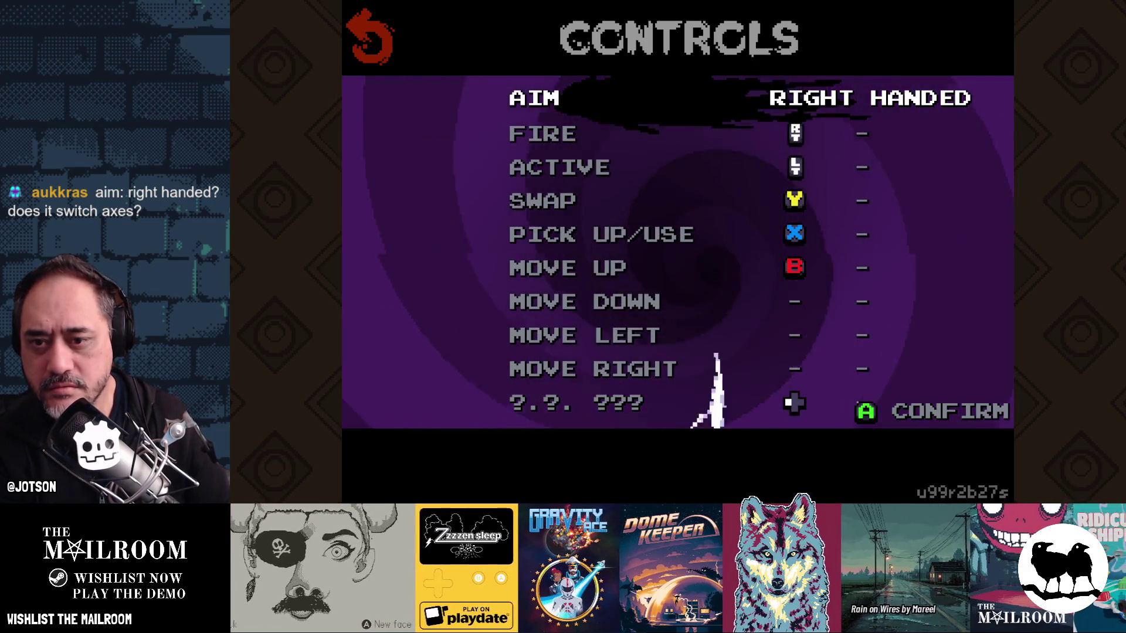
Step: Clear the Move Up binding so it's unassigned, then move down to the Move Right row
{"action": "key", "text": "Down"}
{"action": "key", "text": "Down"}
{"action": "key", "text": "Down"}
{"action": "key", "text": "Return"}
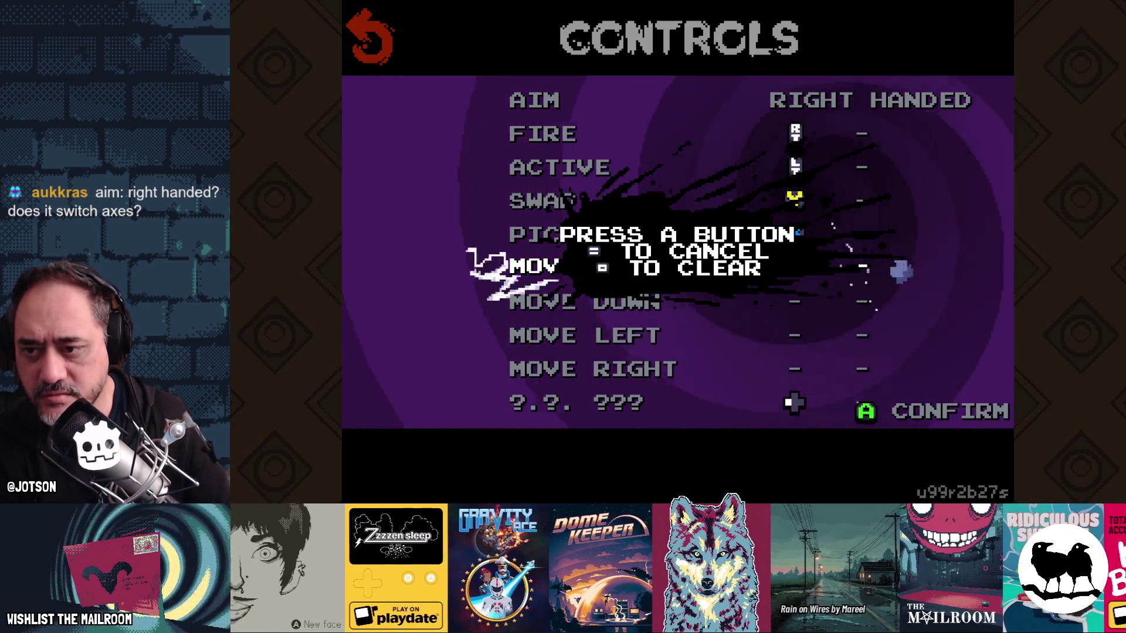
{"action": "key", "text": "b"}
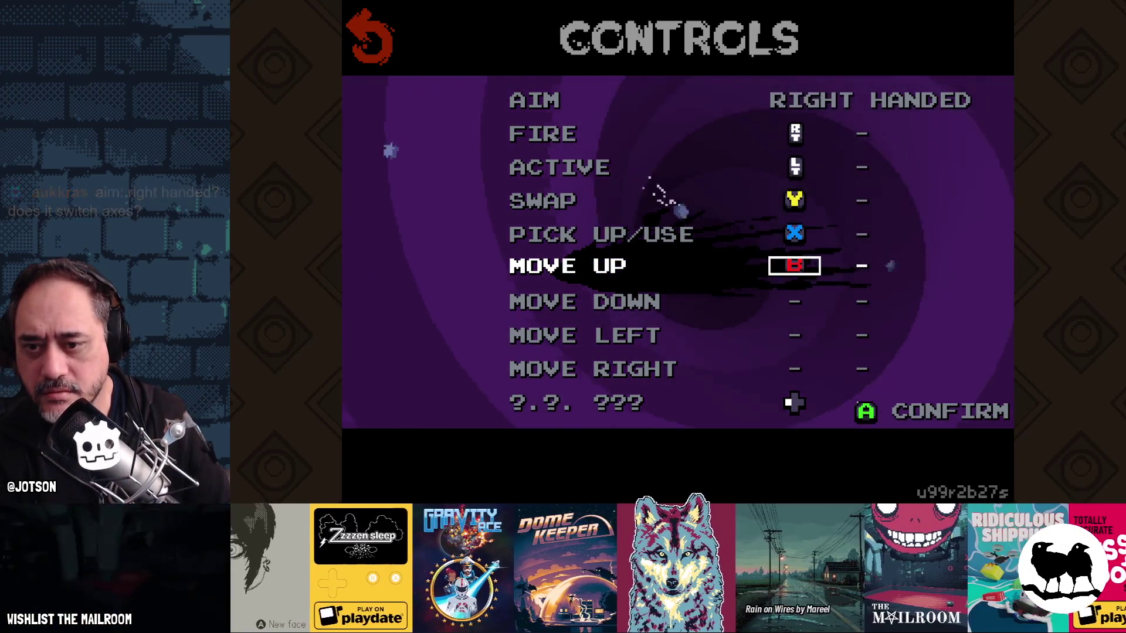
{"action": "key", "text": "Return"}
{"action": "key", "text": "Delete"}
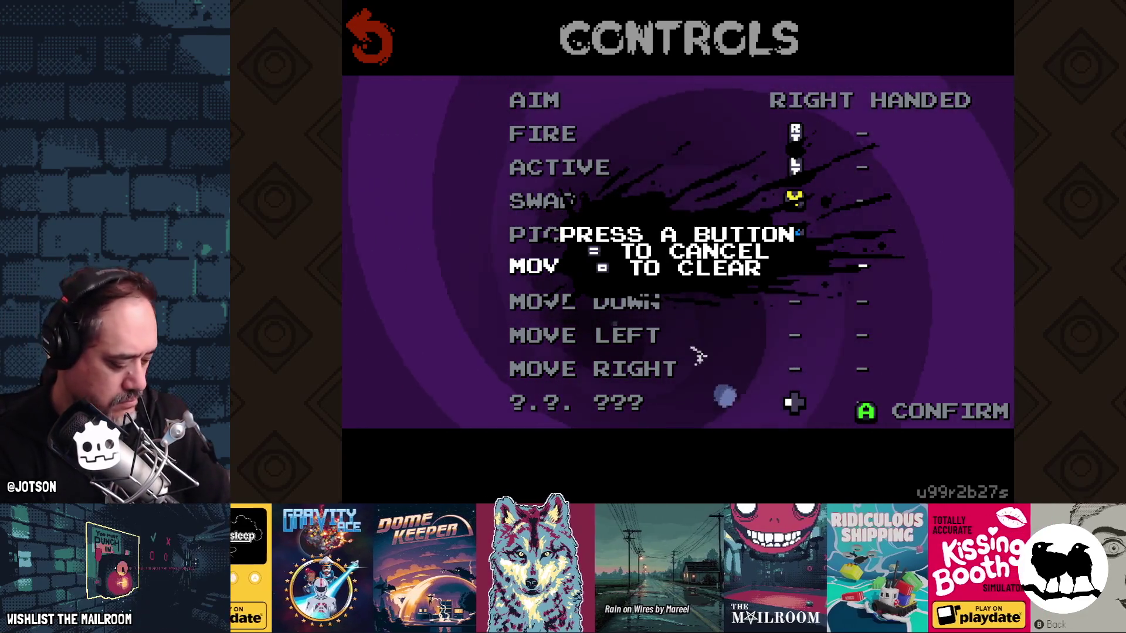
{"action": "key", "text": "Escape"}
{"action": "key", "text": "Down"}
{"action": "key", "text": "Down"}
{"action": "key", "text": "Down"}
{"action": "key", "text": "Right"}
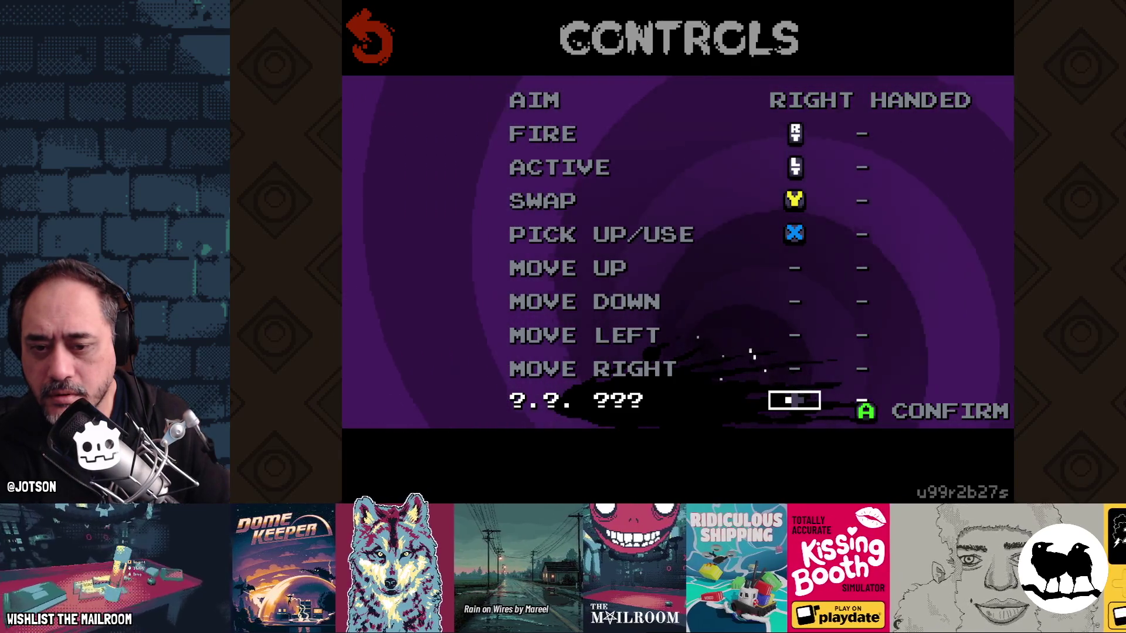
{"action": "key", "text": "Right"}
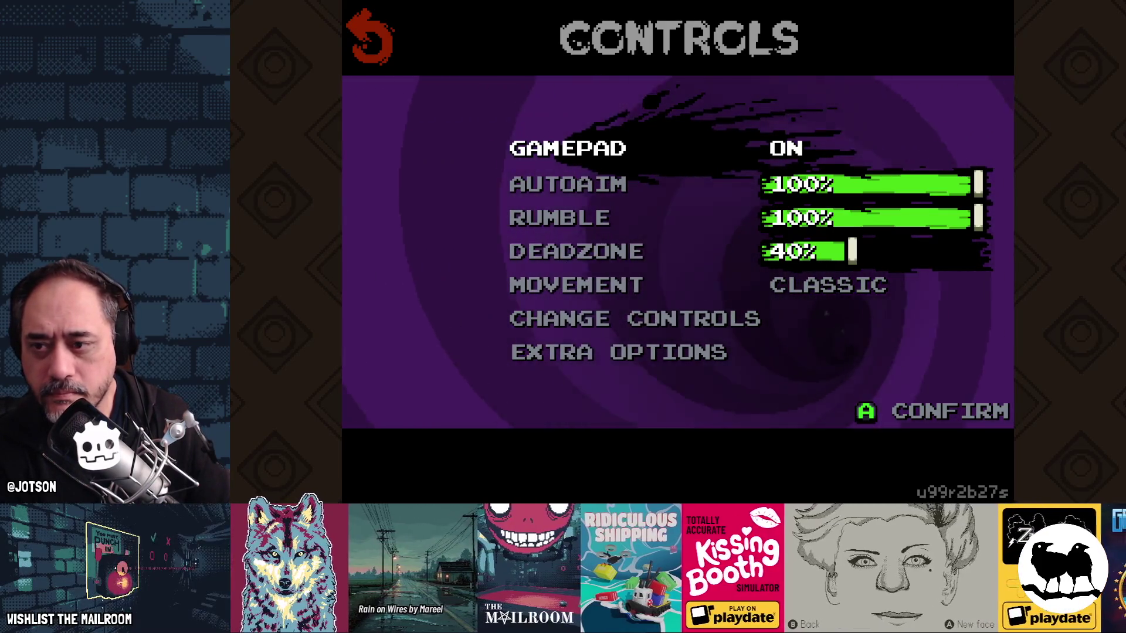
Step: Leave the controls settings and briefly toggle the Activities overview before returning to the game
{"action": "key", "text": "Escape"}
{"action": "key", "text": "Escape"}
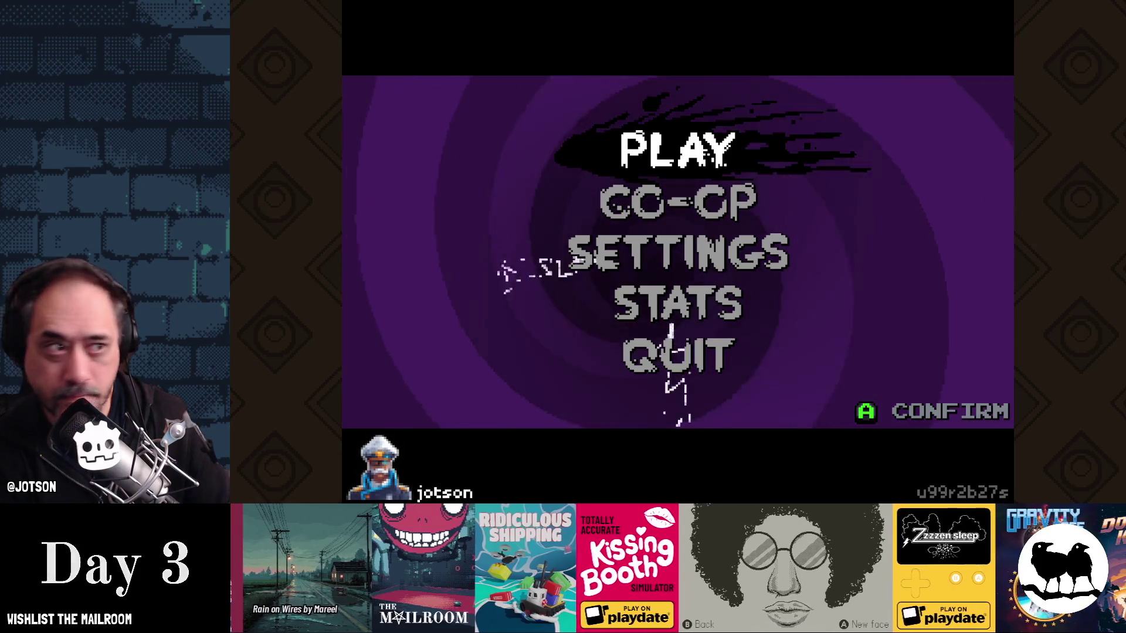
{"action": "key", "text": "super"}
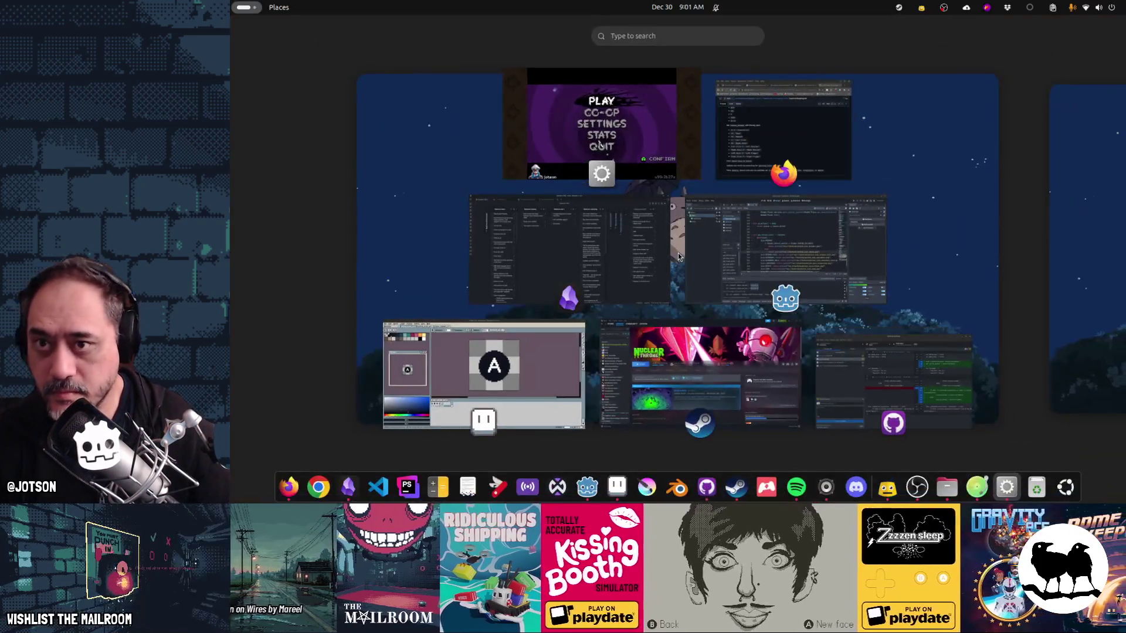
{"action": "key", "text": "super"}
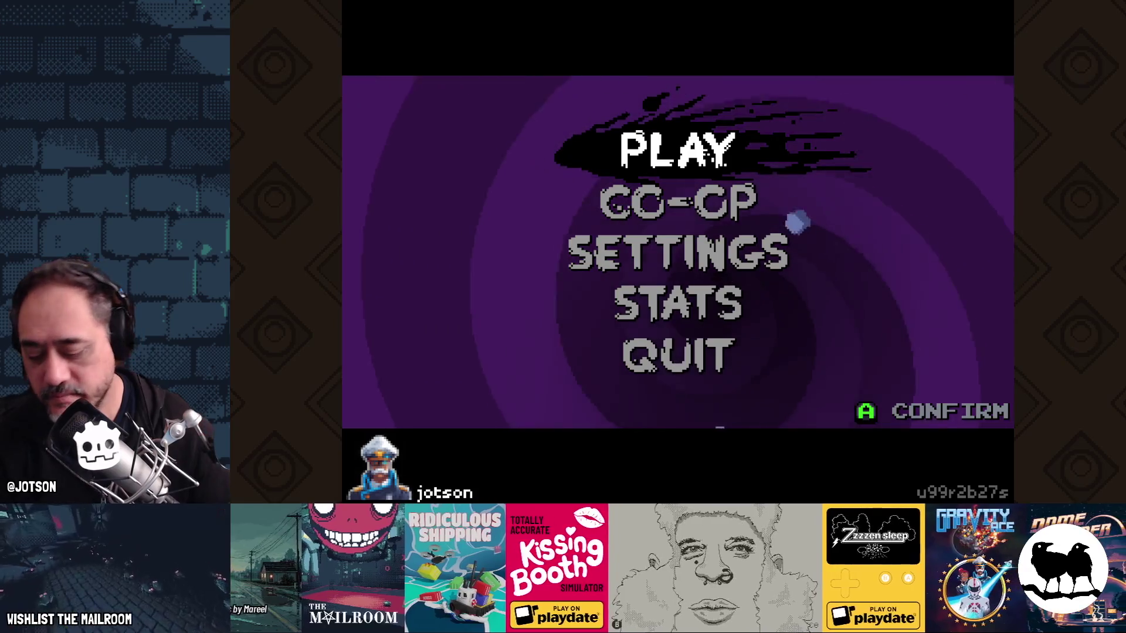
Step: Under PLAY, back out of Normal and start a Daily run as Crystal
{"action": "key", "text": "Return"}
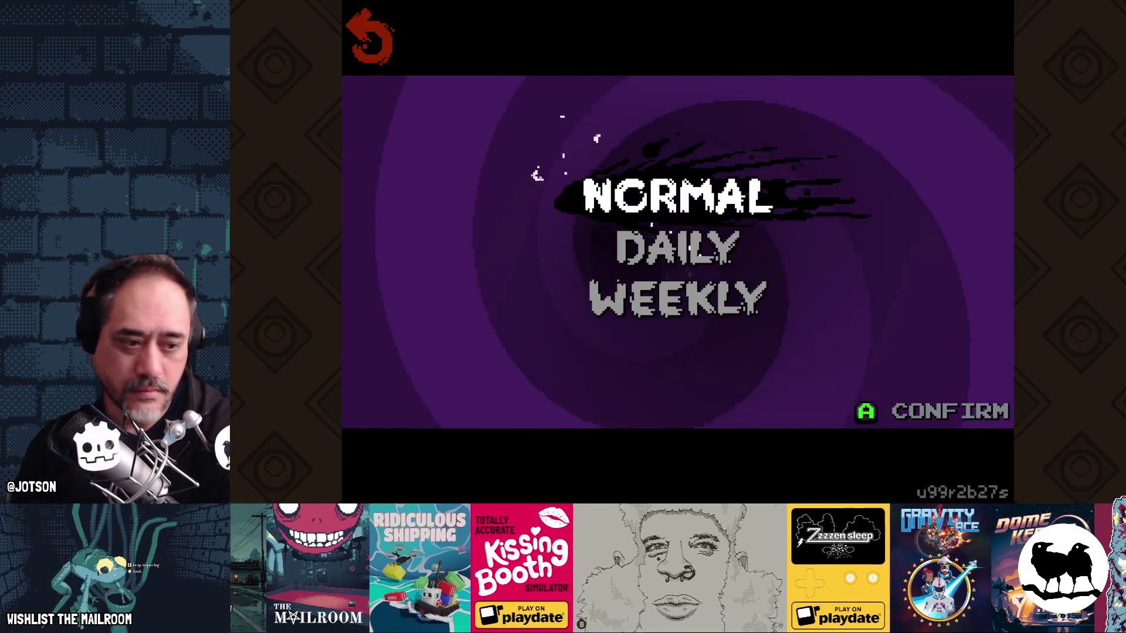
{"action": "key", "text": "Return"}
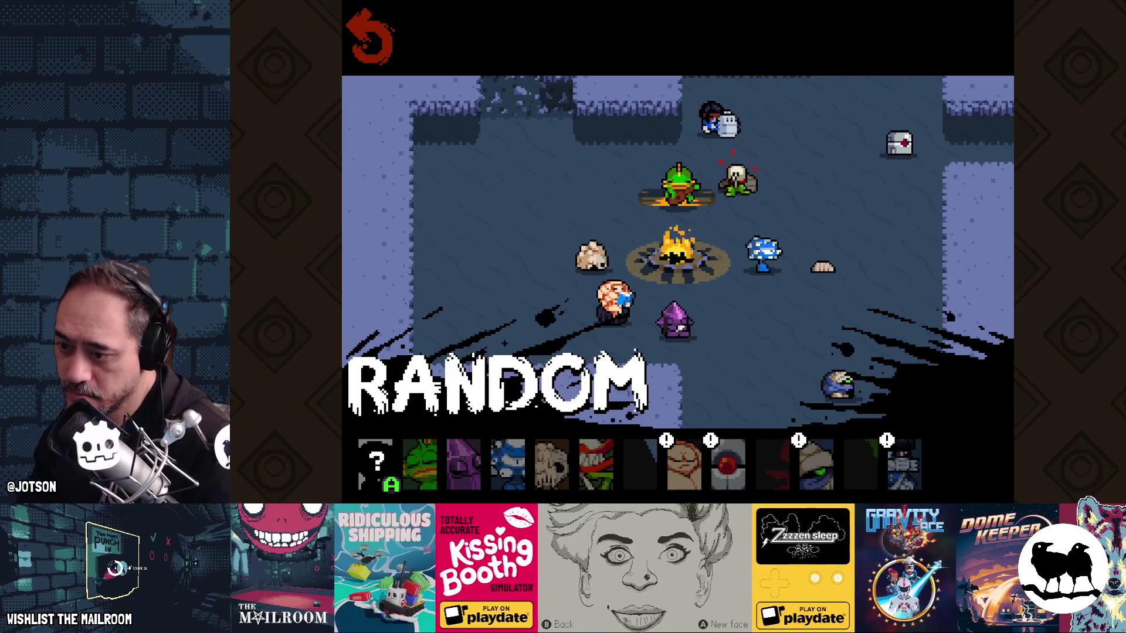
{"action": "key", "text": "Escape"}
{"action": "key", "text": "Escape"}
{"action": "key", "text": "Return"}
{"action": "key", "text": "Down"}
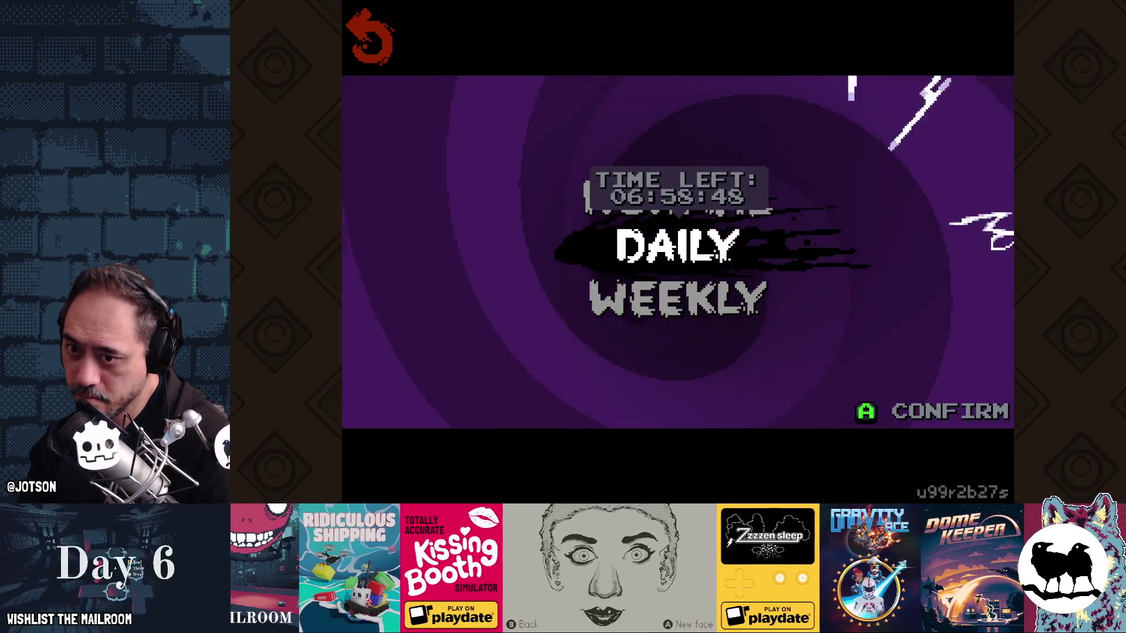
{"action": "key", "text": "Return"}
{"action": "key", "text": "Right"}
{"action": "key", "text": "Right"}
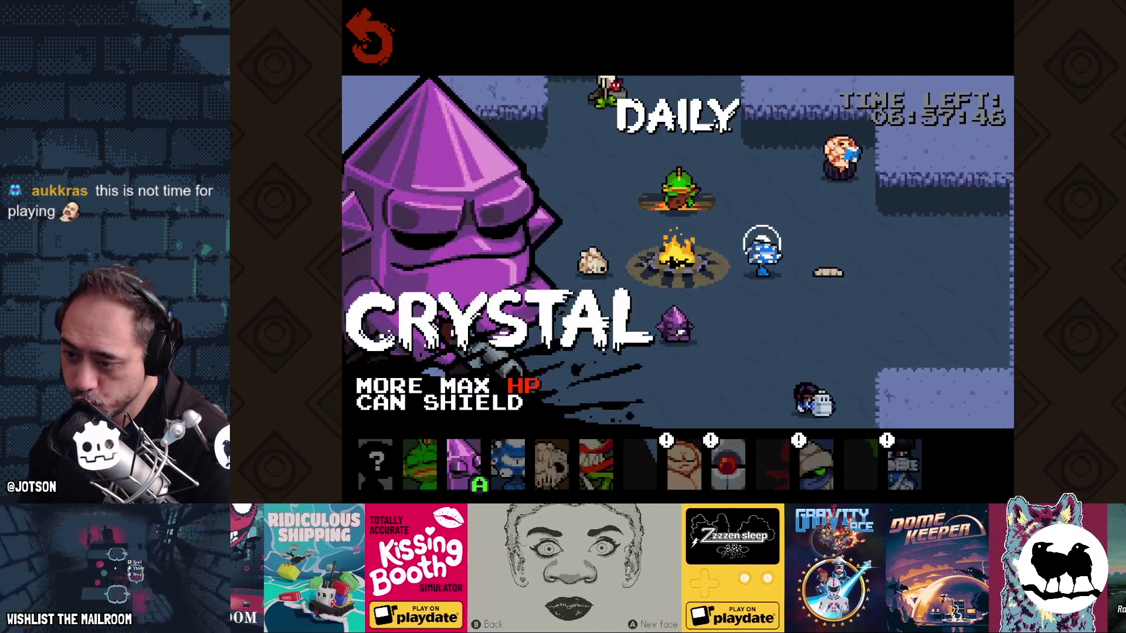
{"action": "key", "text": "Return"}
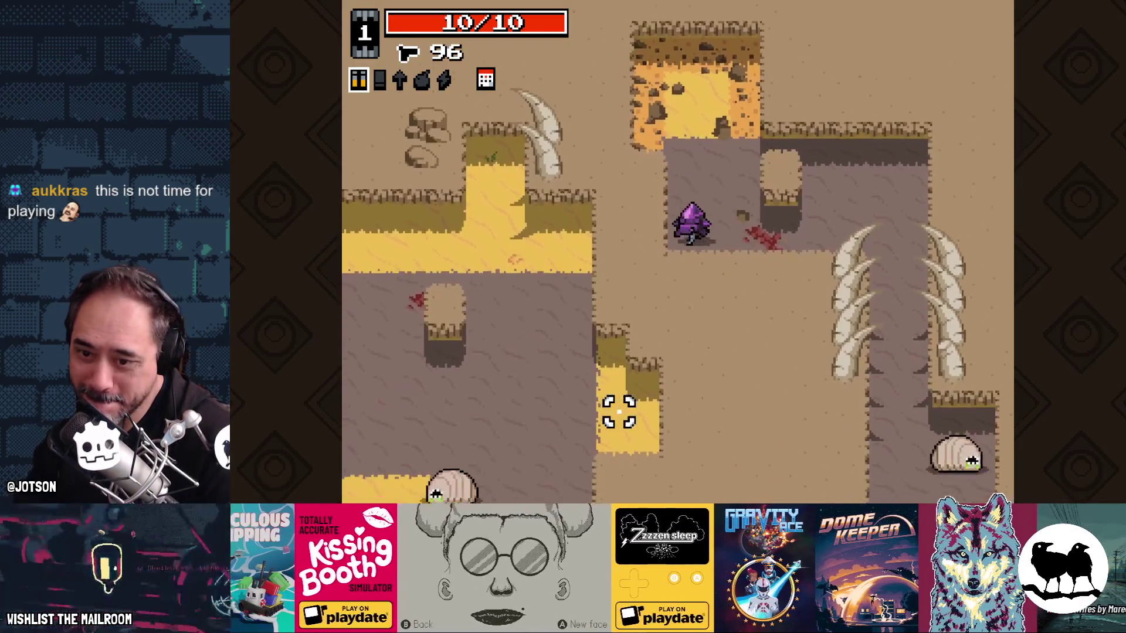
Step: Fight down-right through the desert and pick up the Grenade Launcher
{"action": "key", "text": "d"}
{"action": "key", "text": "s"}
{"action": "left_click", "coordinate": [694, 410]}
{"action": "mouse_move", "coordinate": [694, 409]}
{"action": "left_mouse_down"}
{"action": "mouse_move", "coordinate": [785, 321]}
{"action": "mouse_move", "coordinate": [784, 309]}
{"action": "mouse_move", "coordinate": [744, 294]}
{"action": "mouse_move", "coordinate": [731, 371]}
{"action": "mouse_move", "coordinate": [757, 376]}
{"action": "left_mouse_up"}
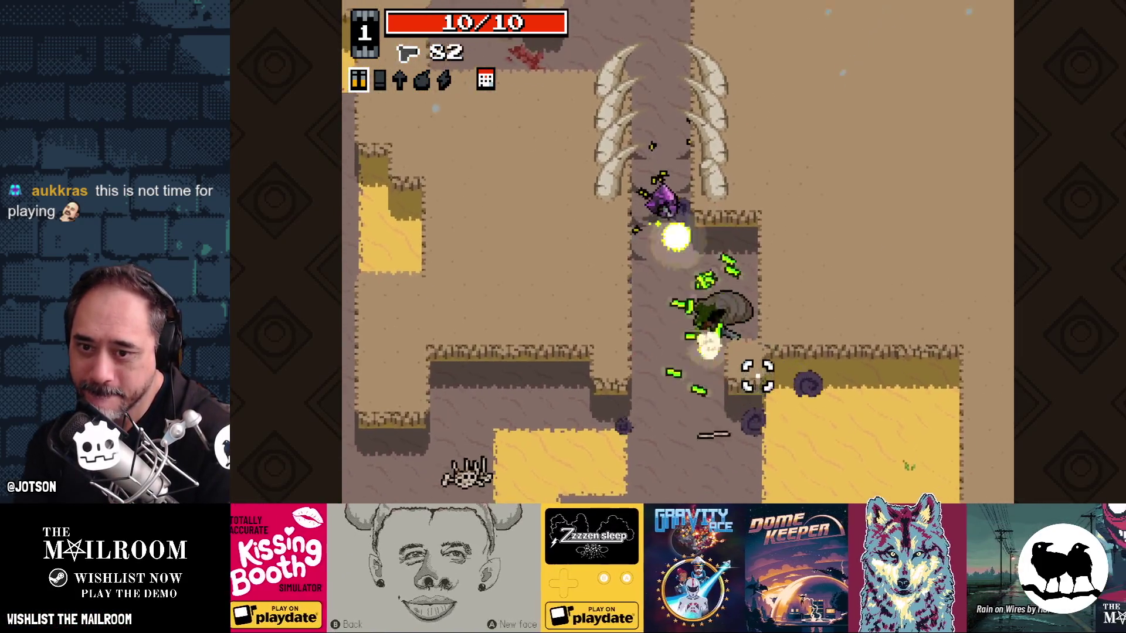
{"action": "key", "text": "s"}
{"action": "key", "text": "e"}
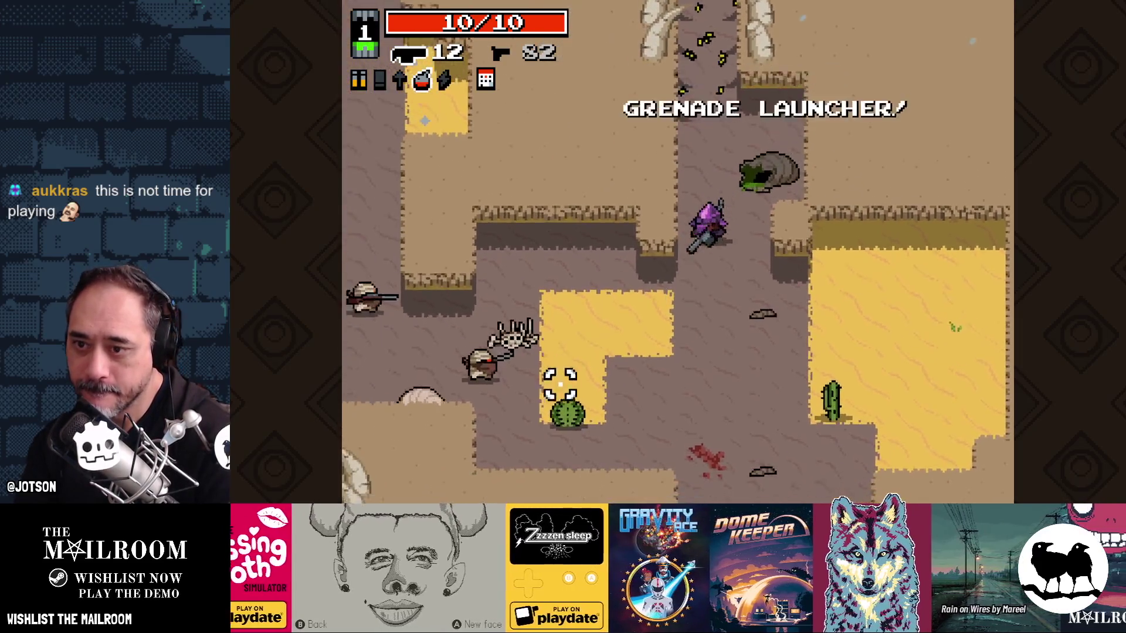
Step: Launch grenades at the bandits below and above
{"action": "key", "text": "s"}
{"action": "left_click", "coordinate": [530, 296]}
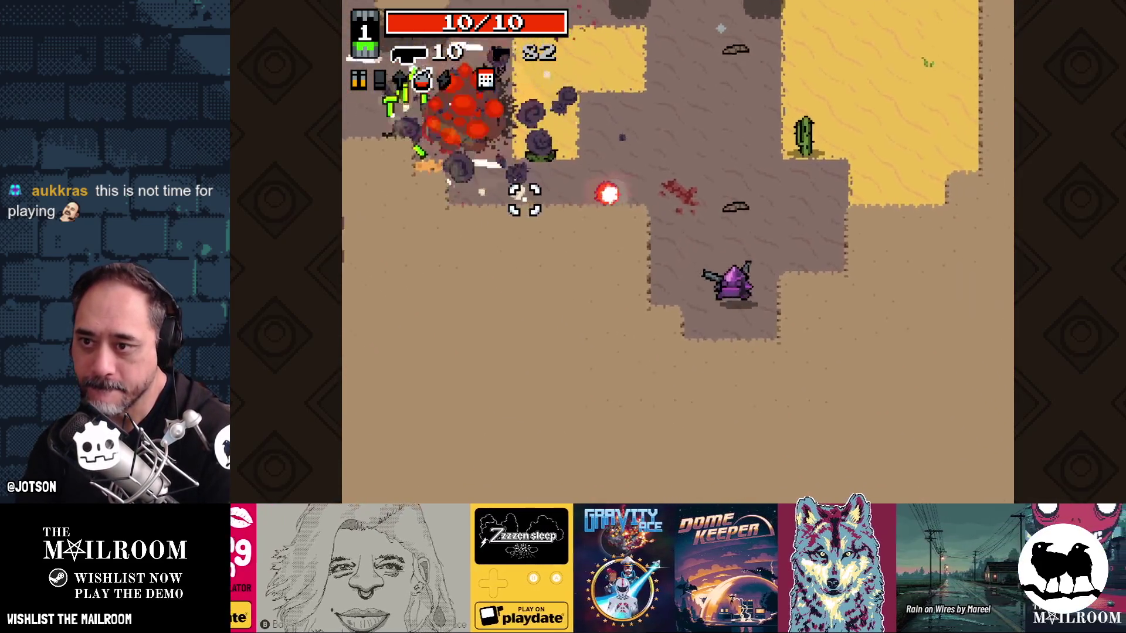
{"action": "key", "text": "w"}
{"action": "left_click", "coordinate": [518, 220]}
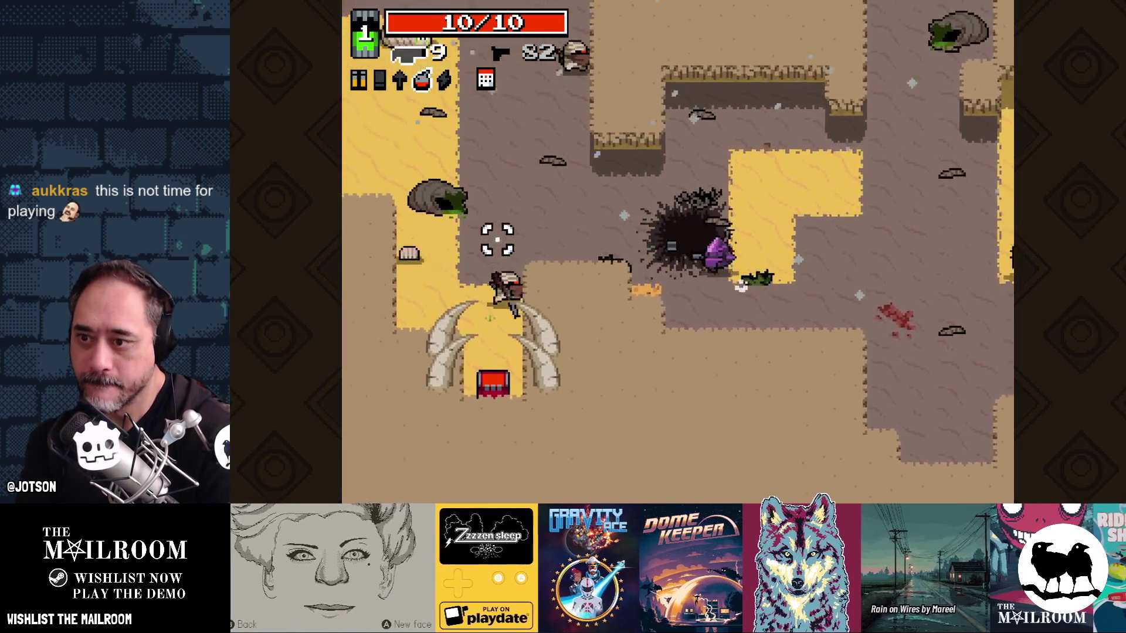
{"action": "left_click", "coordinate": [563, 118]}
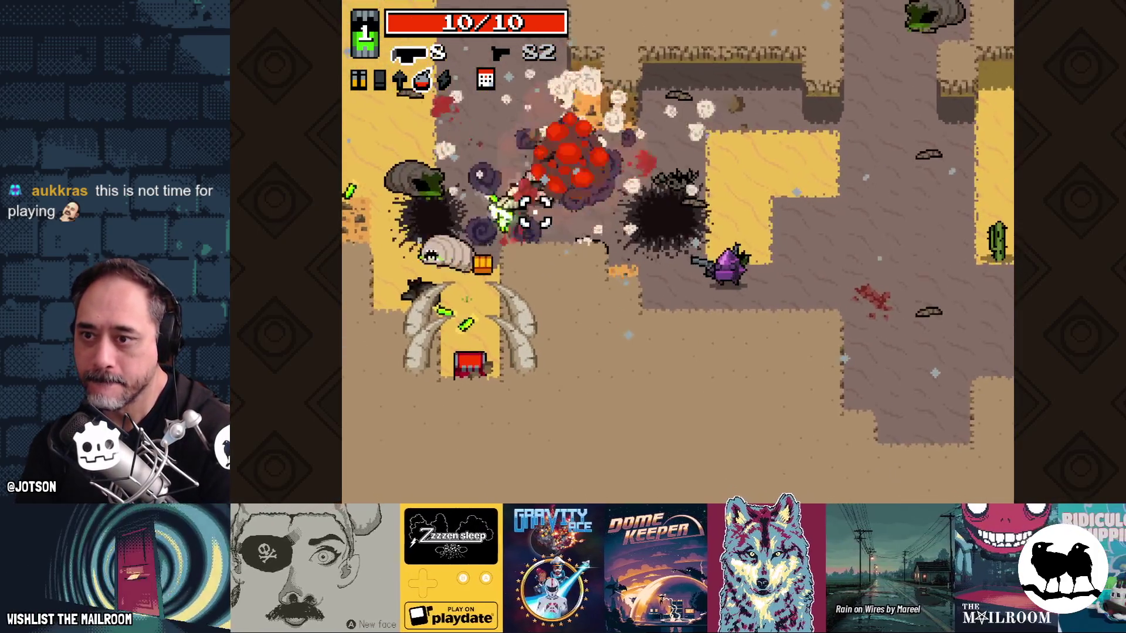
{"action": "left_click", "coordinate": [530, 210]}
Step: Grab the ammo drop, swap the pistol for the wrench, and swing at enemies
{"action": "key", "text": "a"}
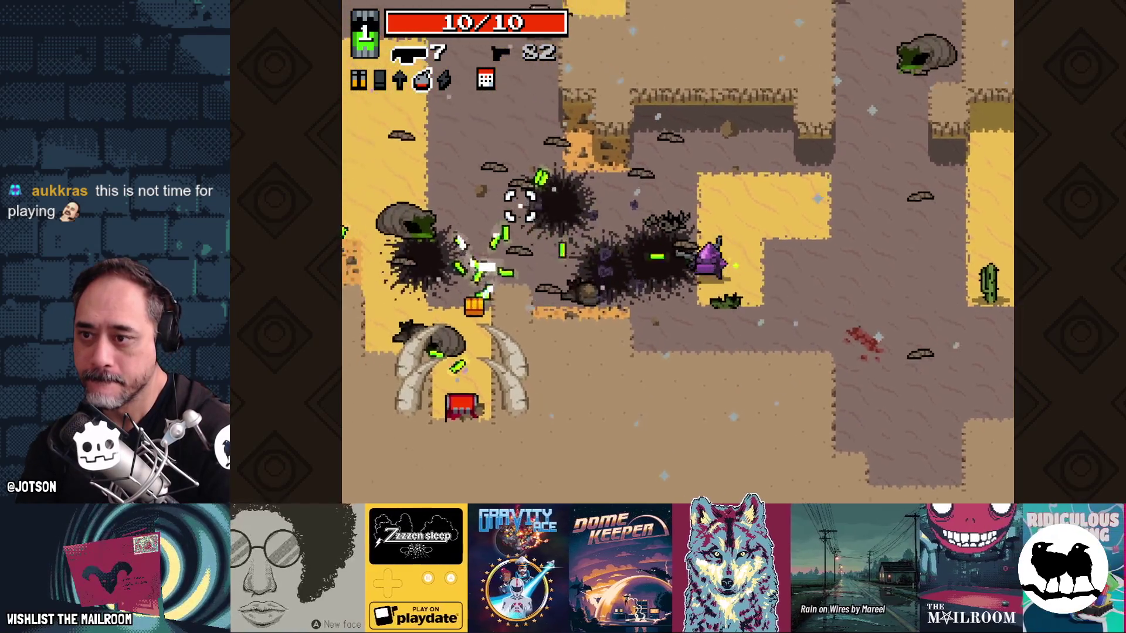
{"action": "key", "text": "a"}
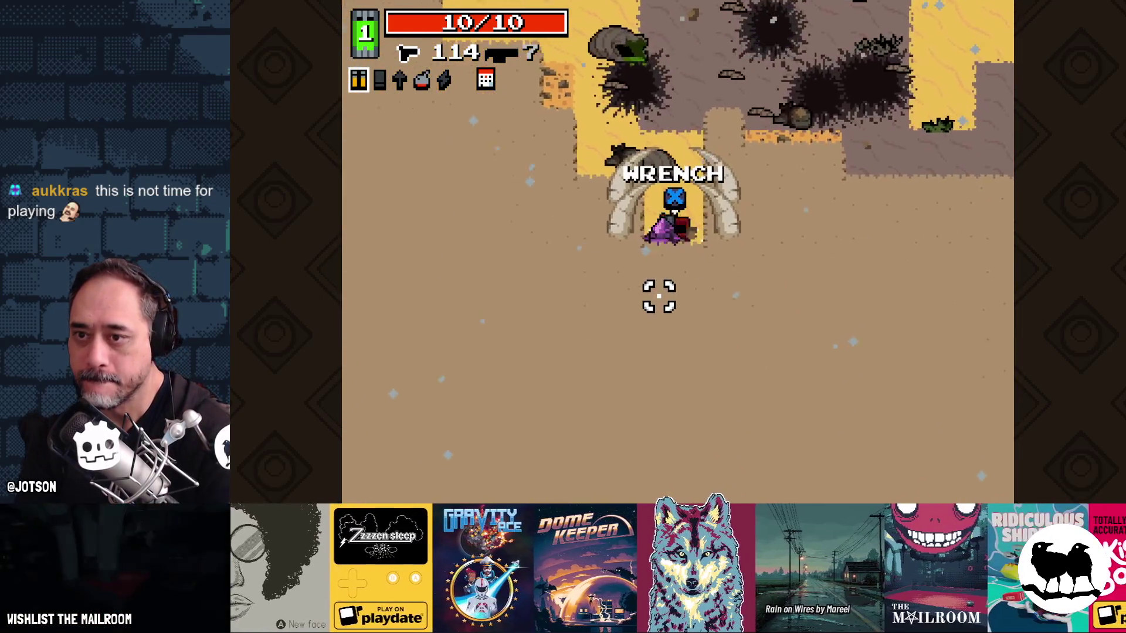
{"action": "key", "text": "e"}
{"action": "key", "text": "w"}
{"action": "left_click", "coordinate": [762, 65]}
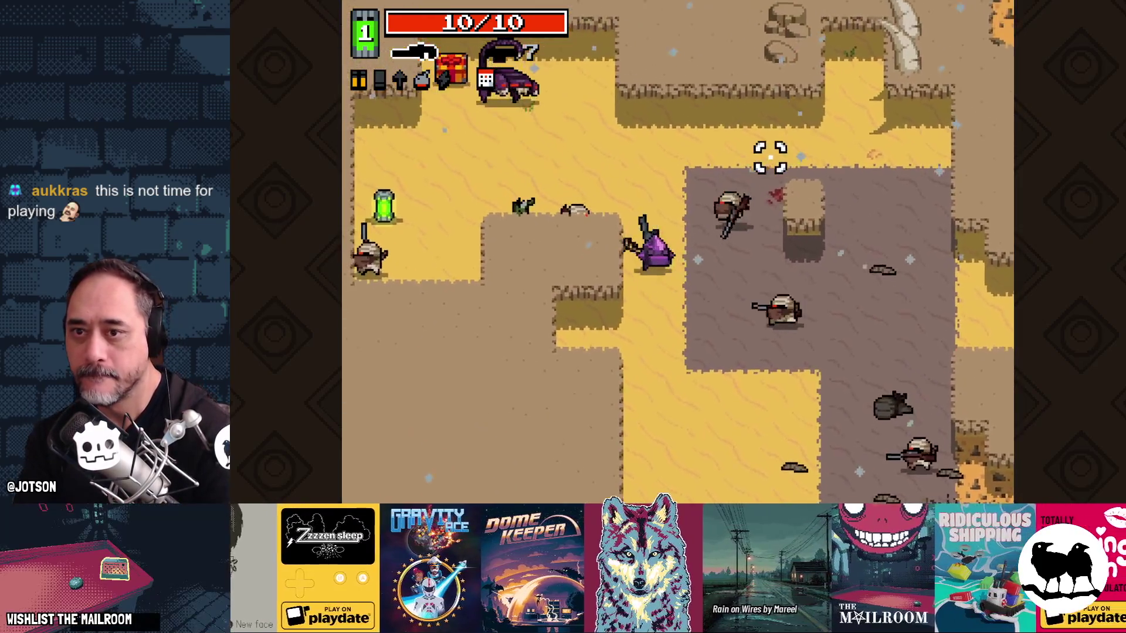
{"action": "key", "text": "d"}
{"action": "left_click", "coordinate": [606, 397]}
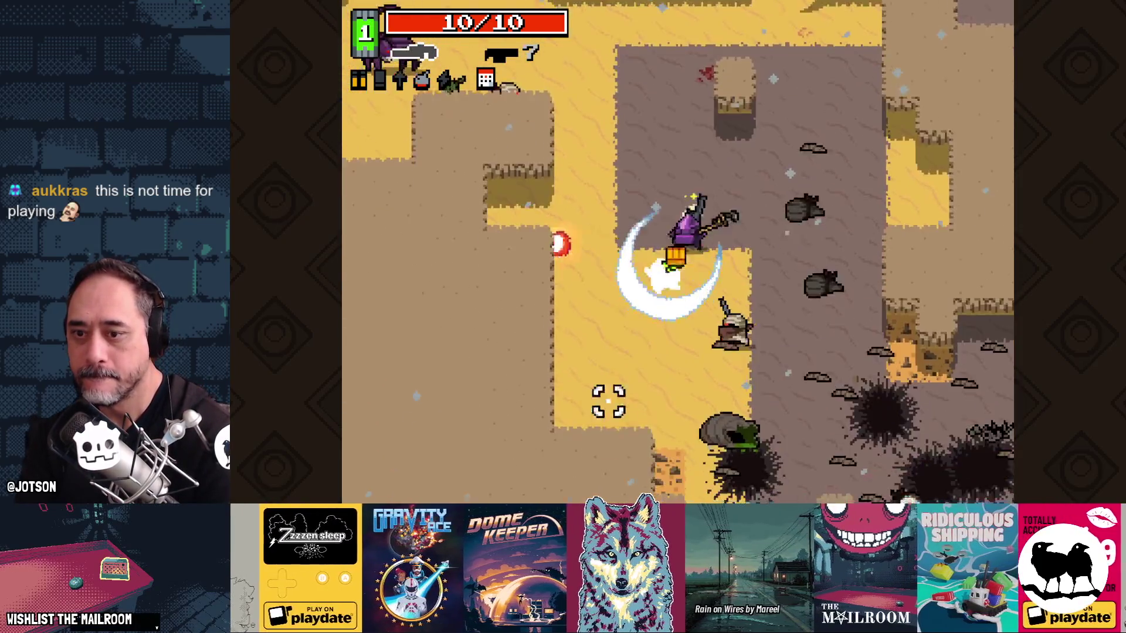
Step: Finish off the nearby enemies with the wrench while moving up-left
{"action": "key", "text": "w"}
{"action": "key", "text": "a"}
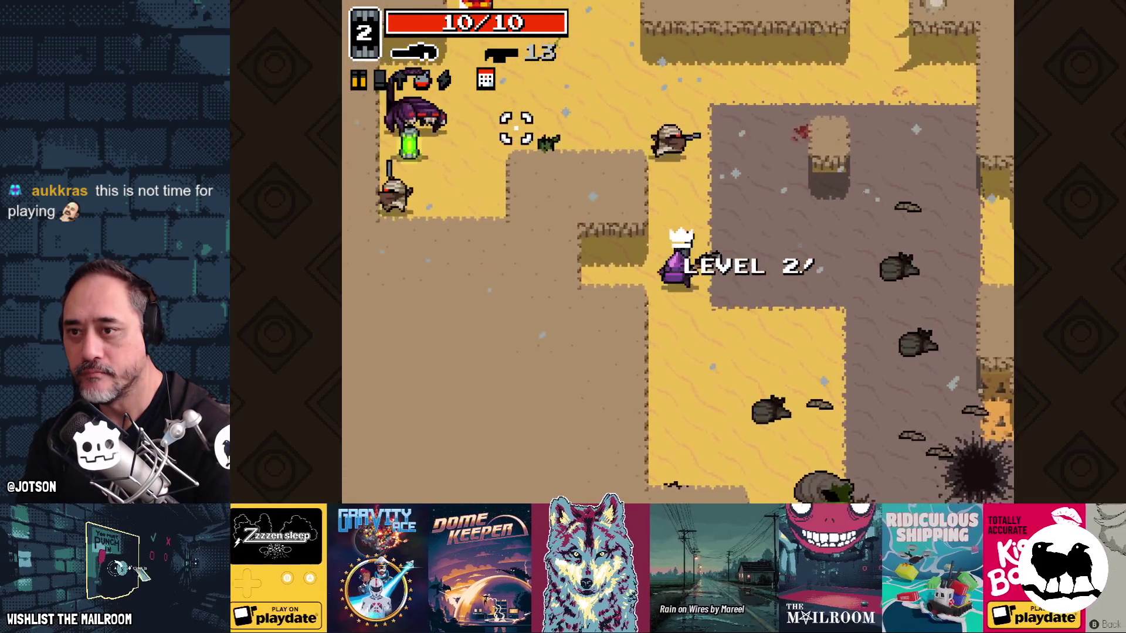
{"action": "left_click", "coordinate": [789, 111]}
{"action": "key", "text": "w"}
{"action": "key", "text": "a"}
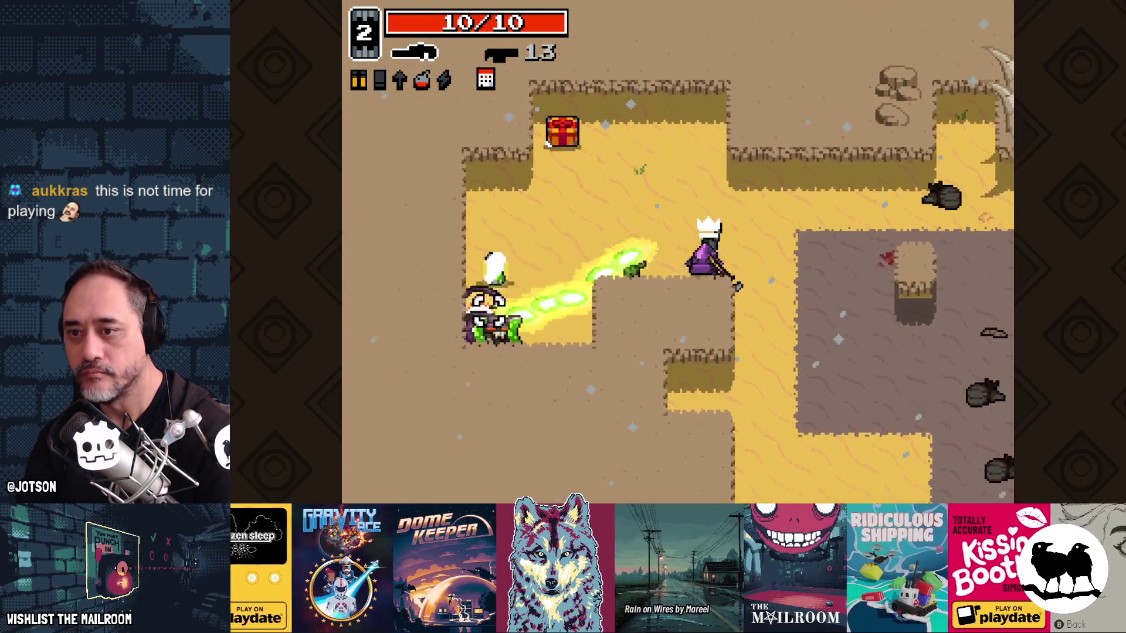
{"action": "key", "text": "a"}
{"action": "key", "text": "s"}
Step: Open the chest for +30 energy and make the revolver the main weapon
{"action": "key", "text": "w"}
{"action": "key", "text": "a"}
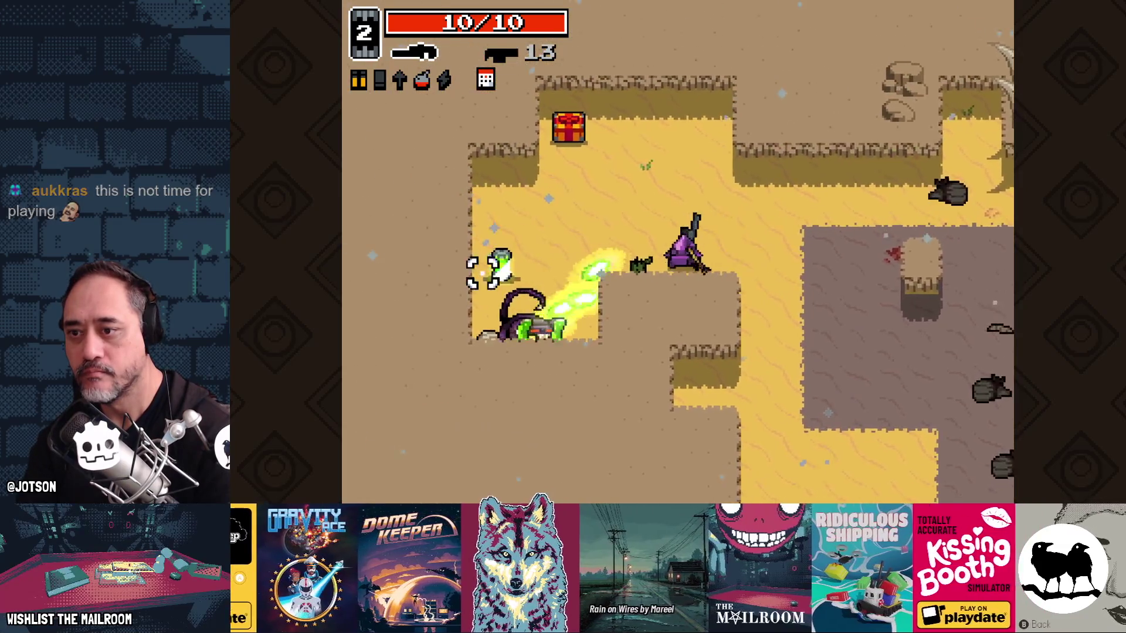
{"action": "key", "text": "d"}
{"action": "key", "text": "s"}
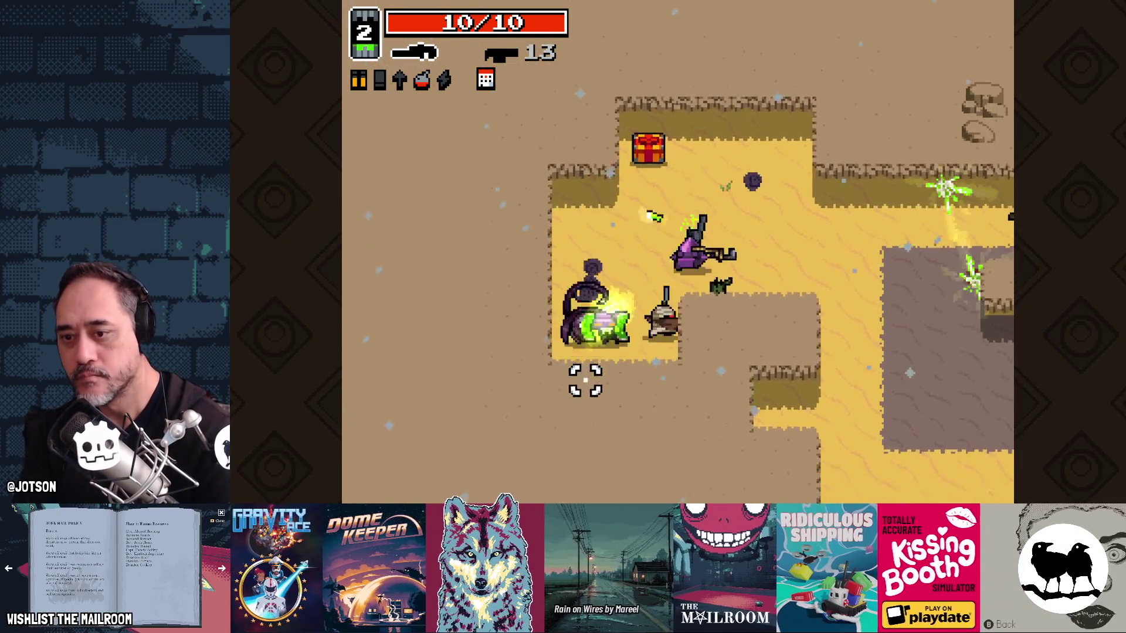
{"action": "key", "text": "d"}
{"action": "key", "text": "s"}
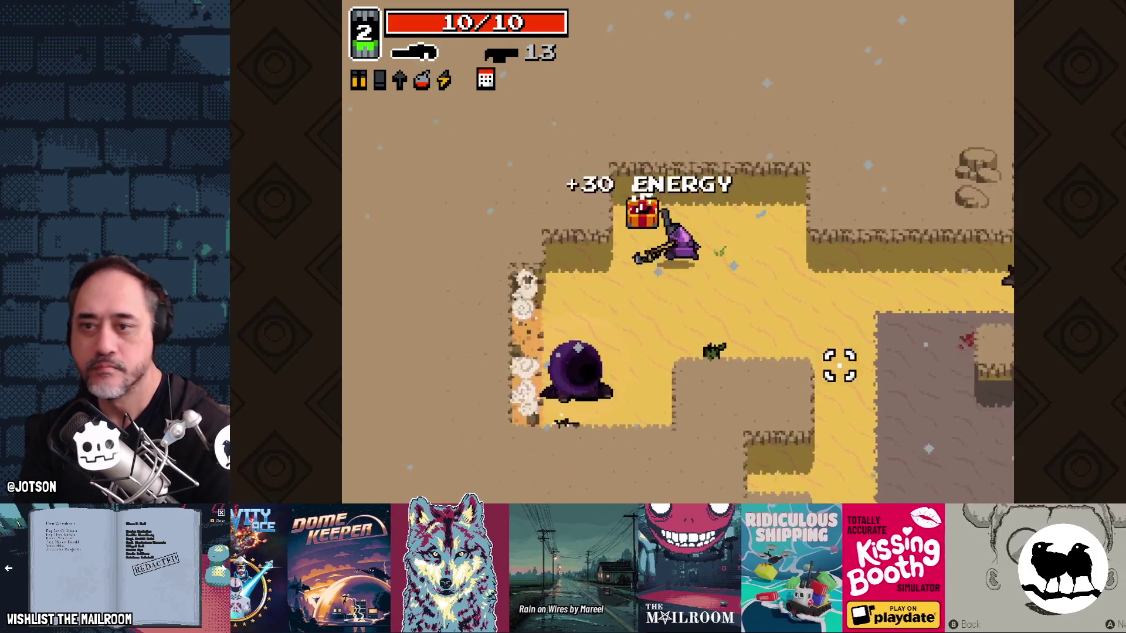
{"action": "key", "text": "space"}
{"action": "key", "text": "d"}
{"action": "key", "text": "s"}
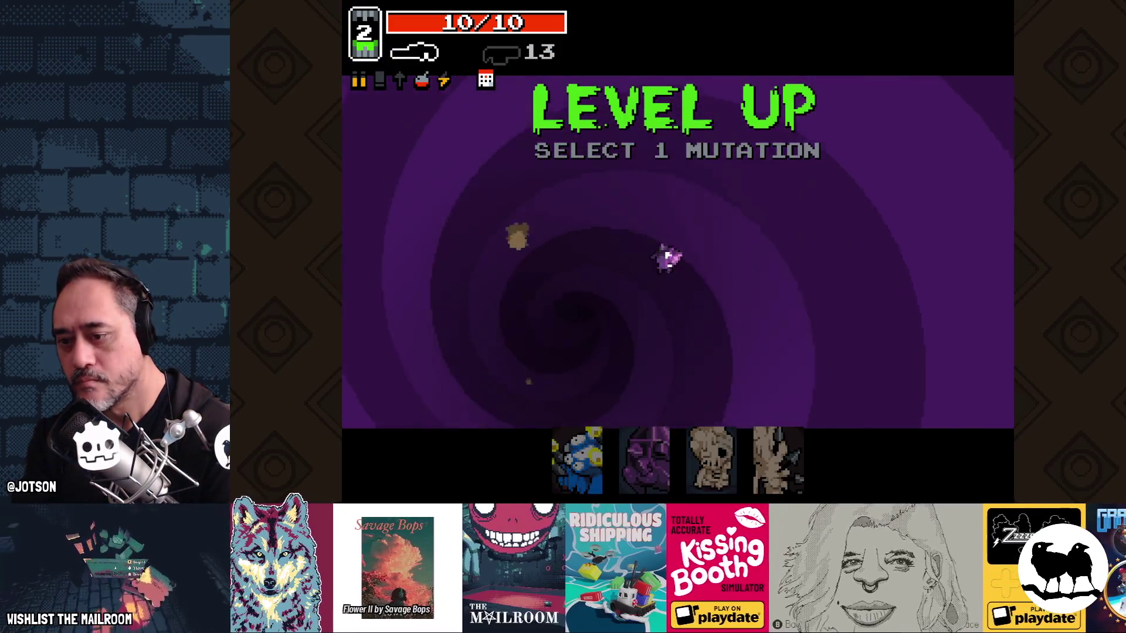
Step: Pick Patience from the offered mutations and start walking through desert area 1-2
{"action": "key", "text": "Right"}
{"action": "key", "text": "Right"}
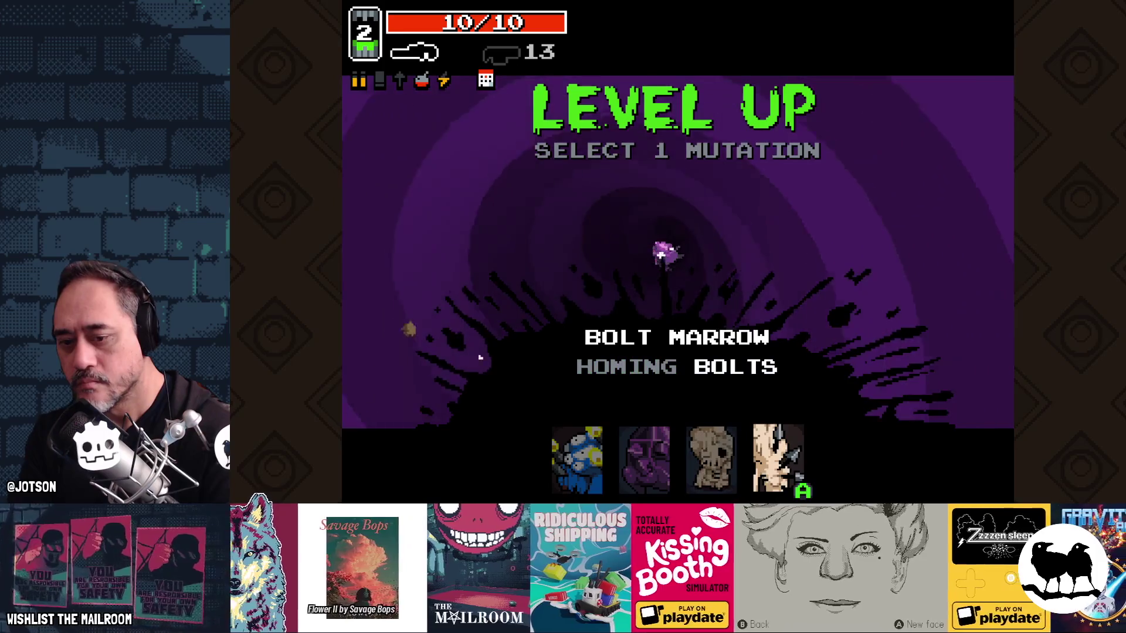
{"action": "key", "text": "Left"}
{"action": "key", "text": "Left"}
{"action": "key", "text": "Right"}
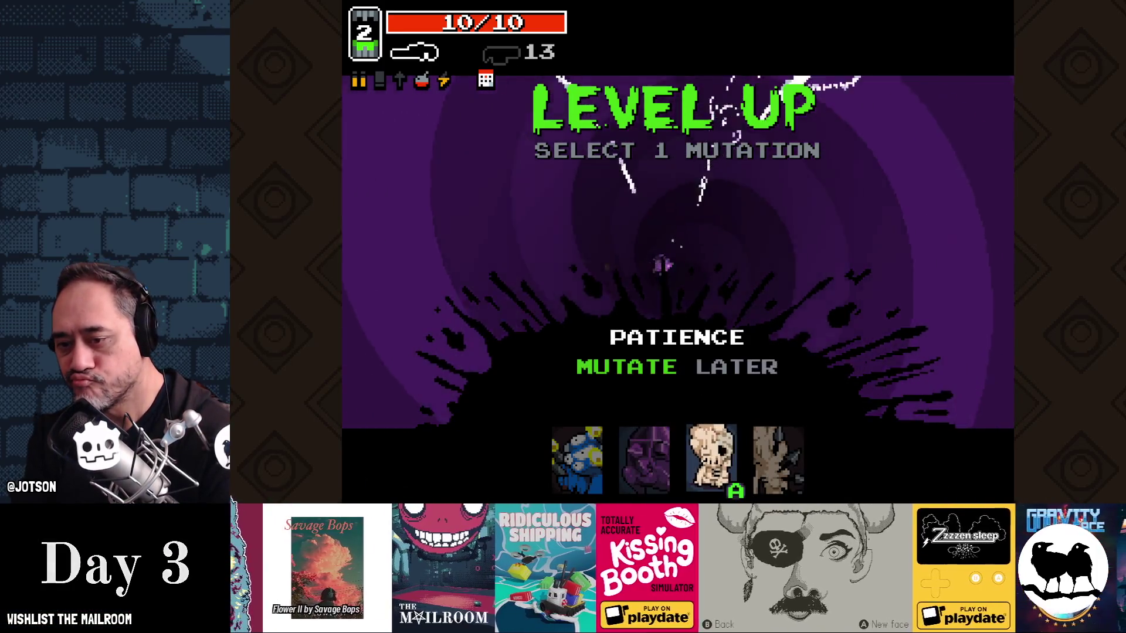
{"action": "key", "text": "Return"}
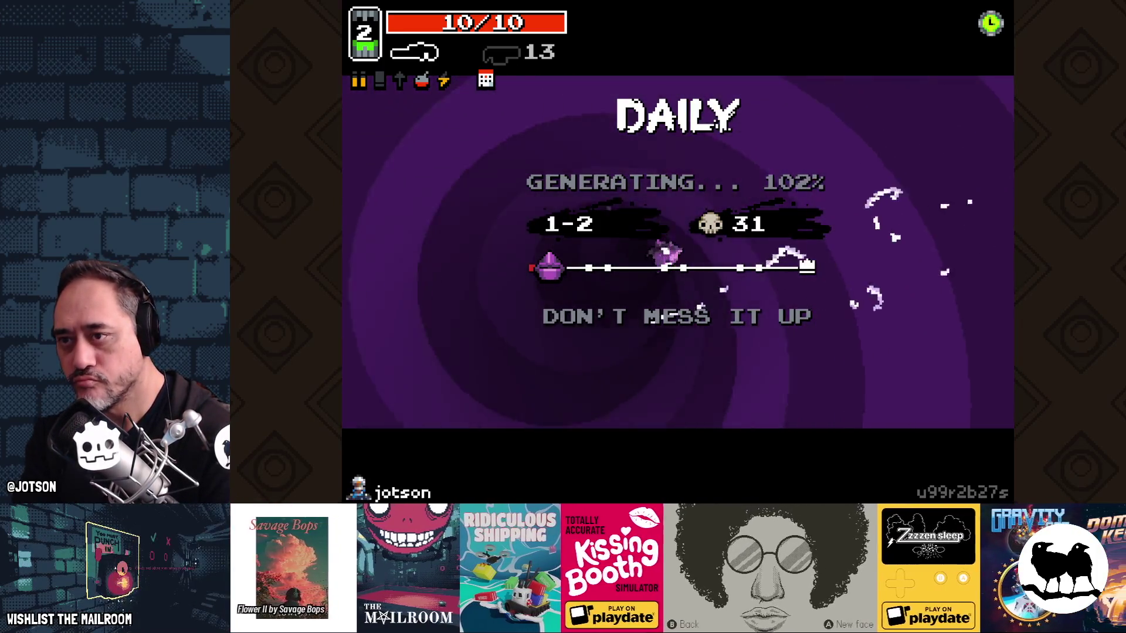
{"action": "key", "text": "Left"}
{"action": "key", "text": "Down"}
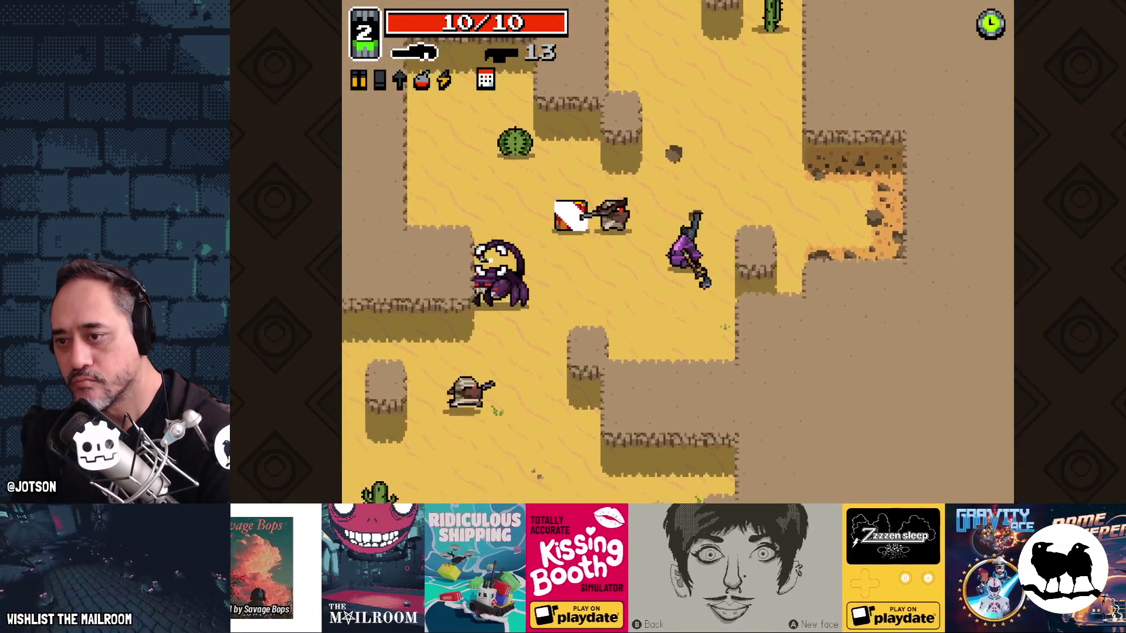
Step: Head left and north through area 1-2, firing bolts, then down toward the ammo box
{"action": "key", "text": "Left"}
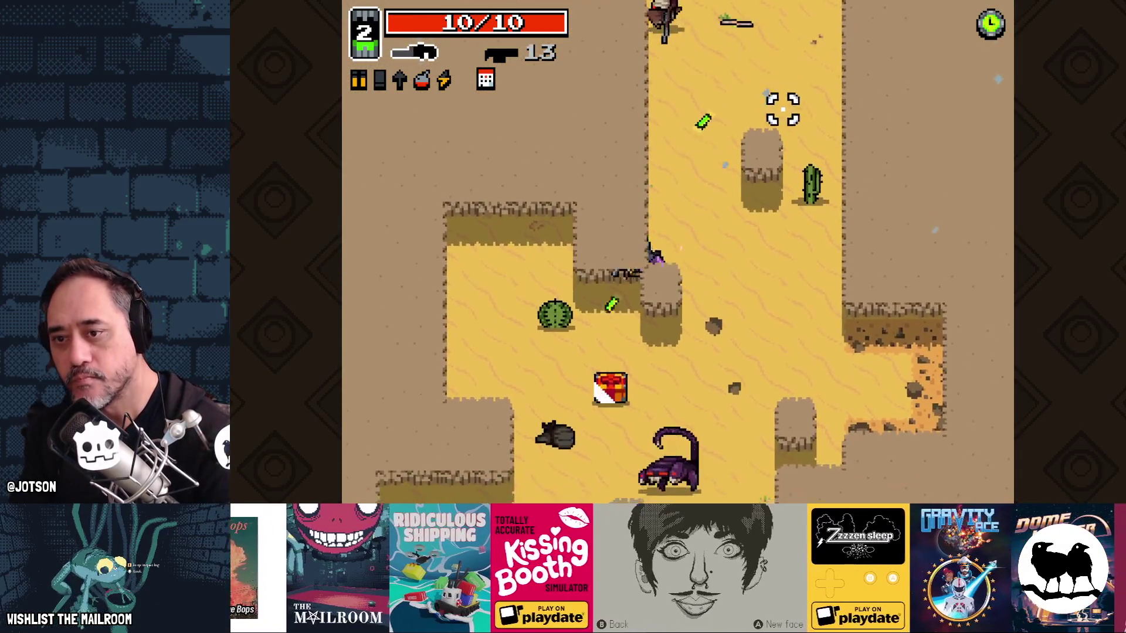
{"action": "key", "text": "Up"}
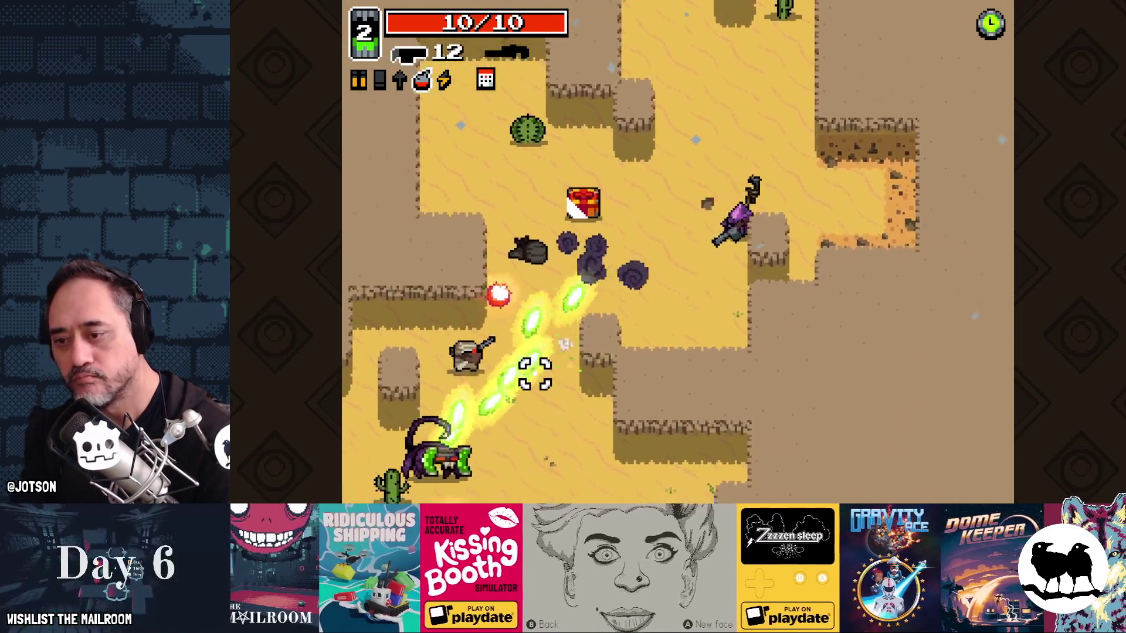
{"action": "key", "text": "Right"}
{"action": "key", "text": "Down"}
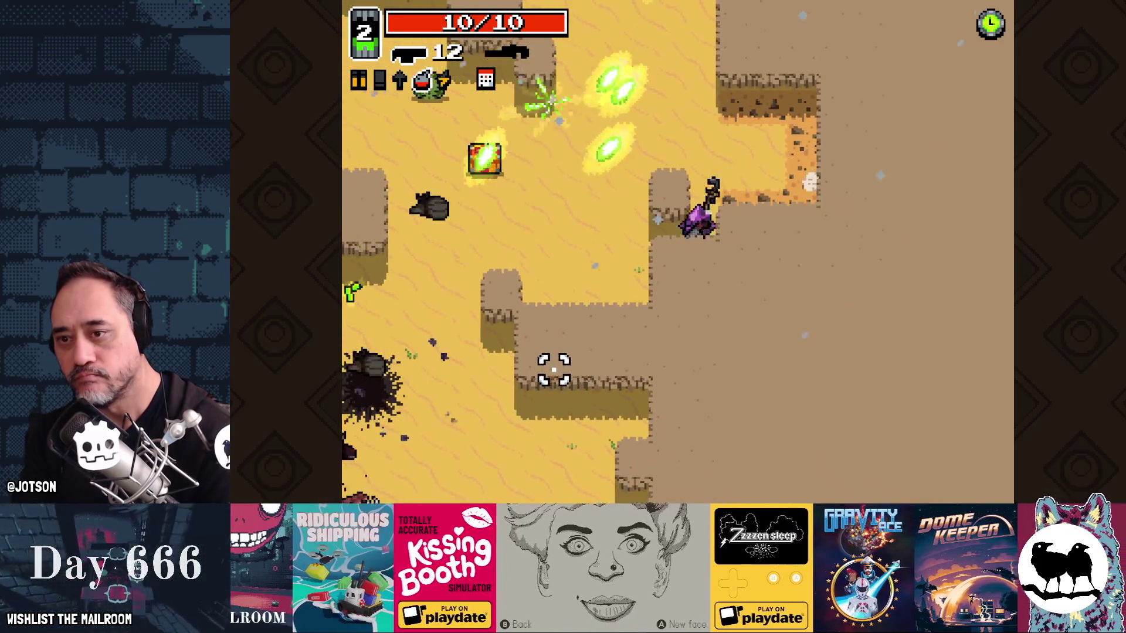
{"action": "key", "text": "Left"}
{"action": "key", "text": "Down"}
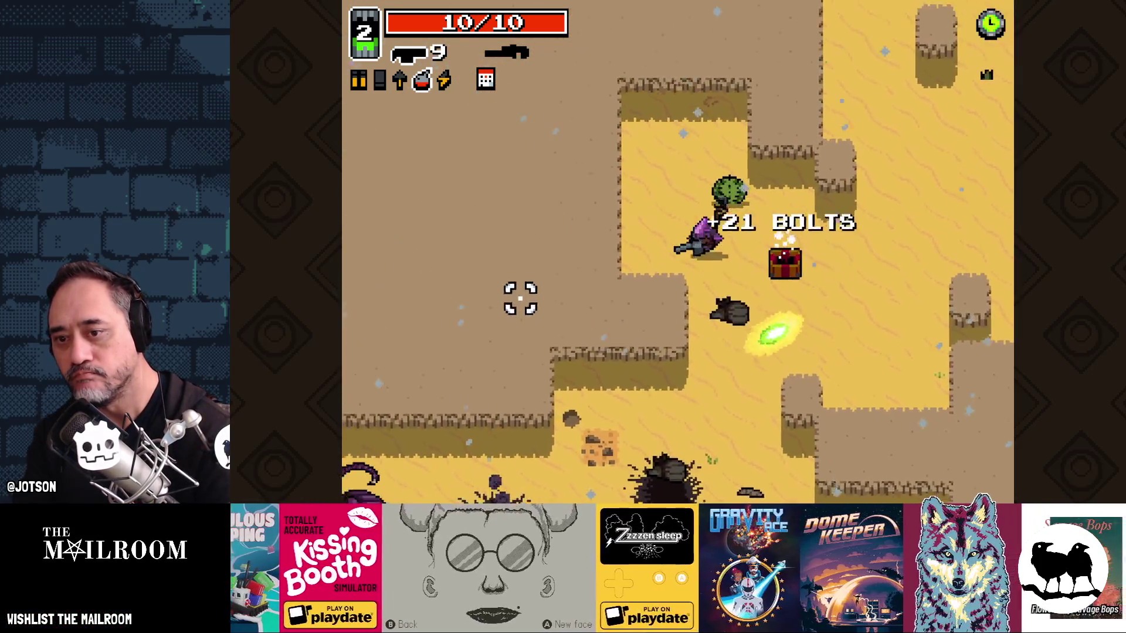
{"action": "key", "text": "Down"}
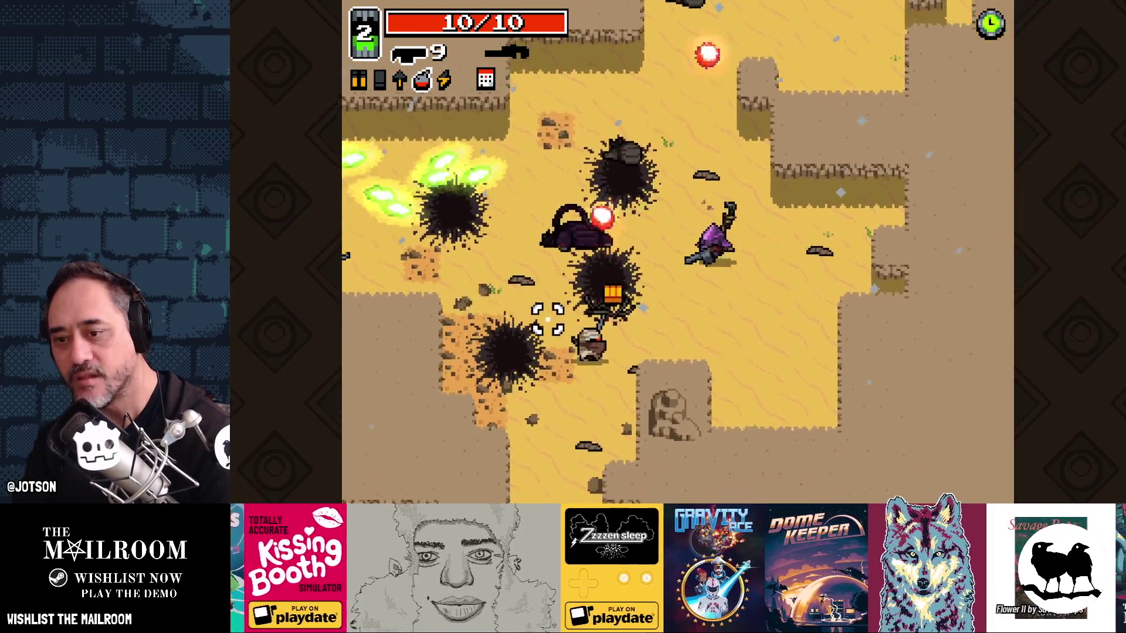
Step: Fire three explosive shots at enemies in the bone-horn area, then swap weapons
{"action": "left_click", "coordinate": [547, 310]}
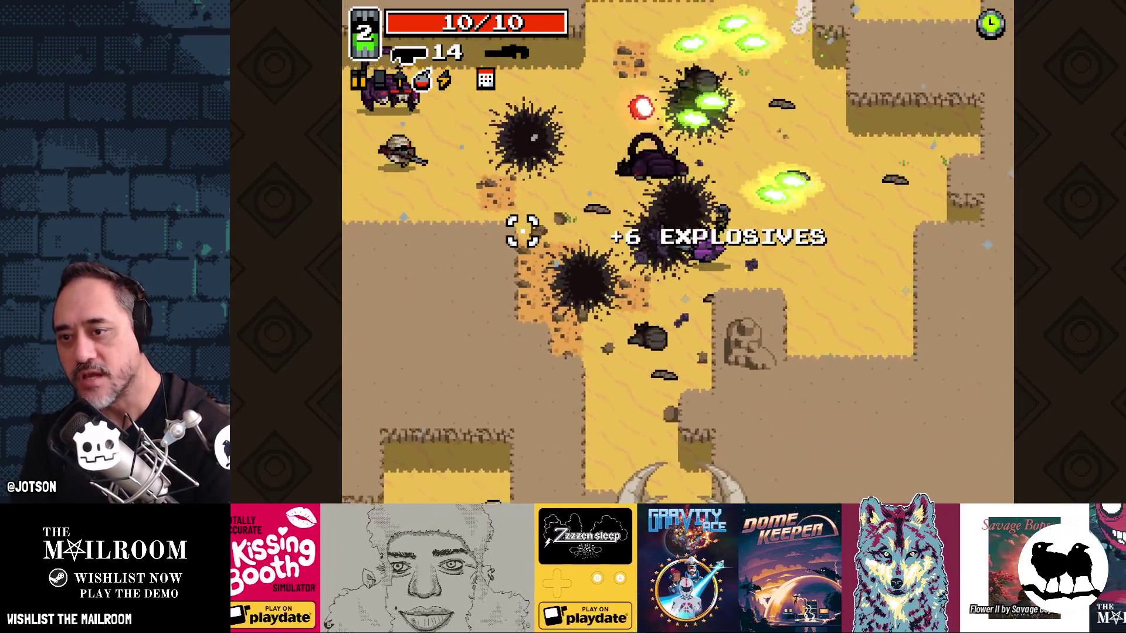
{"action": "key", "text": "Left"}
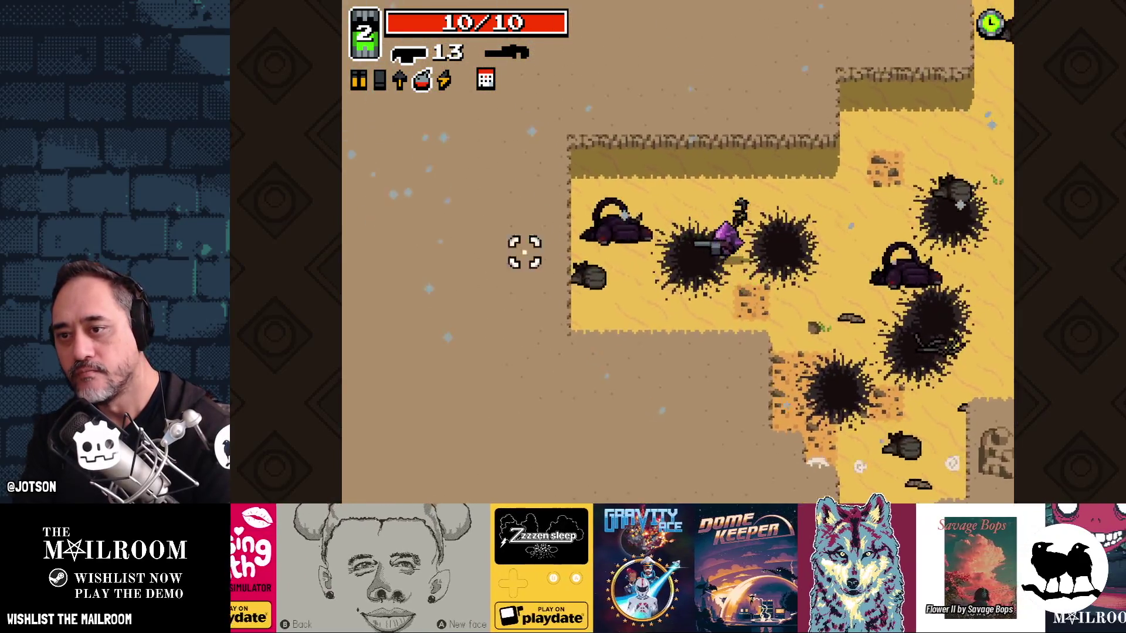
{"action": "key", "text": "Down"}
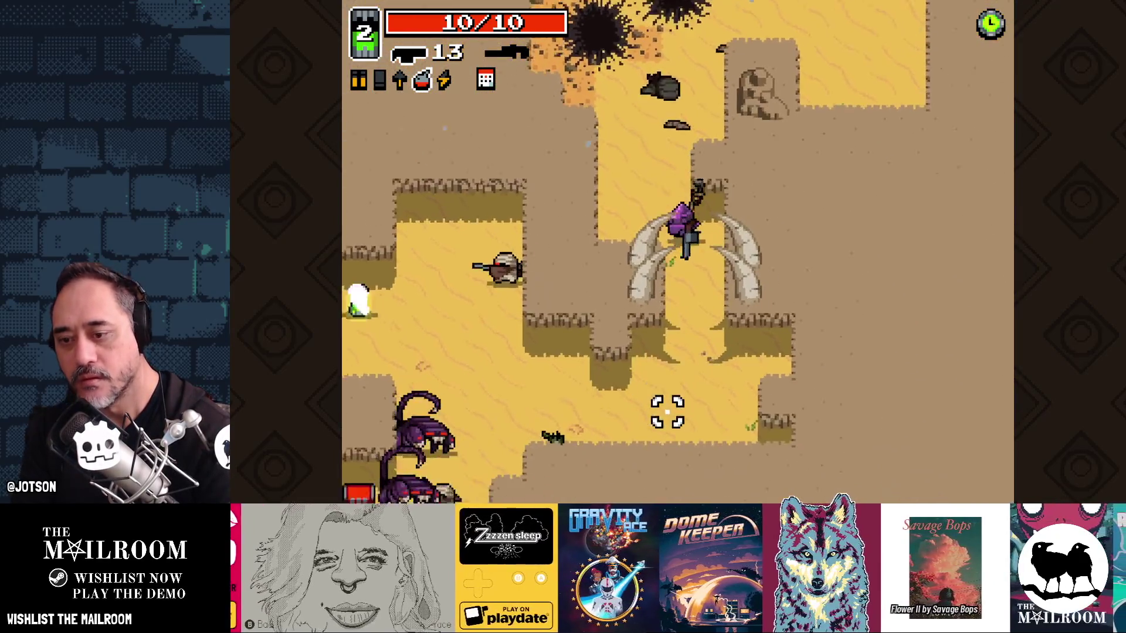
{"action": "left_click", "coordinate": [516, 310]}
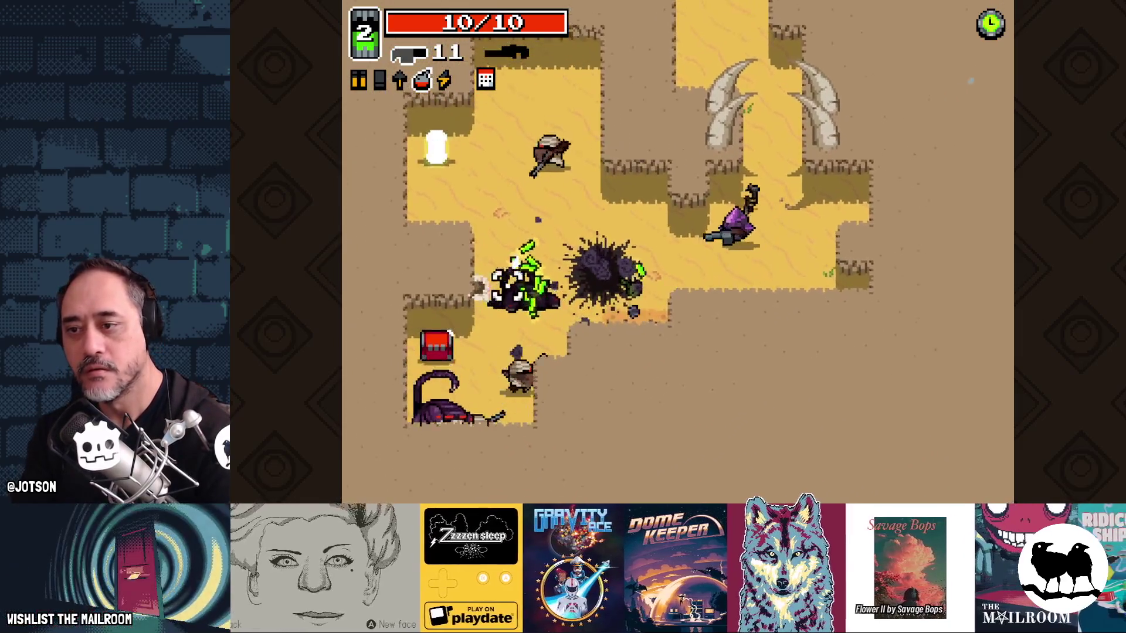
{"action": "left_click", "coordinate": [504, 316]}
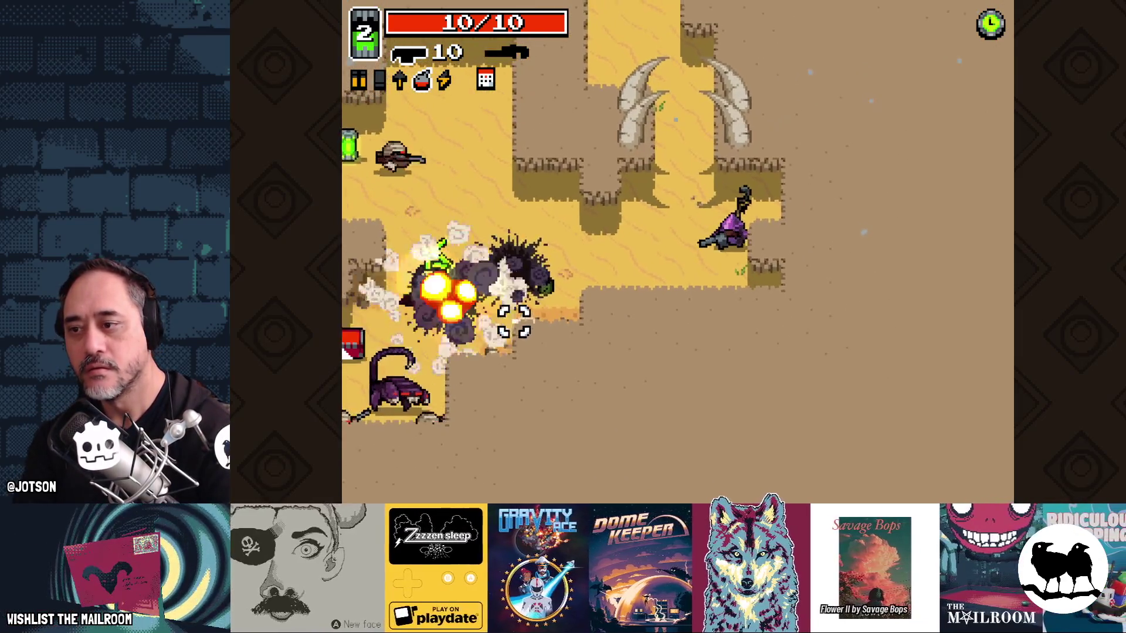
{"action": "left_click", "coordinate": [524, 335]}
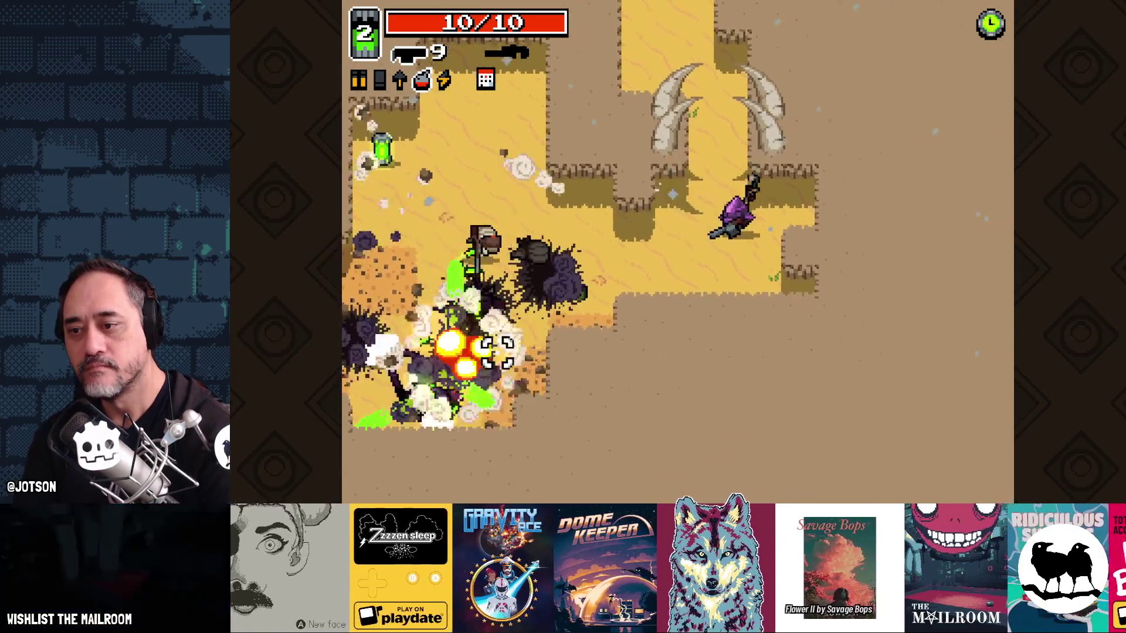
{"action": "key", "text": "space"}
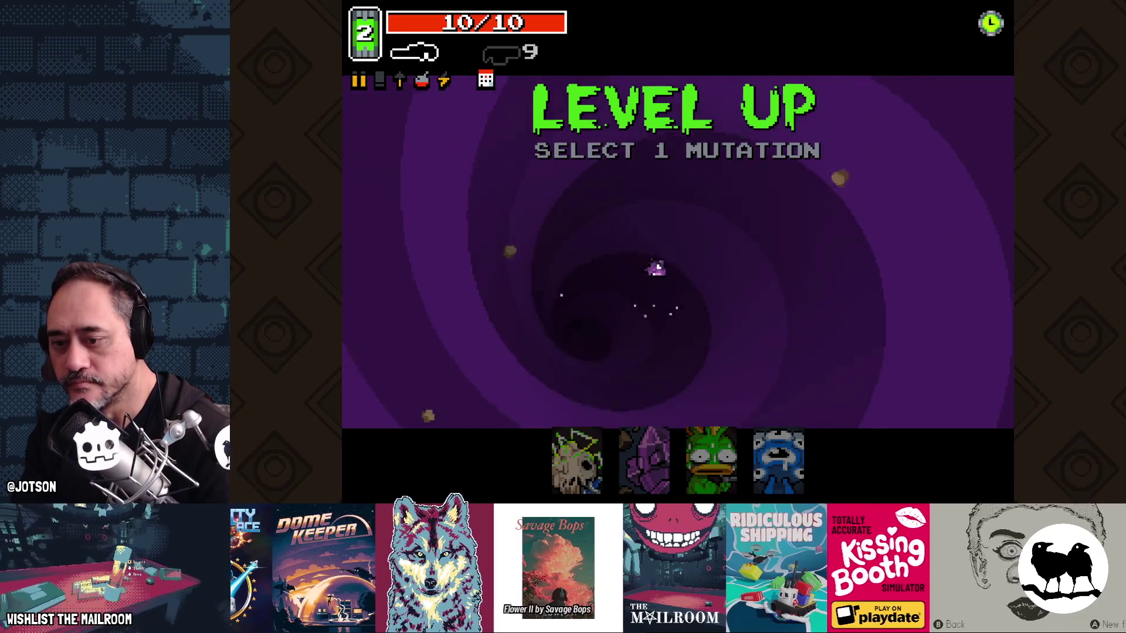
Step: Choose the Euphoria mutation and attack the bandits in the new desert area
{"action": "key", "text": "Right"}
{"action": "key", "text": "Right"}
{"action": "key", "text": "Right"}
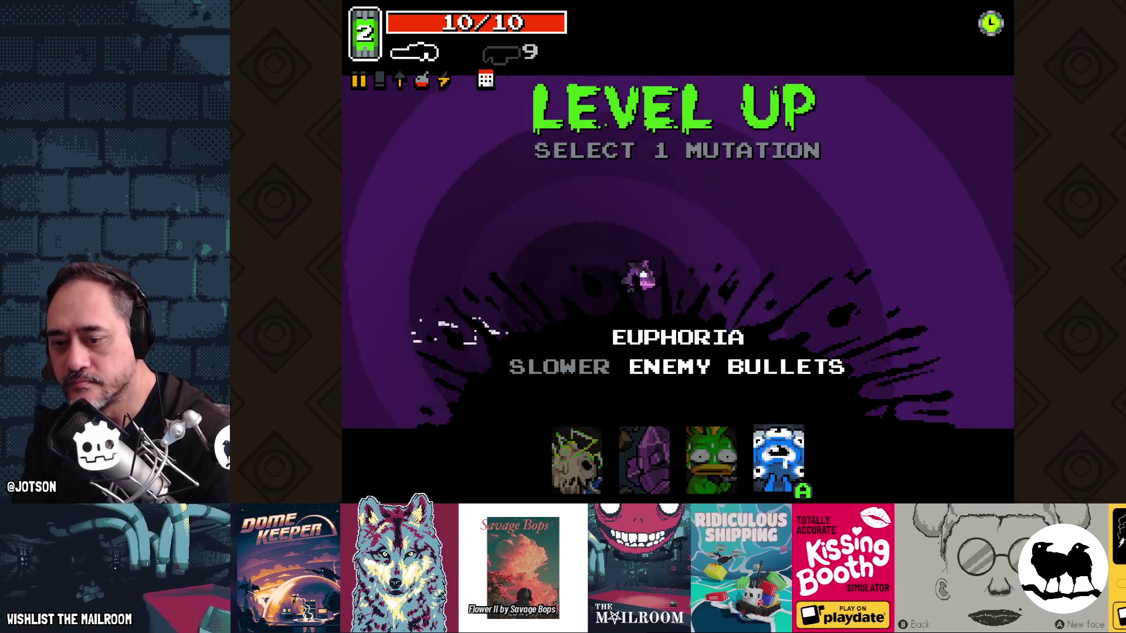
{"action": "key", "text": "Return"}
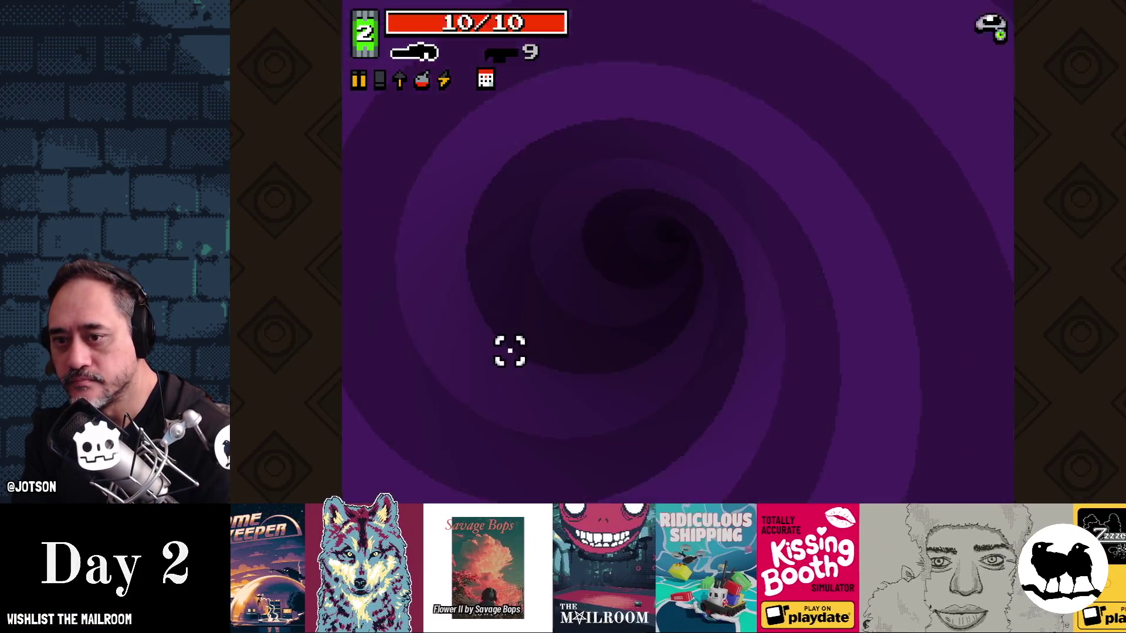
{"action": "key", "text": "d"}
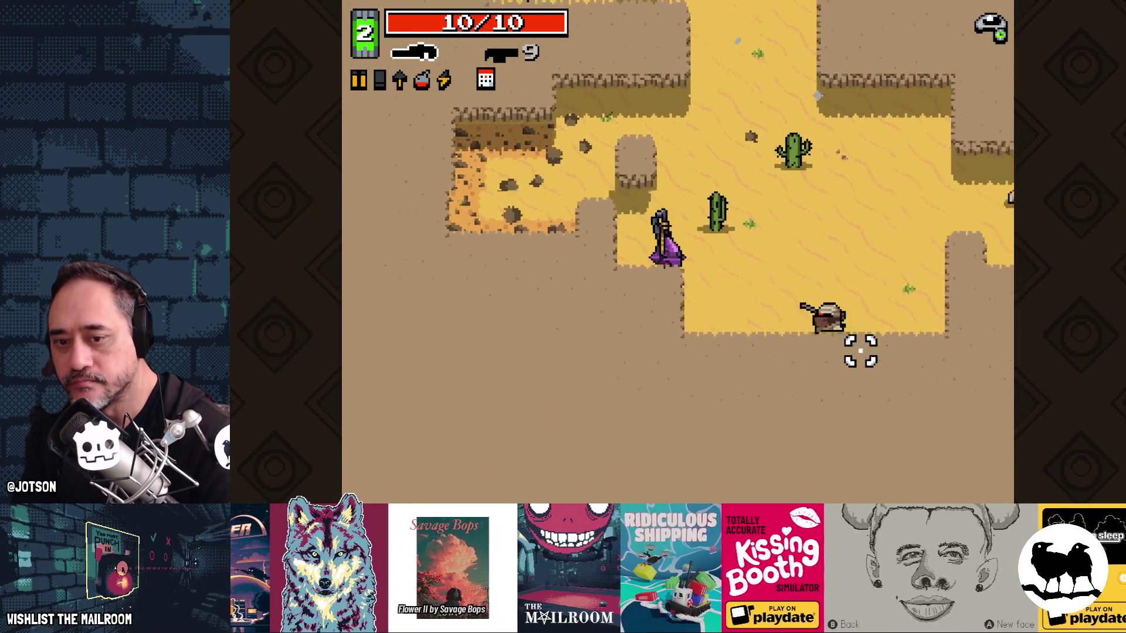
{"action": "left_click", "coordinate": [856, 192]}
{"action": "key", "text": "s"}
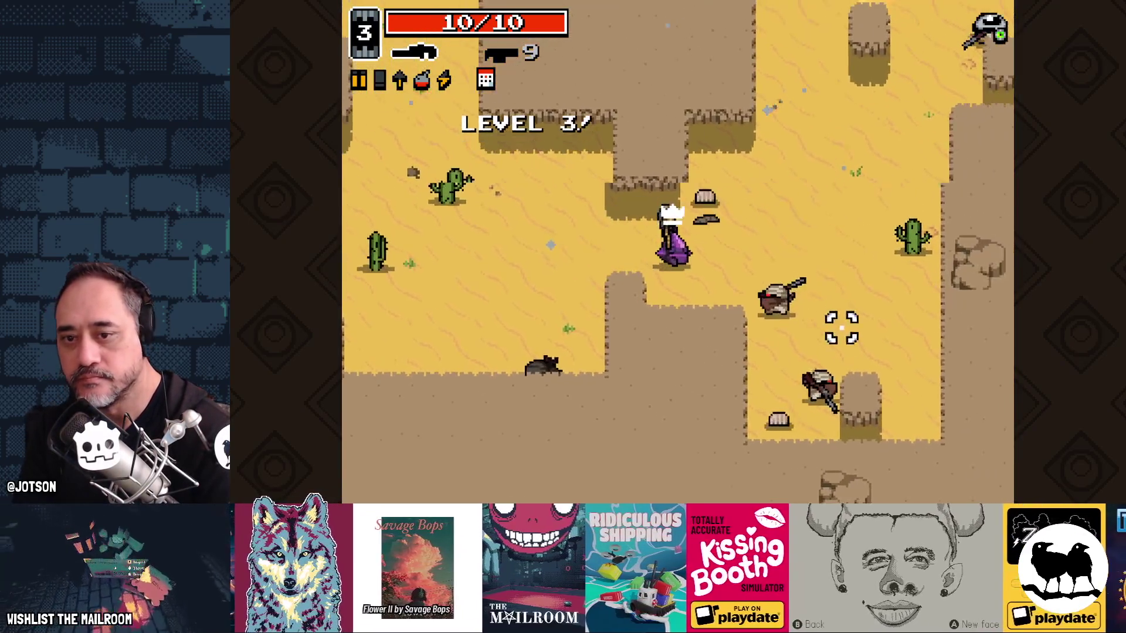
{"action": "key", "text": "w"}
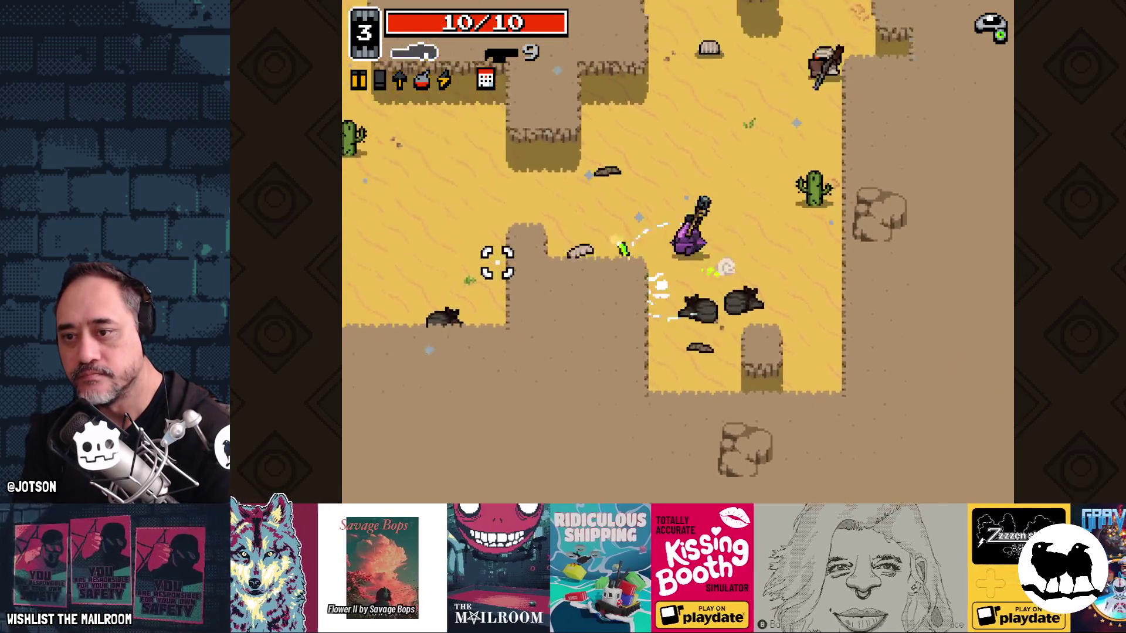
{"action": "left_click", "coordinate": [809, 118]}
Step: Slash the nearby enemies and shoot the maggot
{"action": "key", "text": "w"}
{"action": "key", "text": "d"}
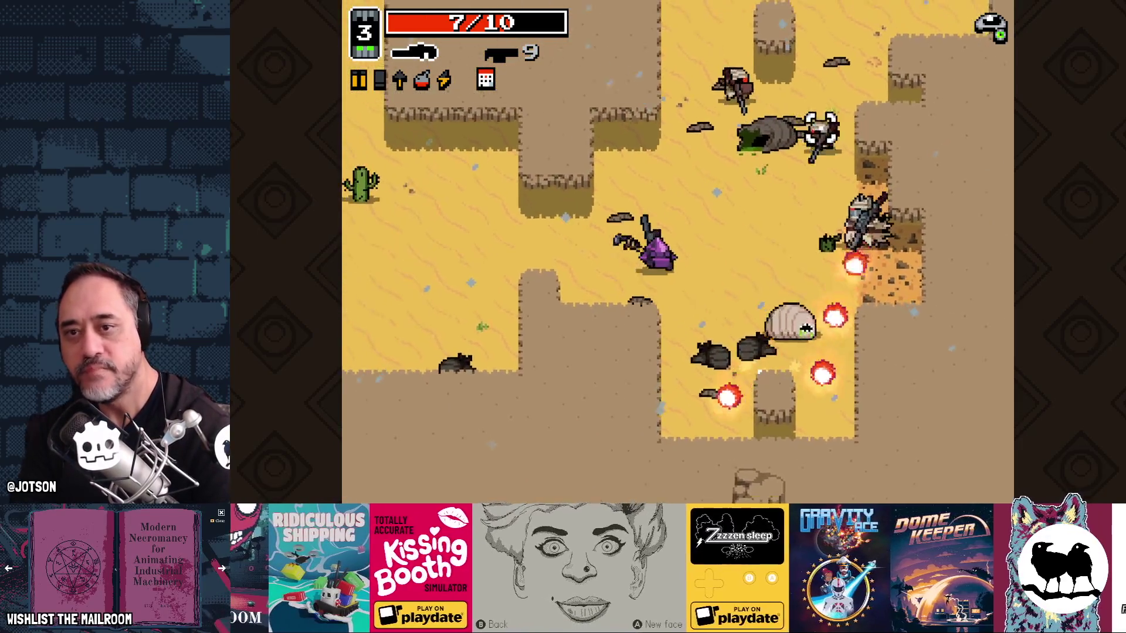
{"action": "left_click", "coordinate": [825, 183]}
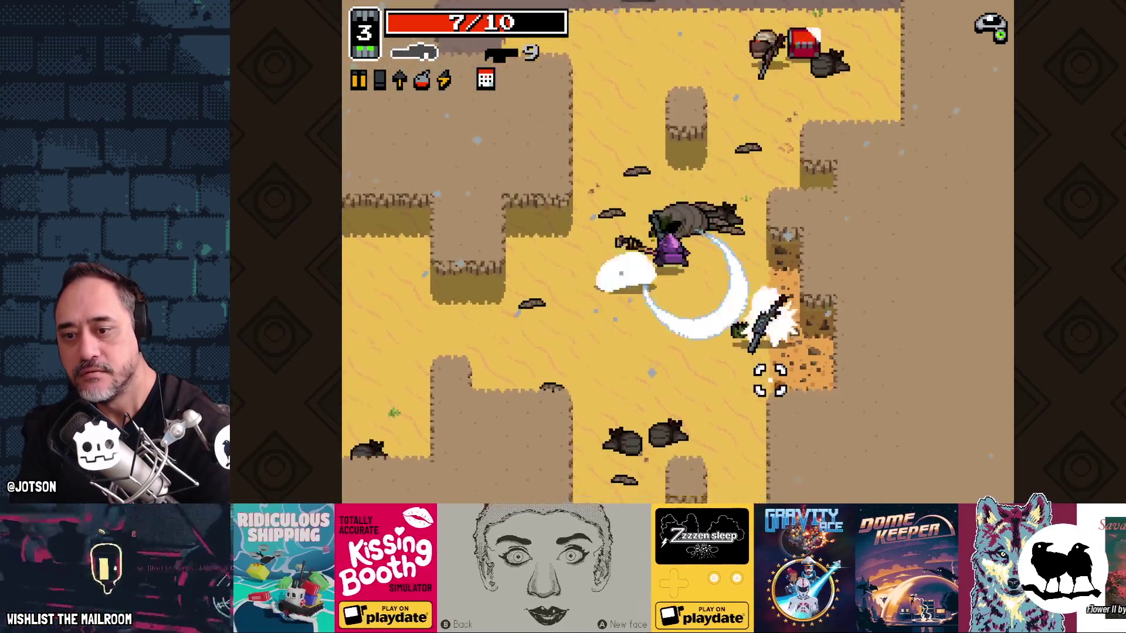
{"action": "left_click", "coordinate": [832, 287]}
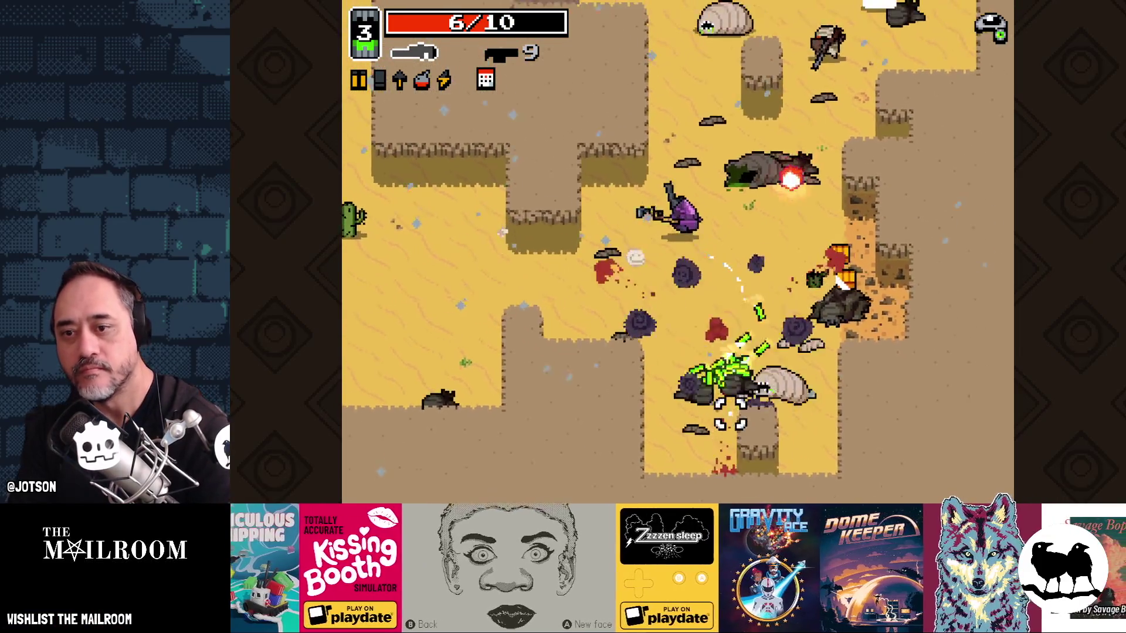
{"action": "key", "text": "s"}
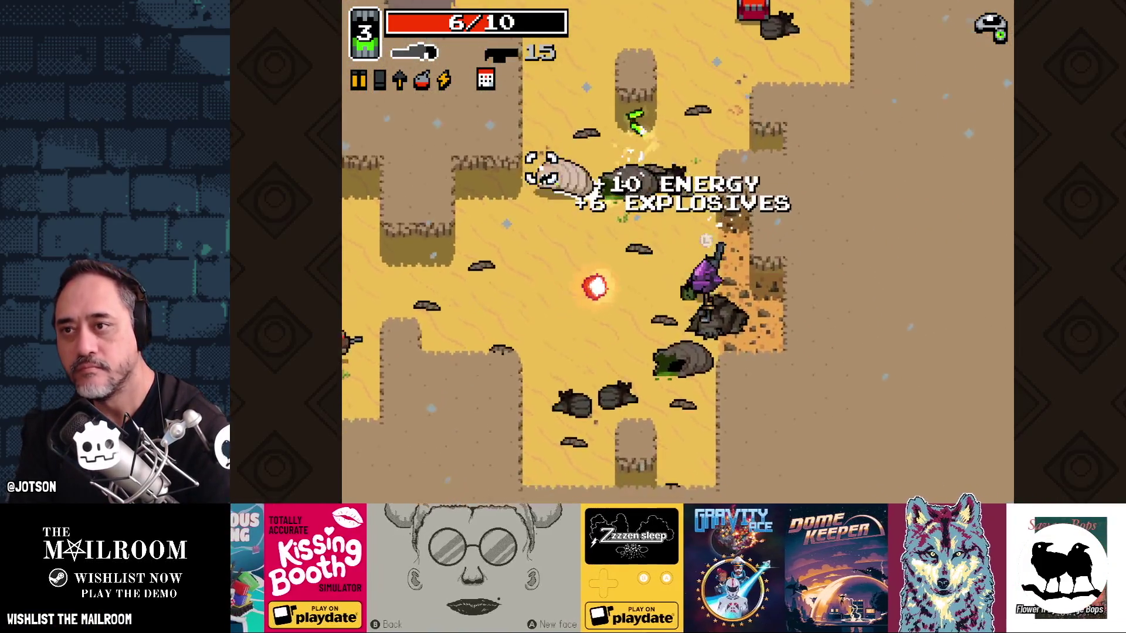
{"action": "left_click", "coordinate": [656, 141]}
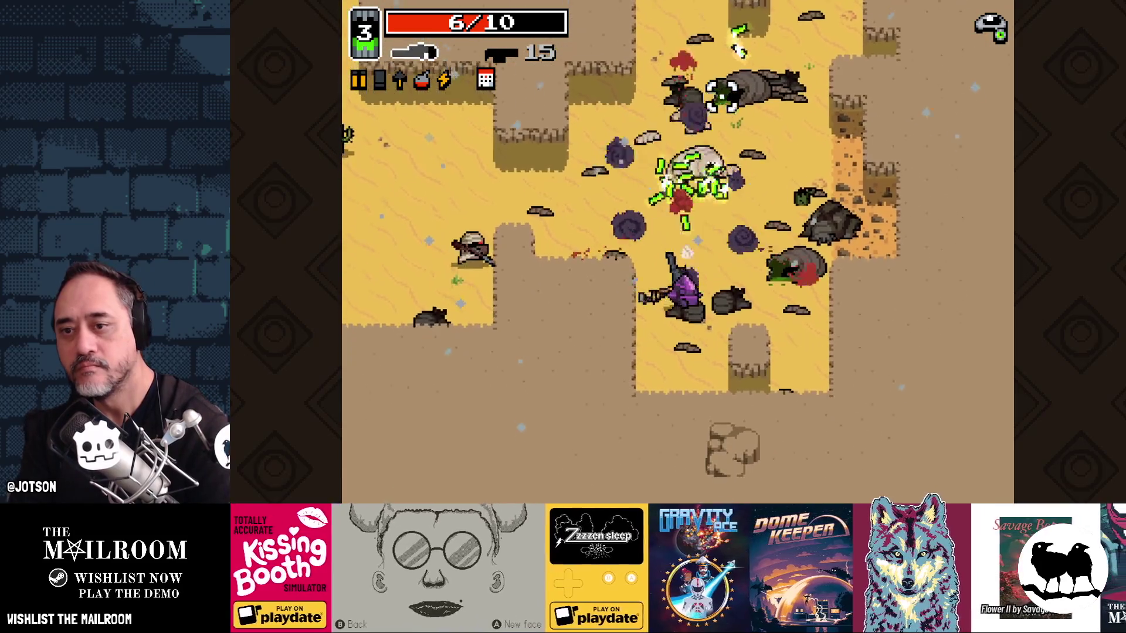
Step: Take the Wrench Shotgun from the chest and blast the maggots
{"action": "key", "text": "w"}
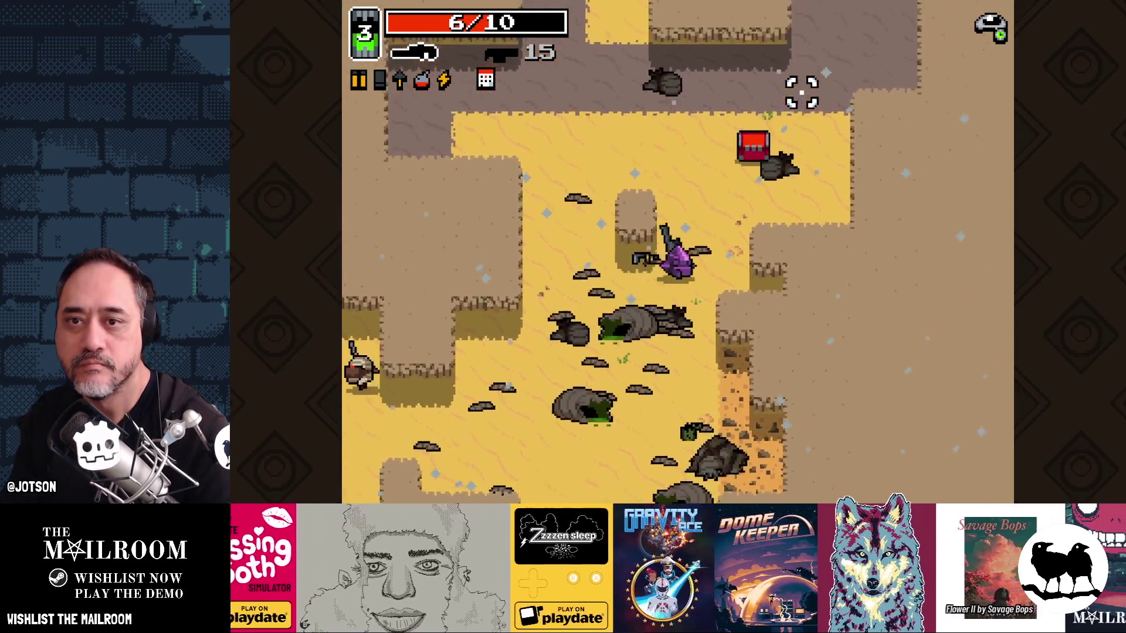
{"action": "key", "text": "w"}
{"action": "key", "text": "e"}
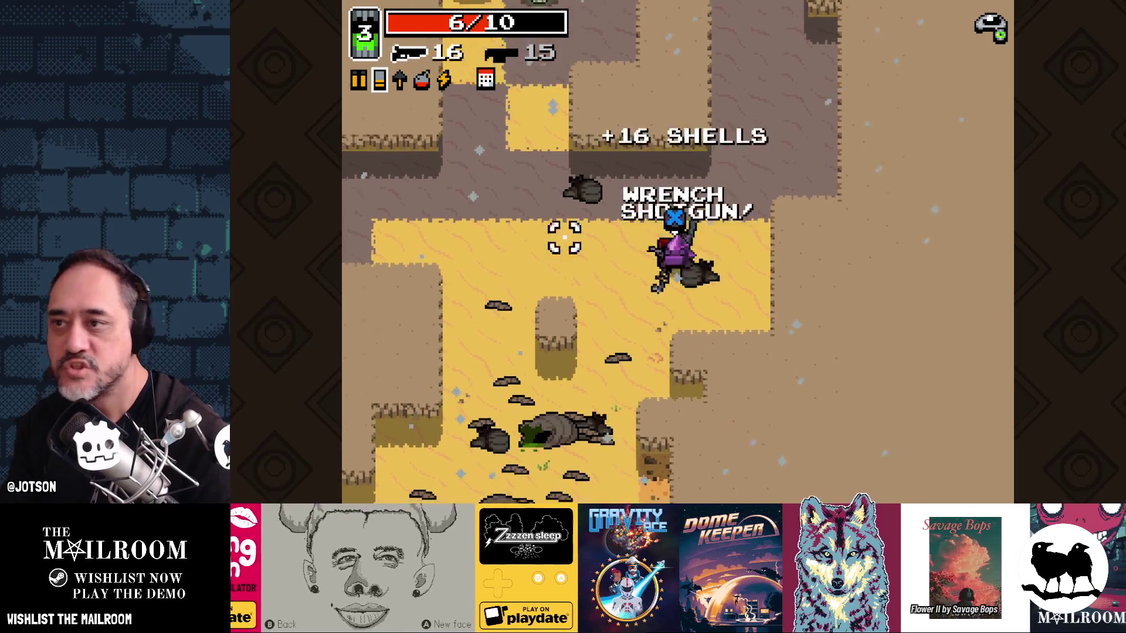
{"action": "key", "text": "w"}
{"action": "left_click", "coordinate": [762, 117]}
{"action": "left_click", "coordinate": [789, 134]}
{"action": "left_click", "coordinate": [797, 127]}
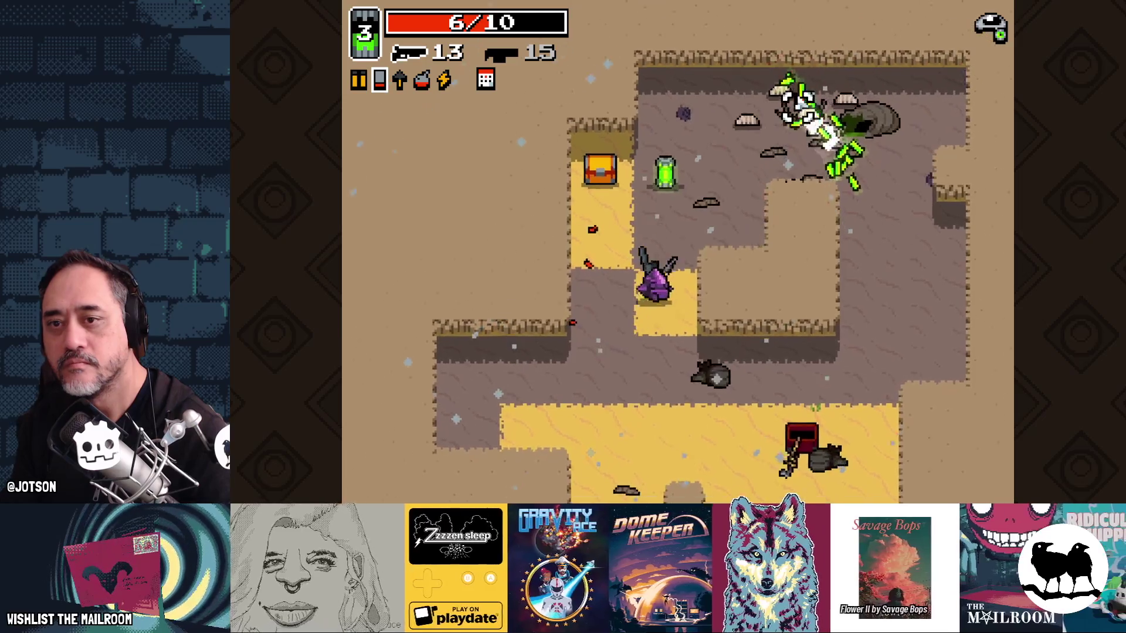
Step: Shoot the maggots beside the chest, then collect its ammo and health
{"action": "key", "text": "w"}
{"action": "left_click", "coordinate": [799, 138]}
{"action": "left_click", "coordinate": [784, 100]}
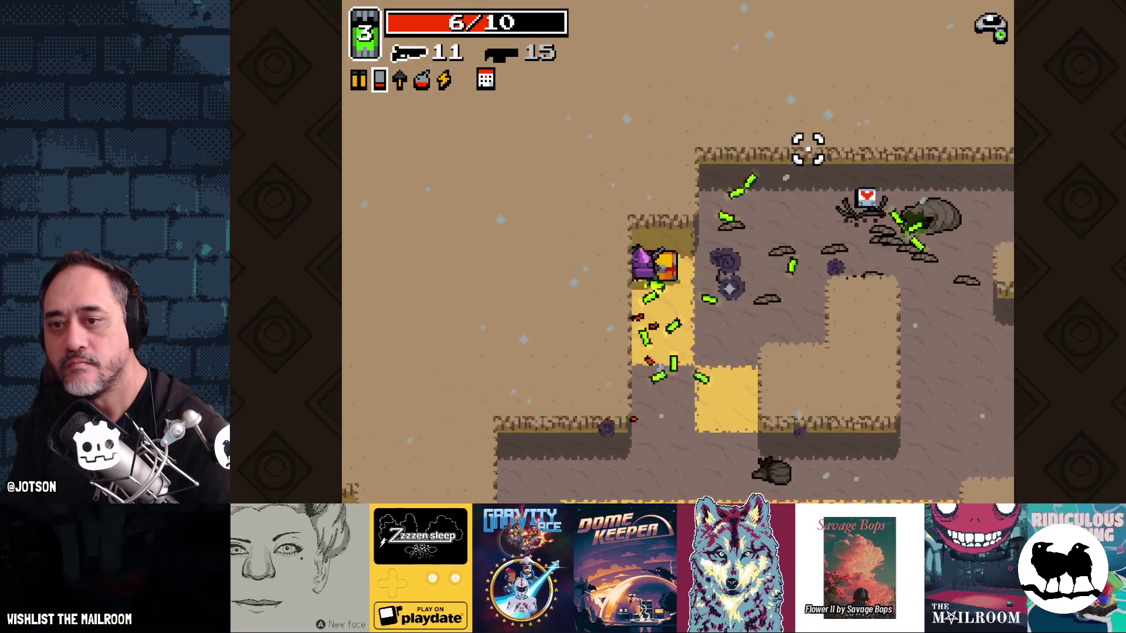
{"action": "key", "text": "d"}
{"action": "key", "text": "s"}
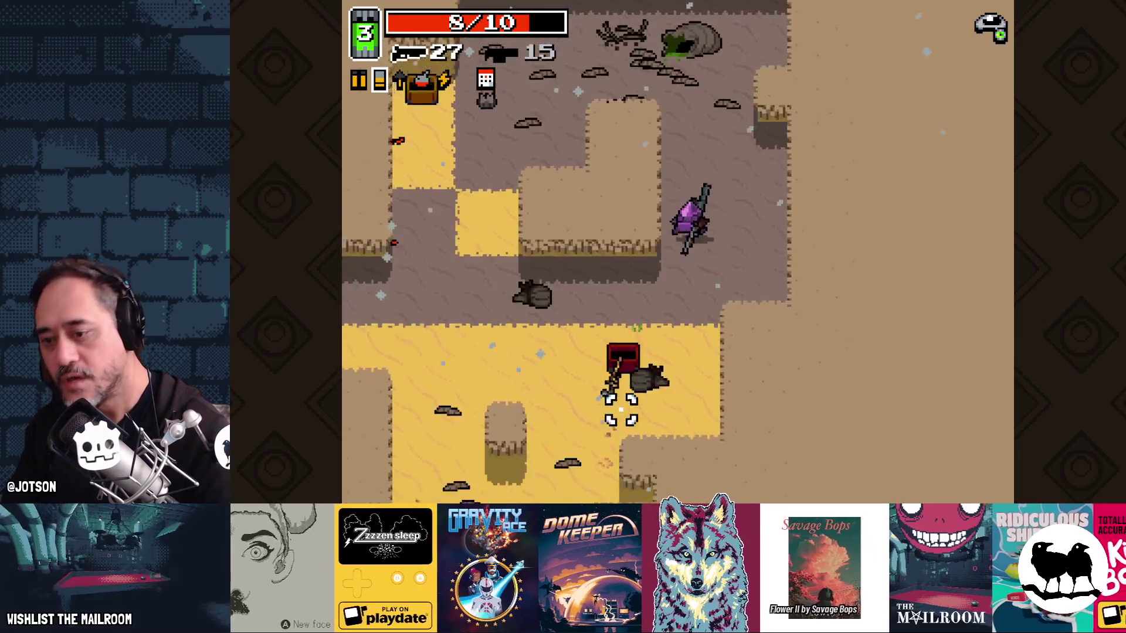
{"action": "key", "text": "w"}
{"action": "key", "text": "d"}
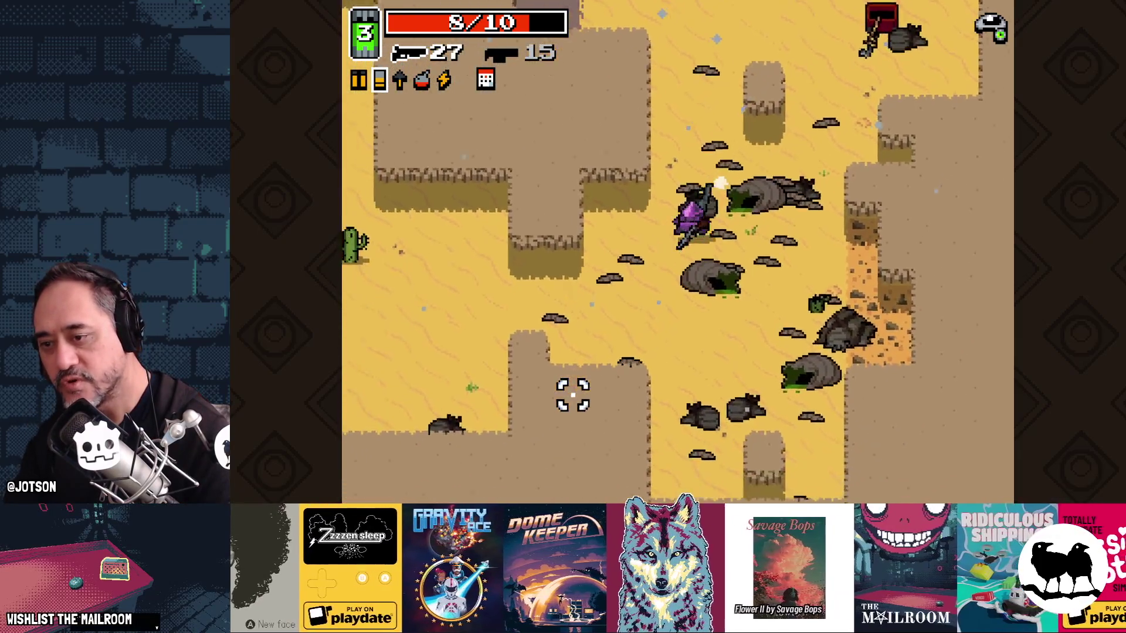
Step: Shoot the bandits to the left and collect the +6 explosives ammo
{"action": "key", "text": "a"}
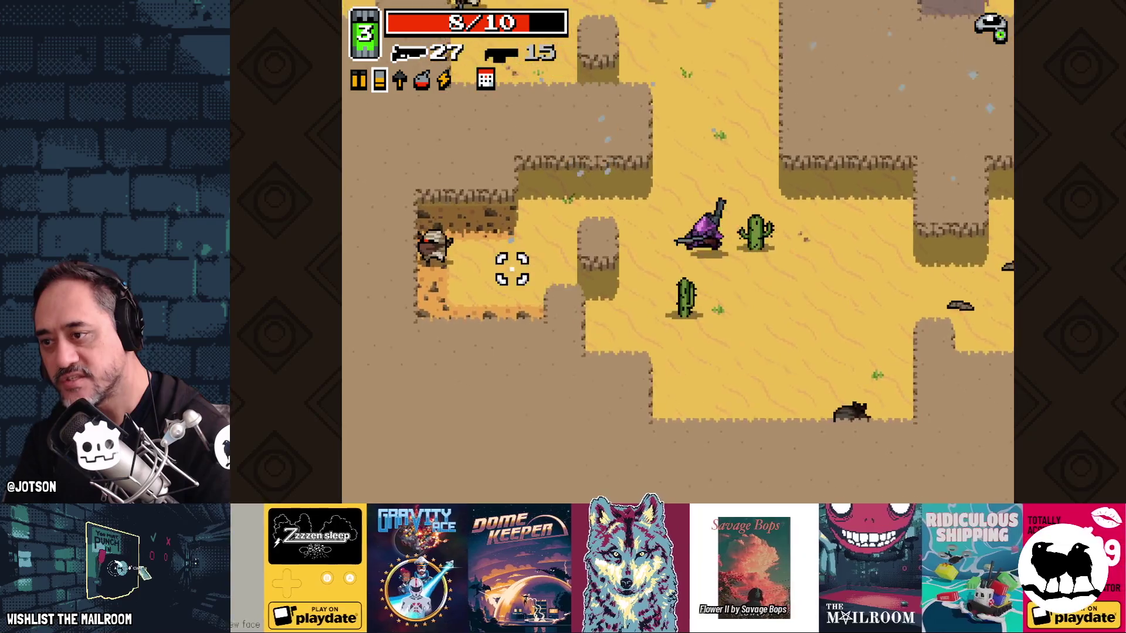
{"action": "key", "text": "a"}
{"action": "key", "text": "w"}
{"action": "left_click", "coordinate": [522, 287]}
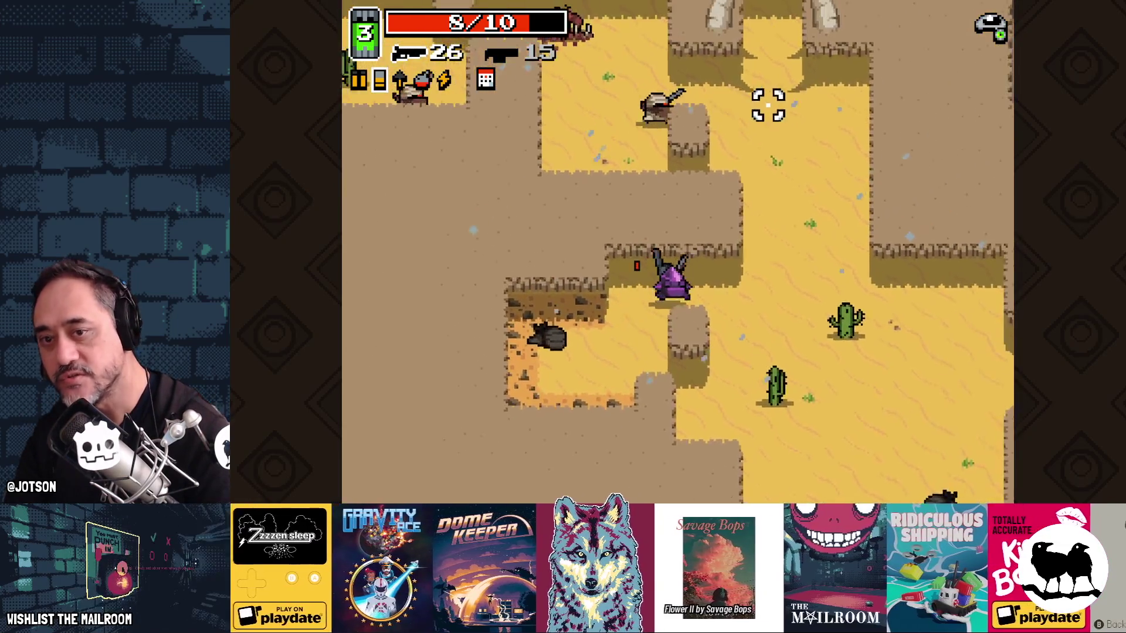
{"action": "key", "text": "w"}
{"action": "left_click", "coordinate": [545, 279]}
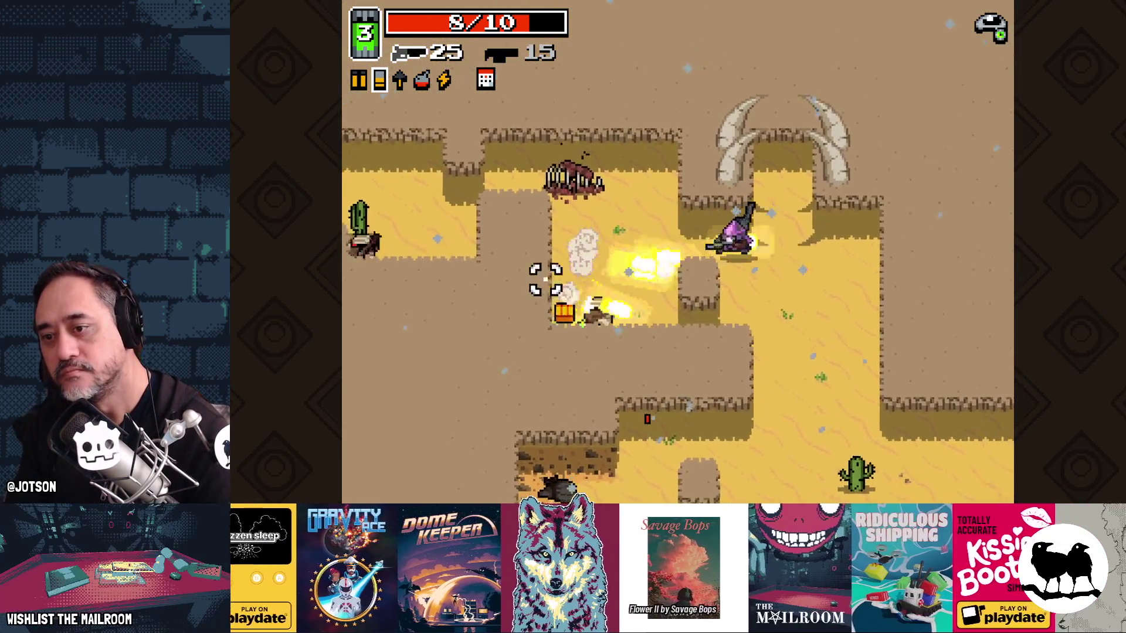
{"action": "key", "text": "a"}
{"action": "key", "text": "s"}
{"action": "left_click", "coordinate": [580, 103]}
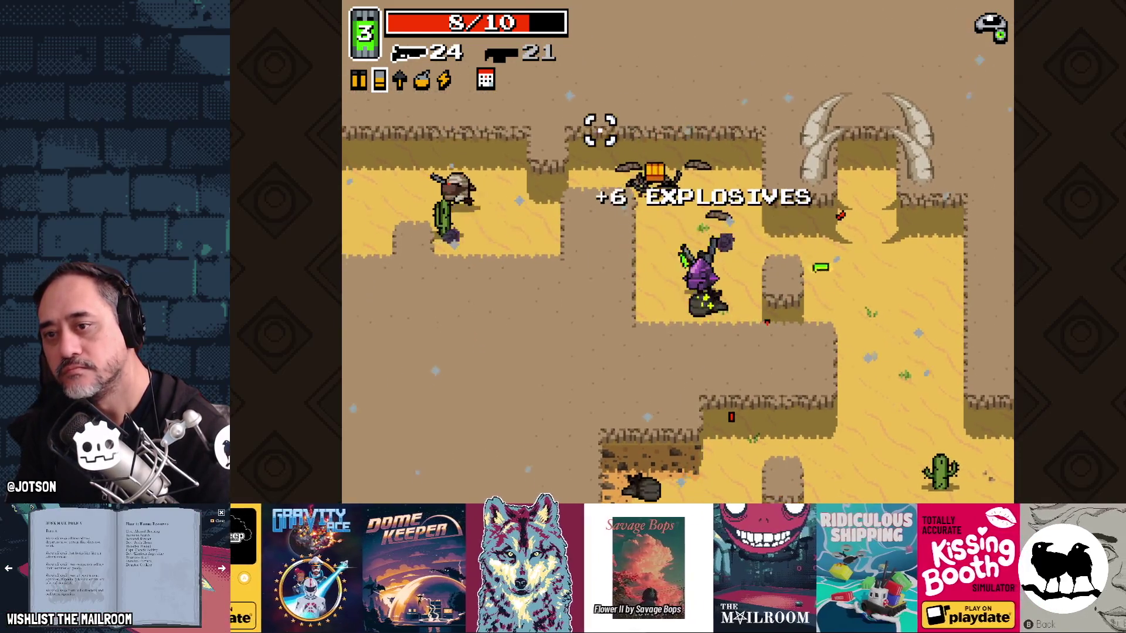
{"action": "key", "text": "w"}
{"action": "key", "text": "a"}
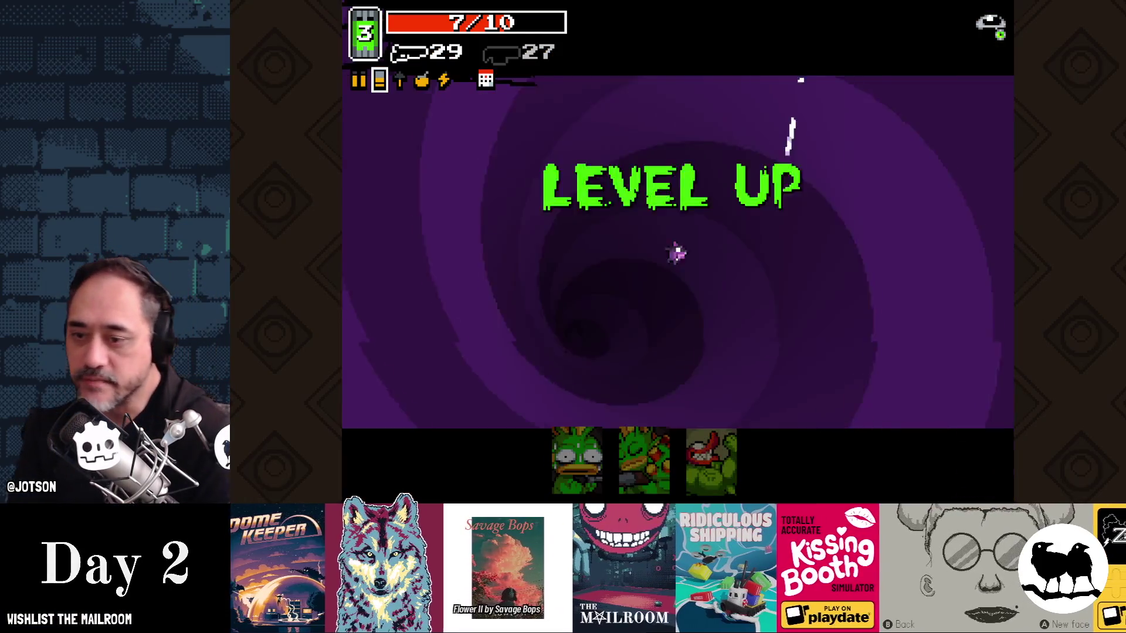
Step: Compare the offered mutations and confirm Shotgun Shoulders
{"action": "key", "text": "d"}
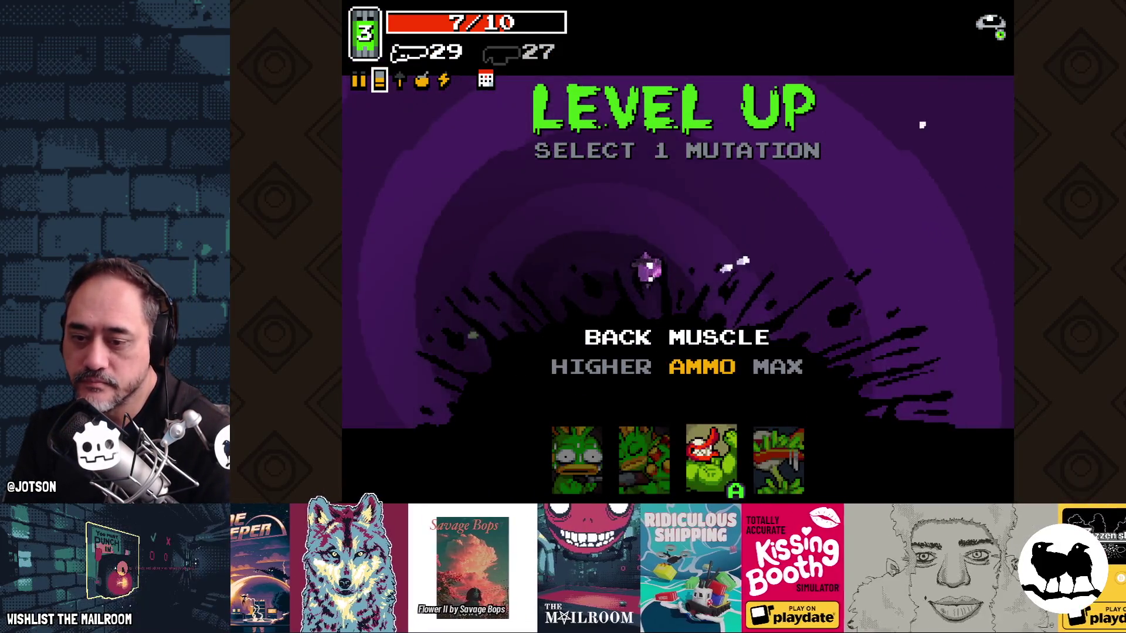
{"action": "key", "text": "a"}
{"action": "key", "text": "d"}
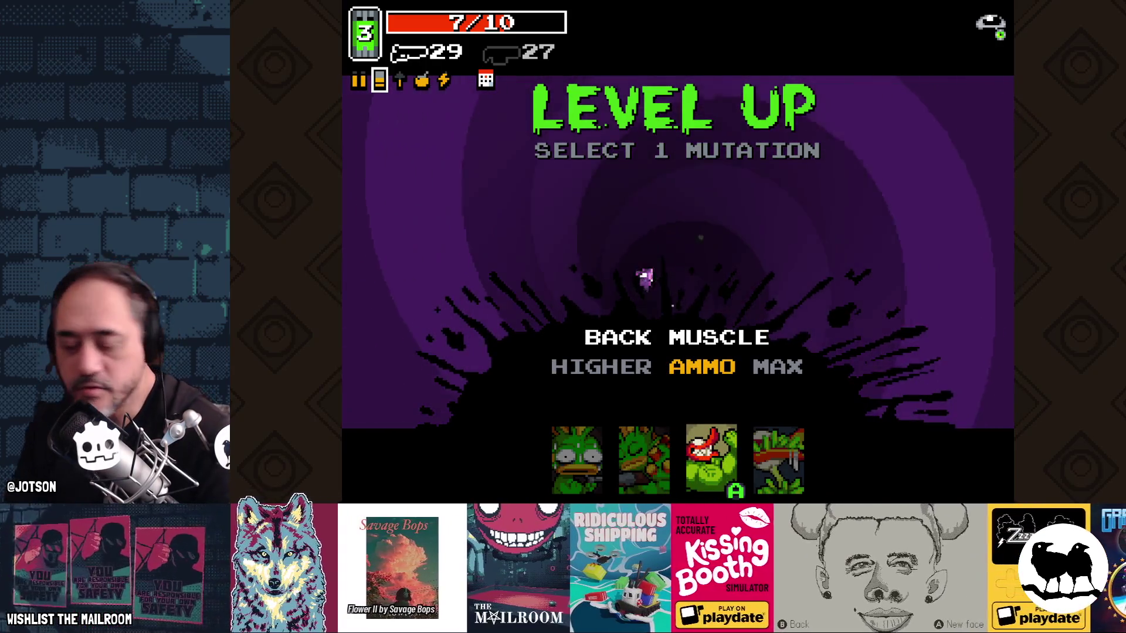
{"action": "key", "text": "a"}
{"action": "key", "text": "Return"}
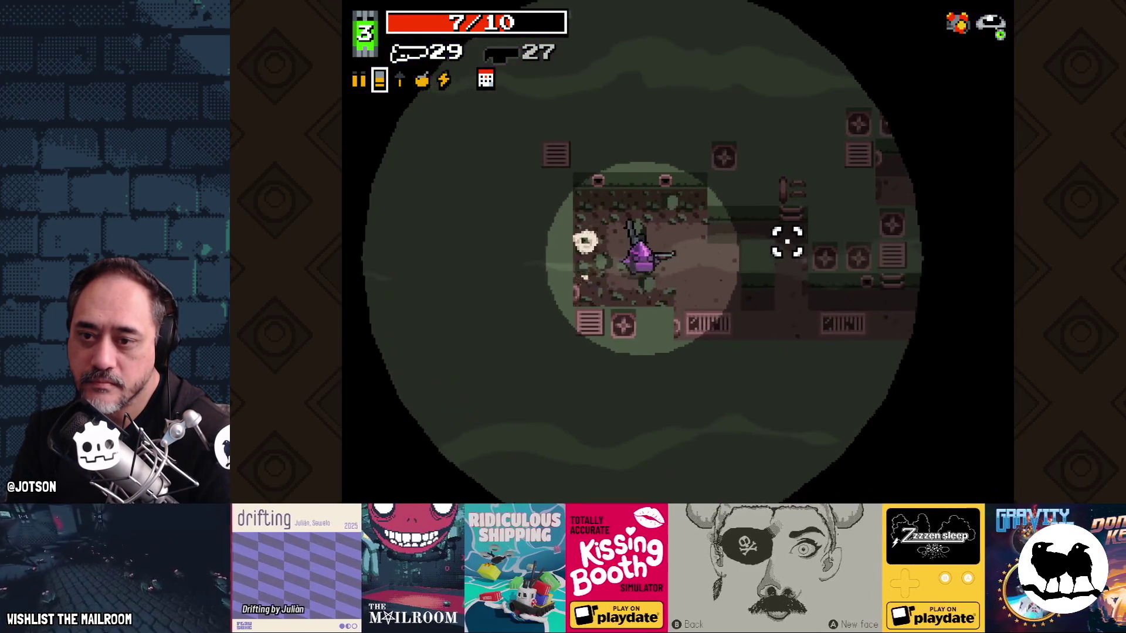
Step: Enter the sewer and shoot the enemies approaching ahead
{"action": "key", "text": "d"}
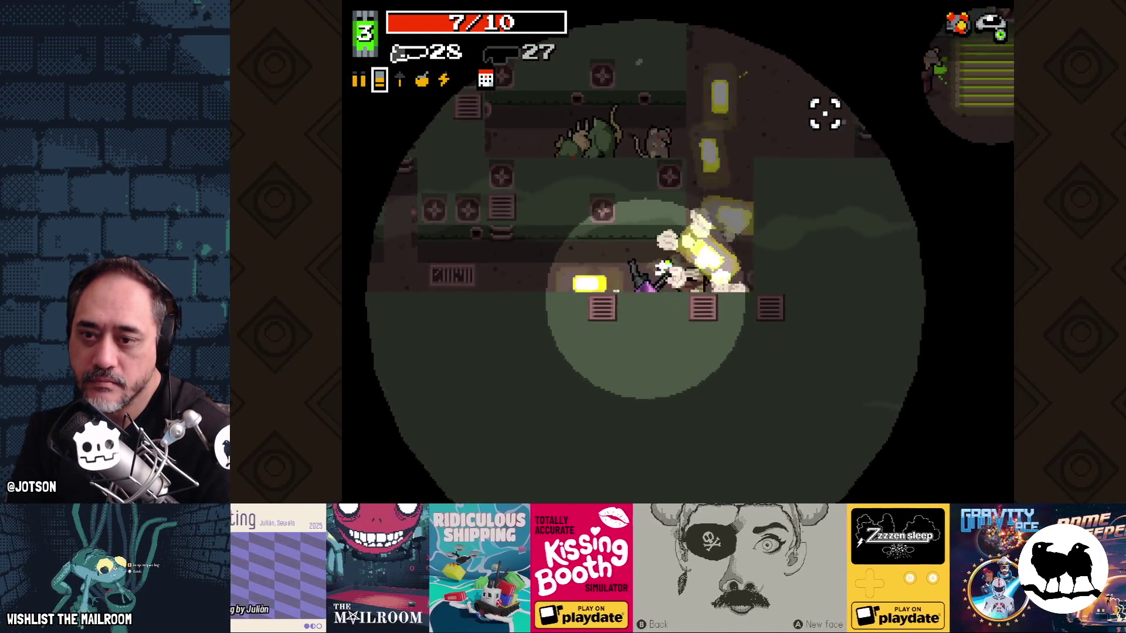
{"action": "key", "text": "s"}
{"action": "key", "text": "a"}
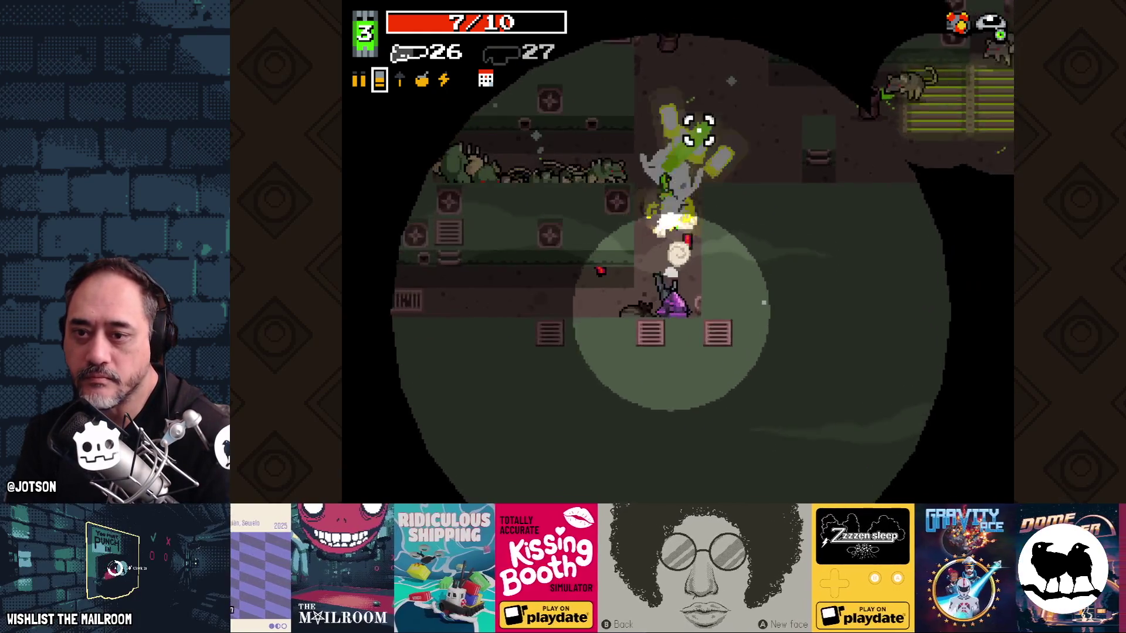
{"action": "left_click", "coordinate": [631, 118]}
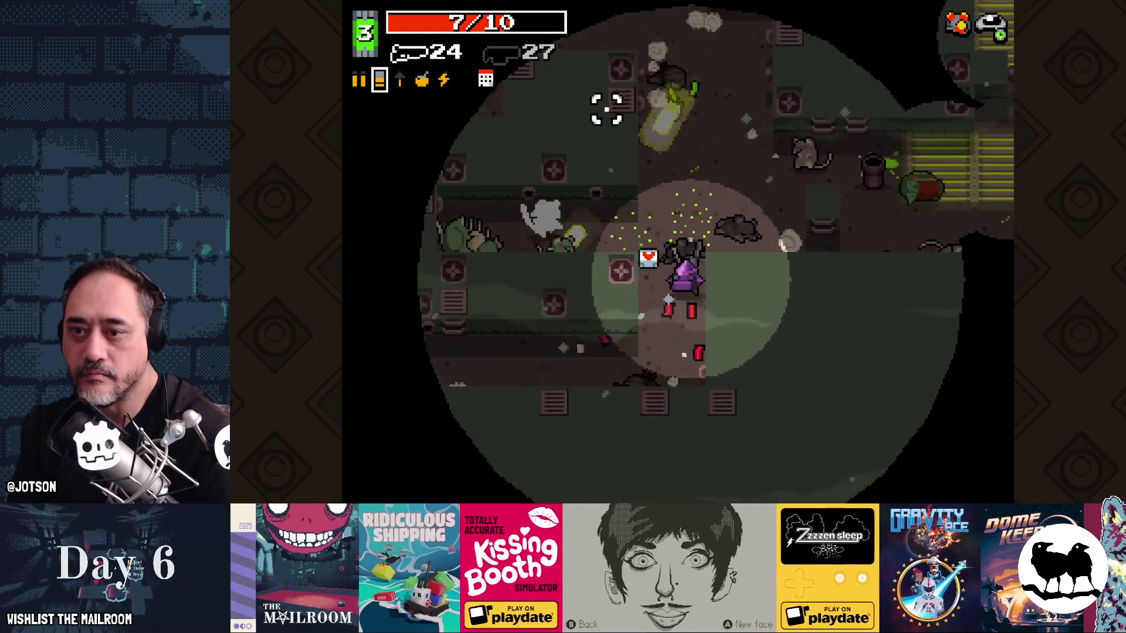
{"action": "left_click", "coordinate": [563, 187]}
{"action": "left_click", "coordinate": [610, 135]}
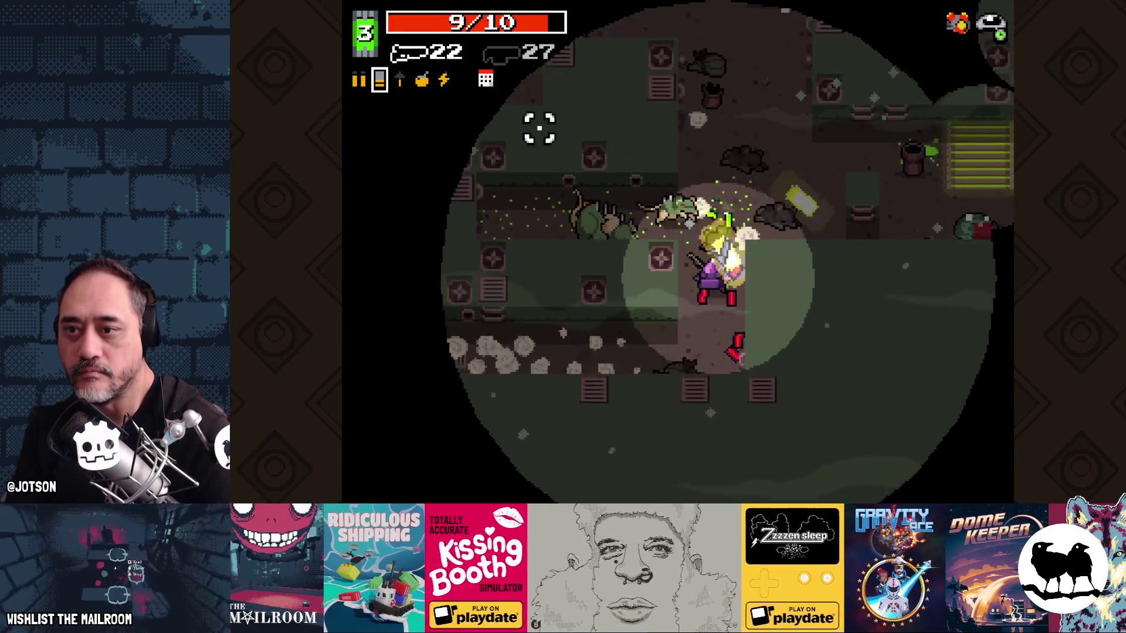
{"action": "left_click", "coordinate": [540, 176]}
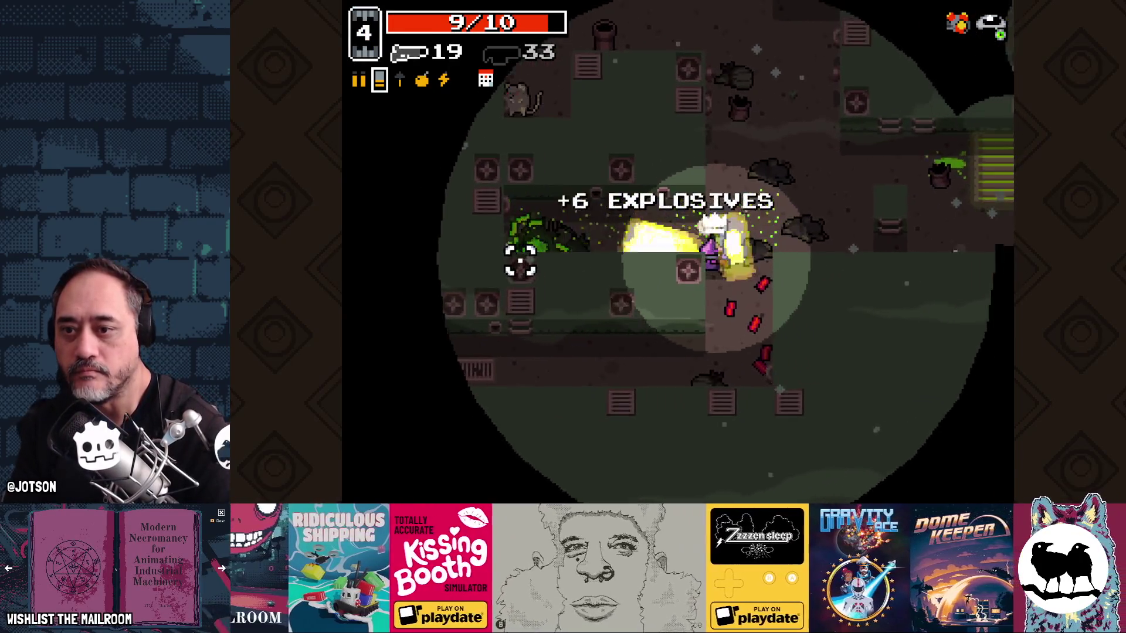
Step: Shoot the rats to the upper right and near the top
{"action": "key", "text": "d"}
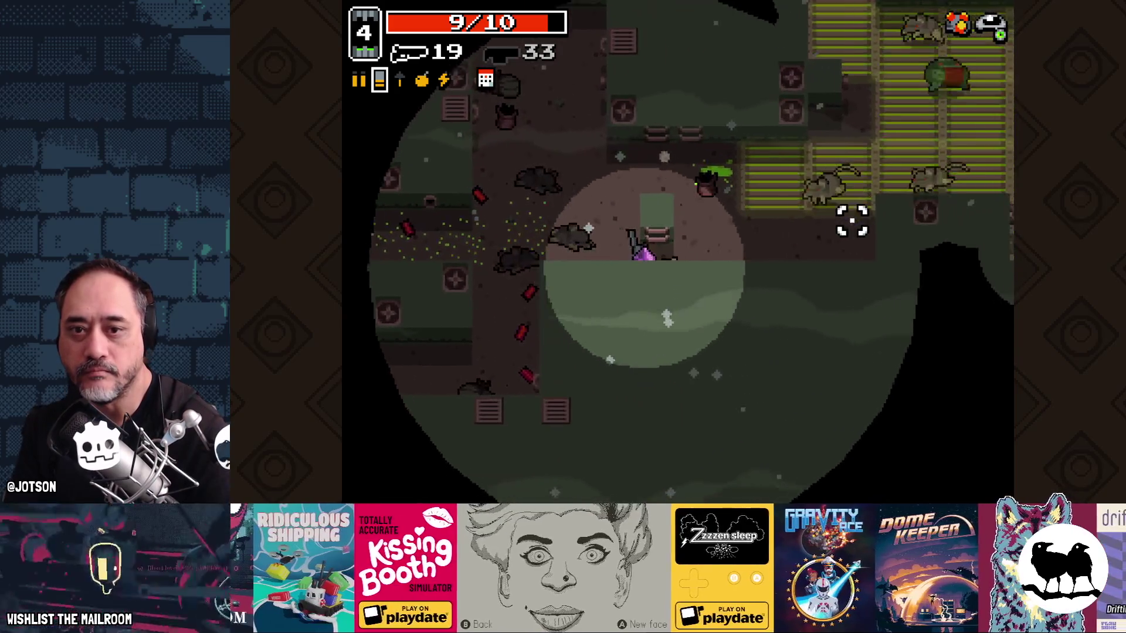
{"action": "left_click", "coordinate": [821, 176]}
{"action": "left_click", "coordinate": [821, 181]}
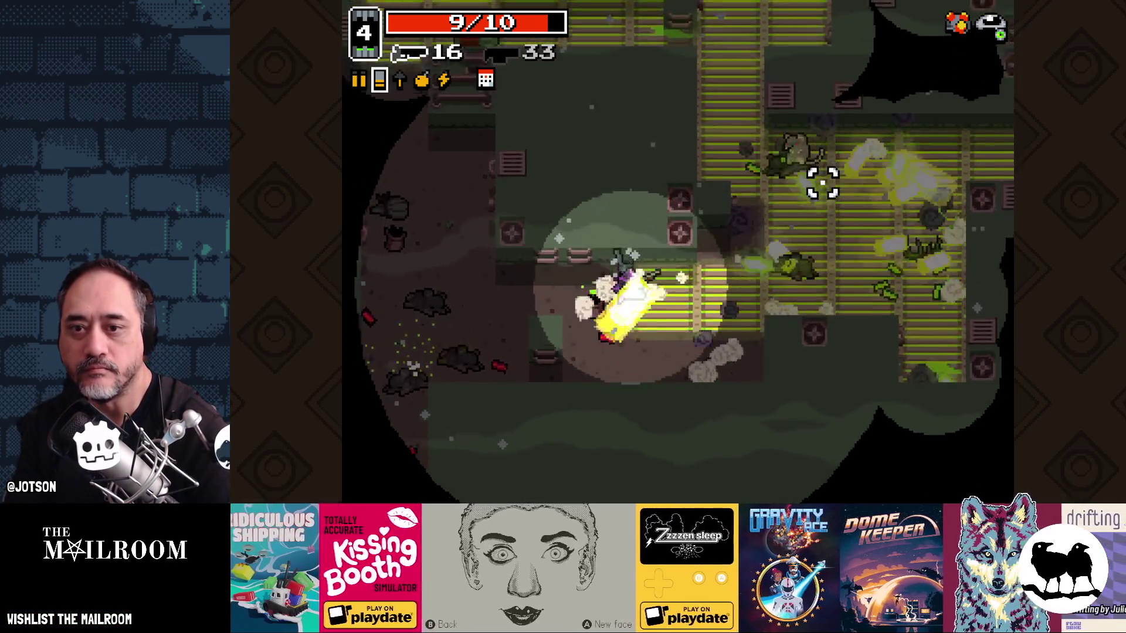
{"action": "left_click", "coordinate": [772, 116]}
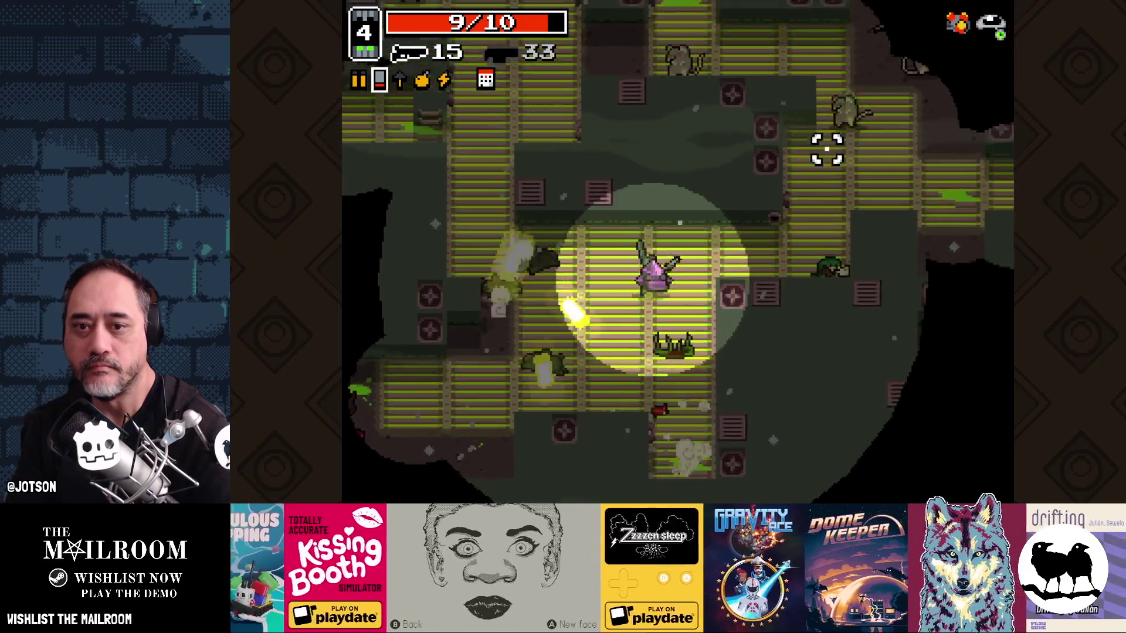
{"action": "left_click", "coordinate": [815, 153]}
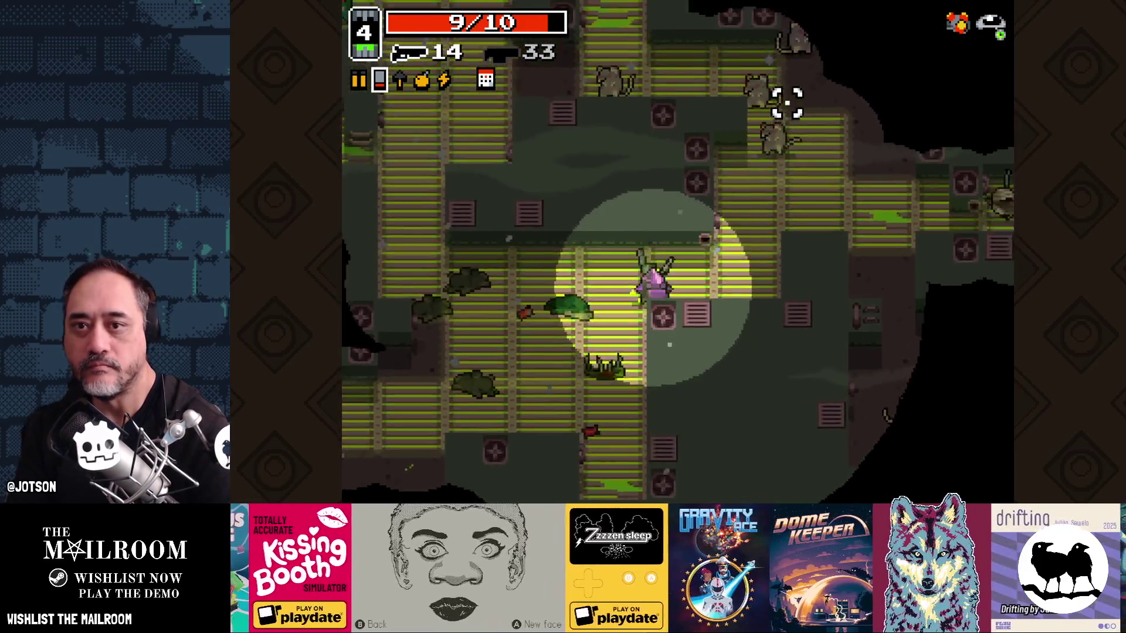
{"action": "left_click", "coordinate": [750, 88]}
{"action": "left_click", "coordinate": [738, 105]}
{"action": "left_click", "coordinate": [769, 98]}
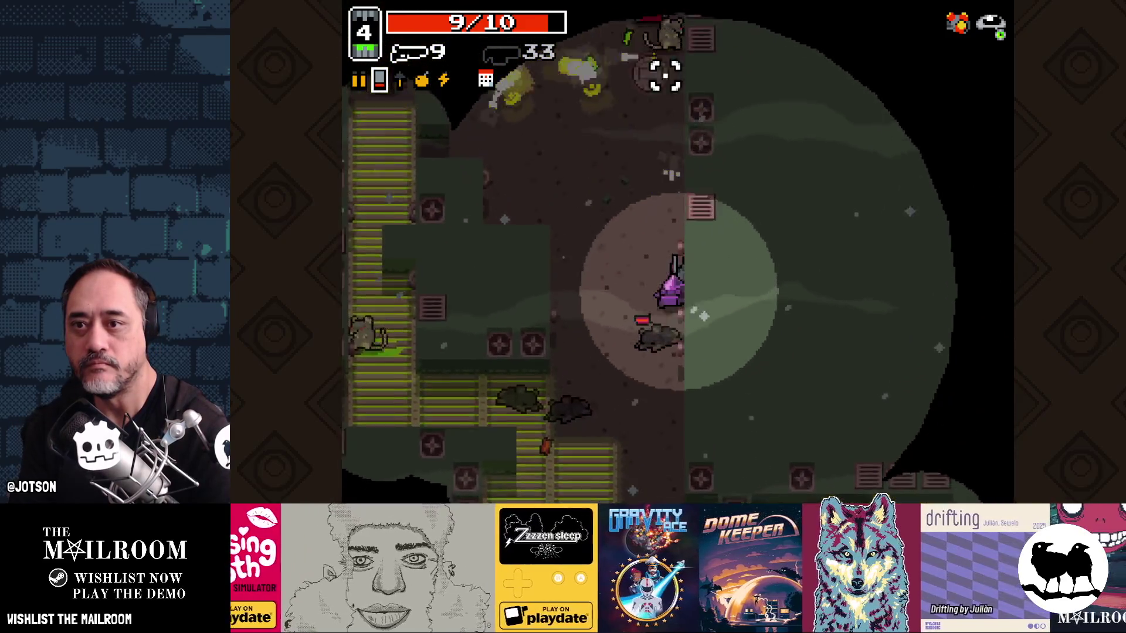
Step: Blast enemies ahead with the shotgun, pass the shovel, and shoot the nearby enemy
{"action": "left_click", "coordinate": [668, 88]}
{"action": "left_click", "coordinate": [583, 108]}
{"action": "left_click", "coordinate": [493, 111]}
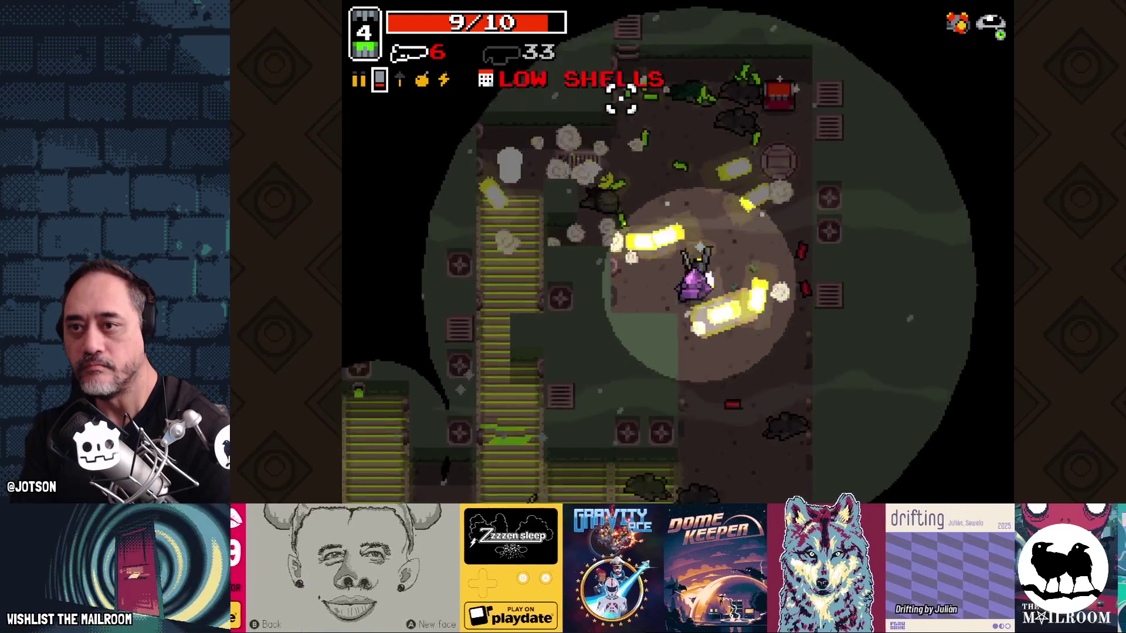
{"action": "key", "text": "w"}
{"action": "key", "text": "d"}
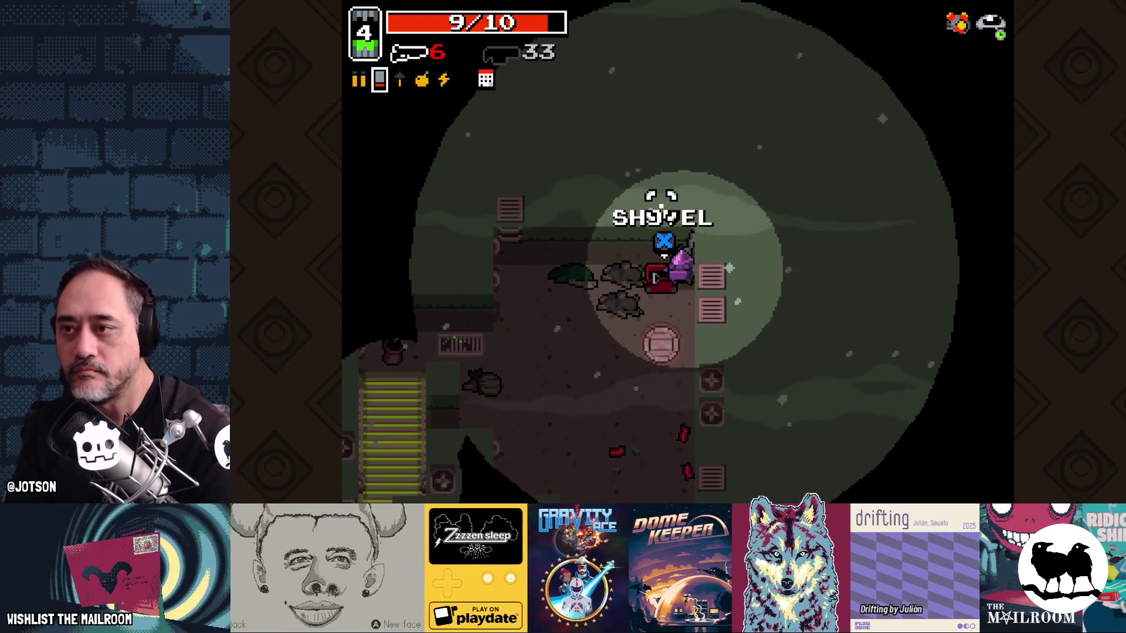
{"action": "key", "text": "s"}
{"action": "key", "text": "a"}
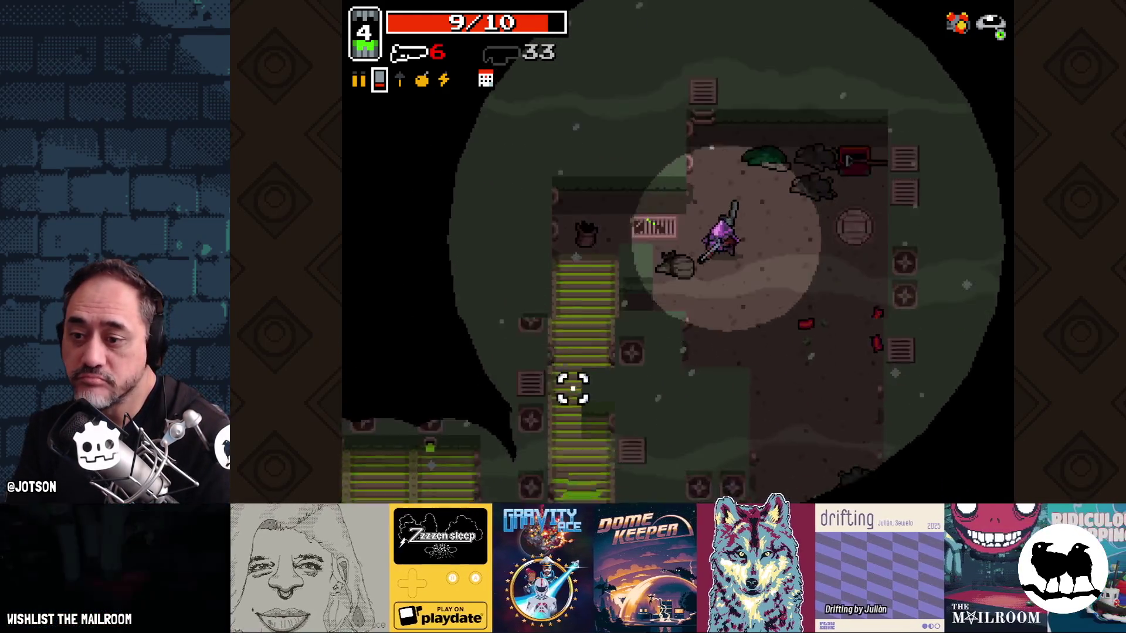
{"action": "left_click", "coordinate": [636, 390]}
{"action": "left_click", "coordinate": [622, 384]}
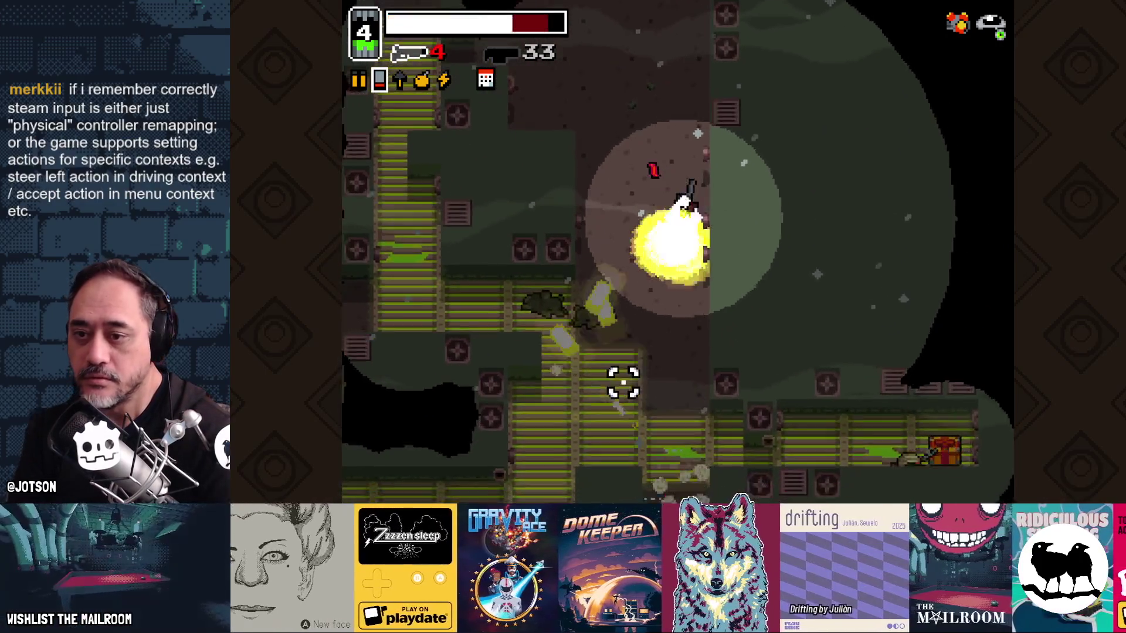
Step: Retreat after taking damage, shoot the enemy below, and fire the 33-ammo weapon
{"action": "key", "text": "s"}
{"action": "key", "text": "a"}
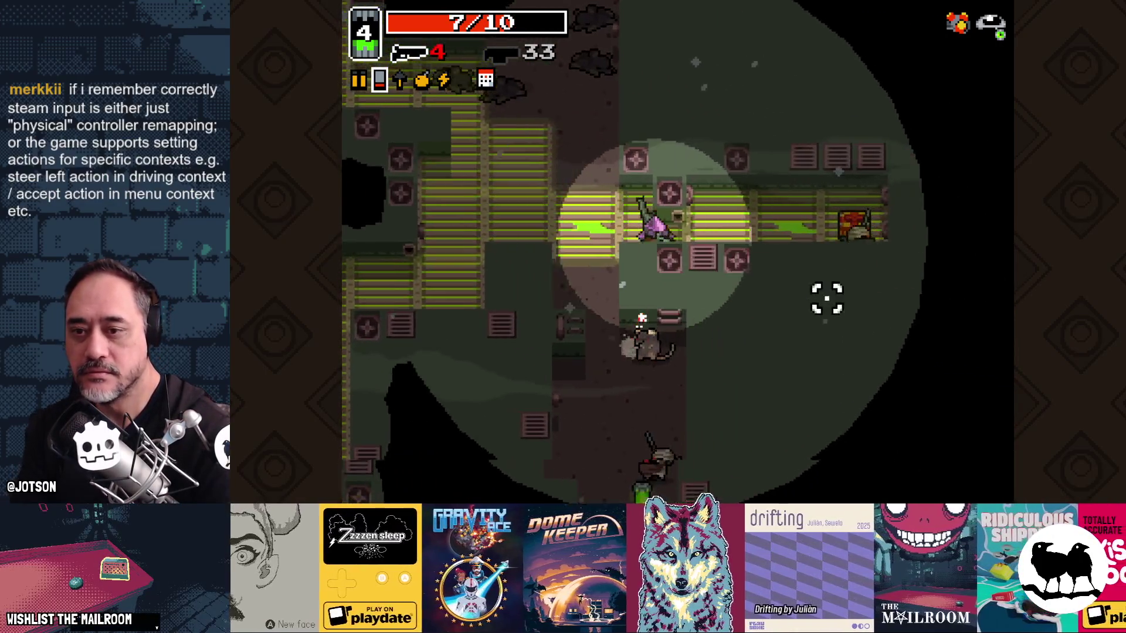
{"action": "key", "text": "a"}
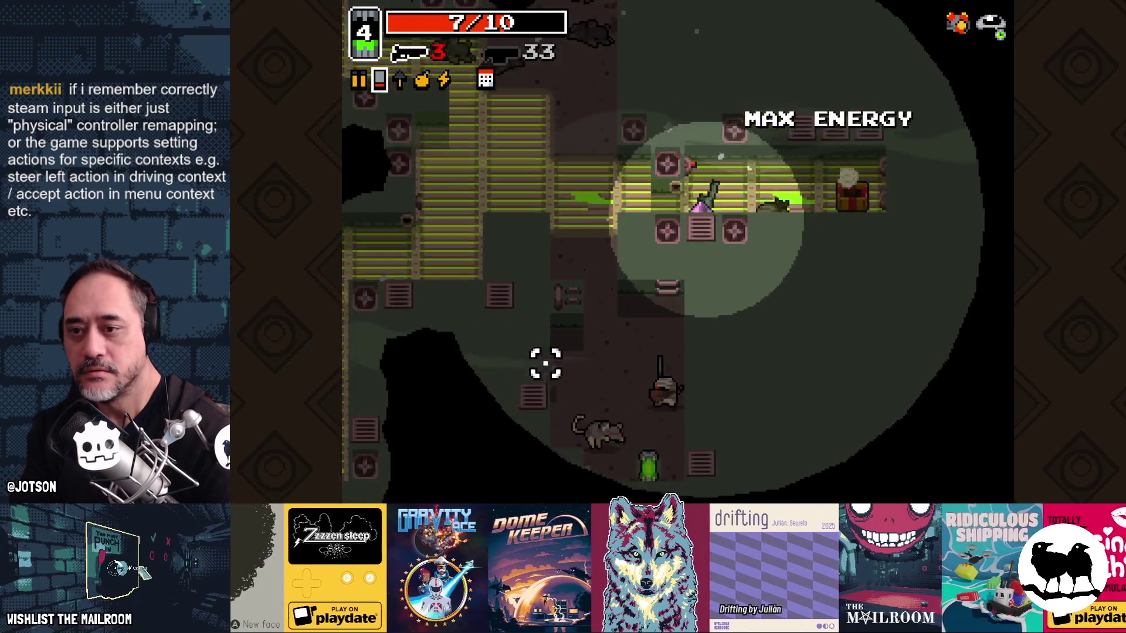
{"action": "left_click", "coordinate": [728, 407]}
{"action": "key", "text": "w"}
{"action": "key", "text": "a"}
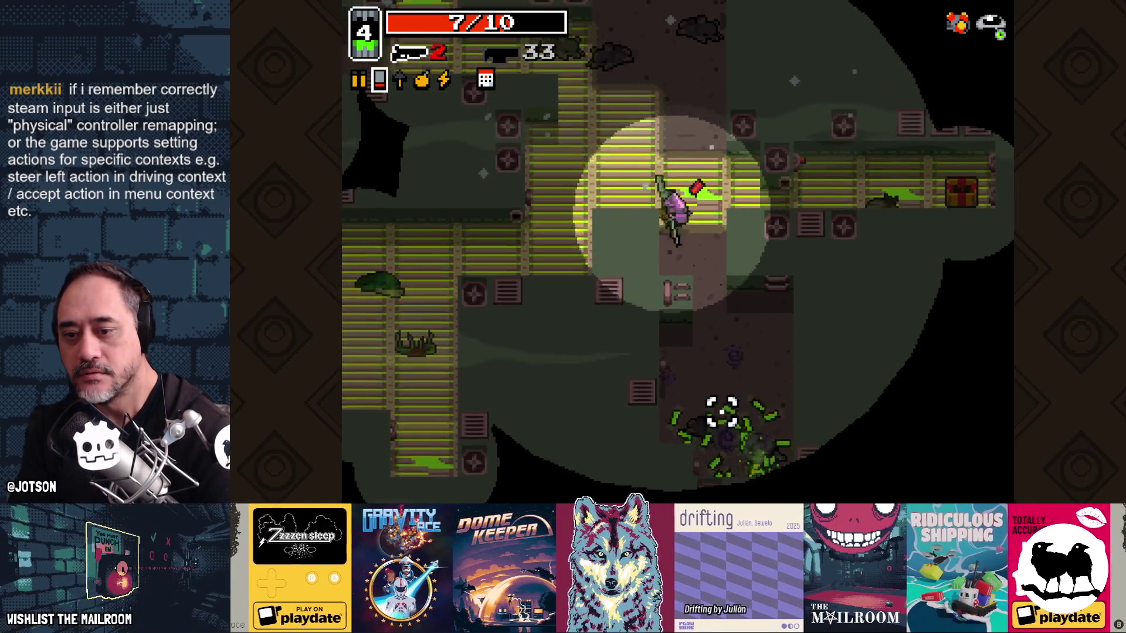
{"action": "key", "text": "s"}
{"action": "key", "text": "space"}
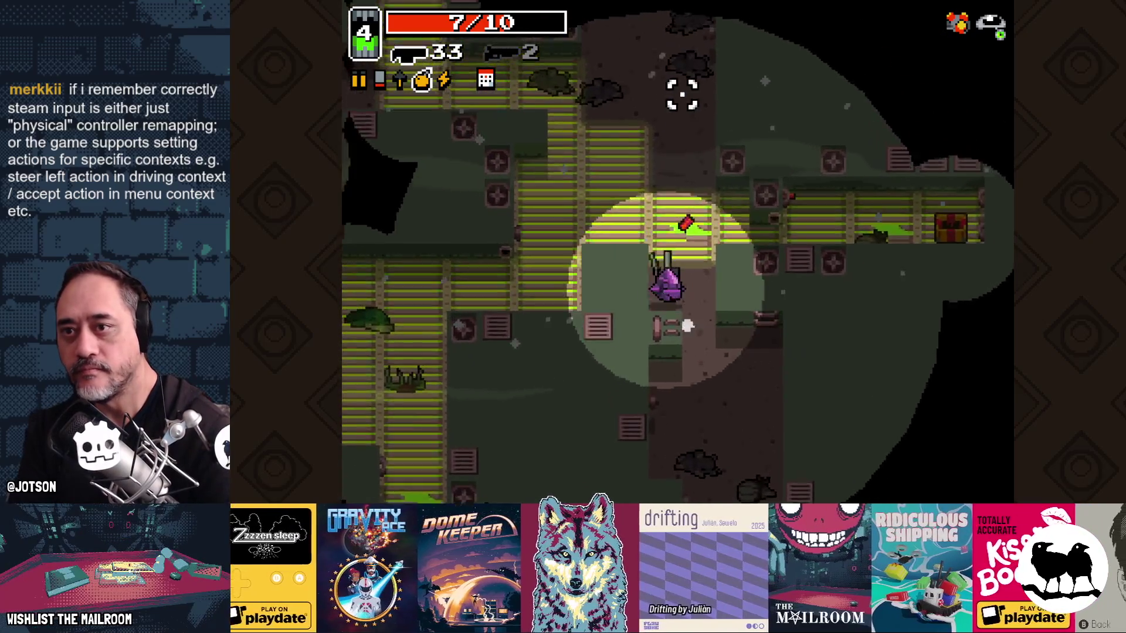
{"action": "key", "text": "w"}
{"action": "key", "text": "a"}
{"action": "left_click", "coordinate": [730, 97]}
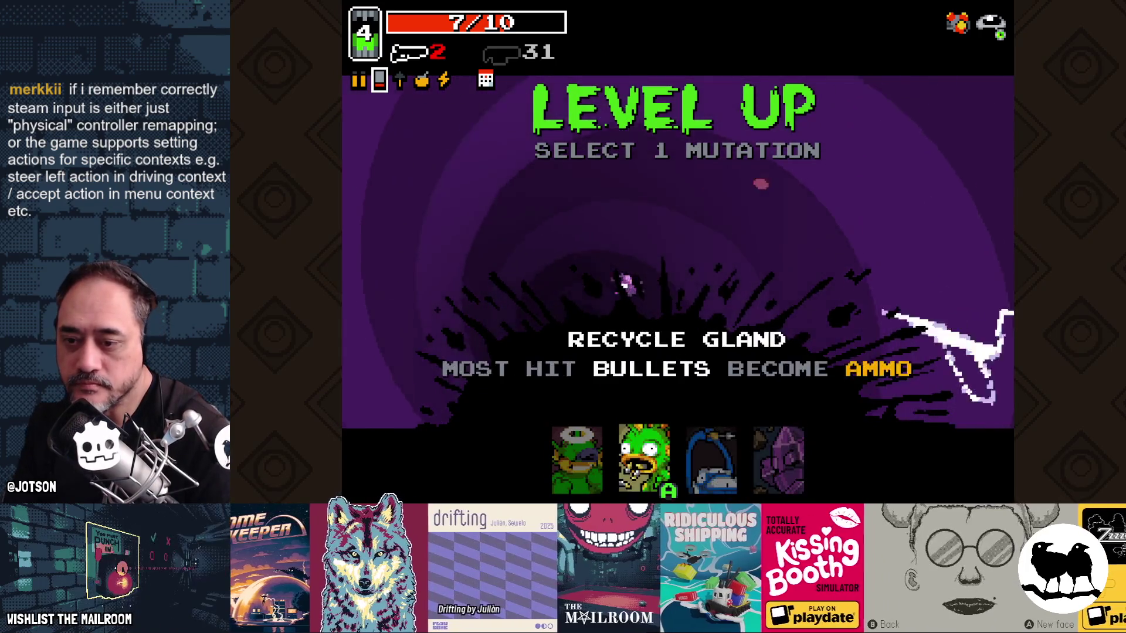
Step: Confirm Long Arms as the new mutation
{"action": "key", "text": "Return"}
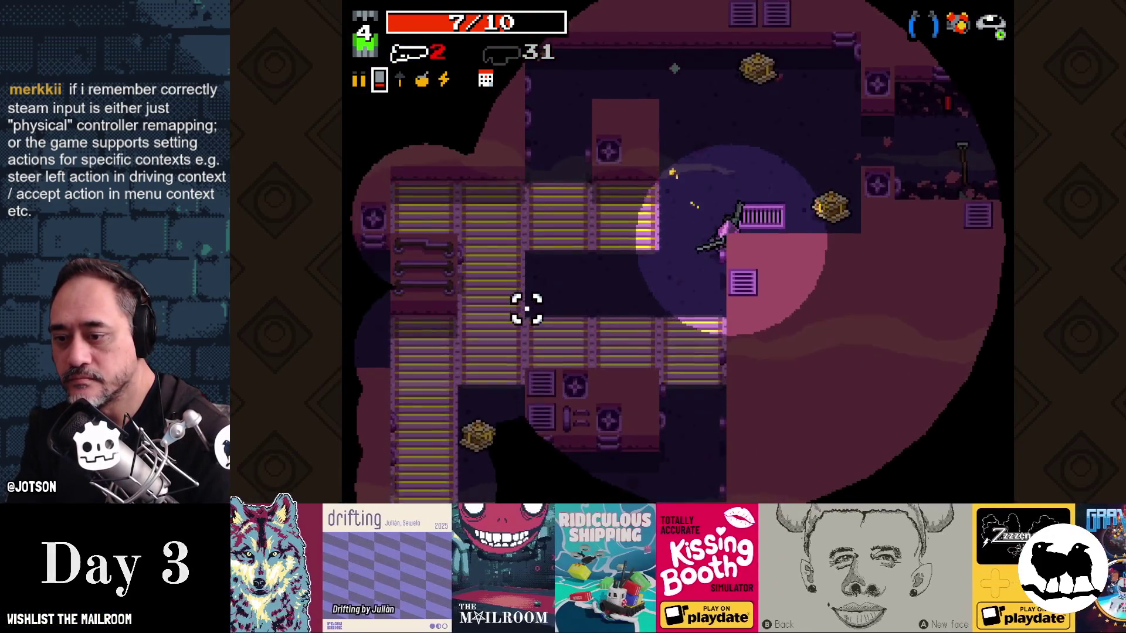
Step: Move down-left through the cave and shotgun the nearby enemies
{"action": "key", "text": "s"}
{"action": "key", "text": "a"}
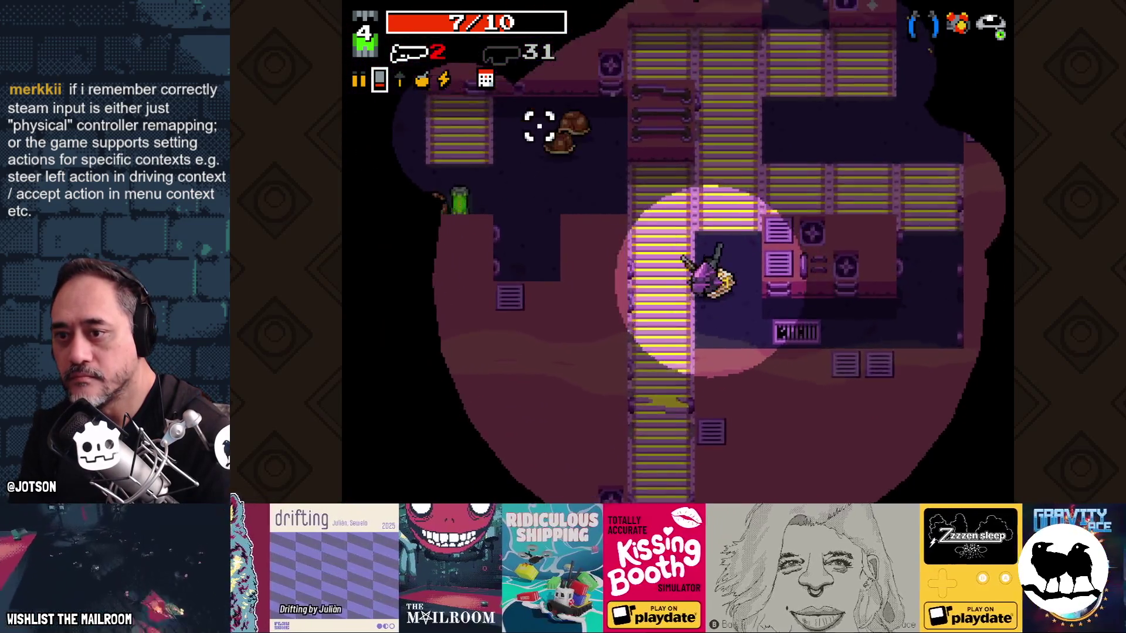
{"action": "left_click", "coordinate": [535, 166]}
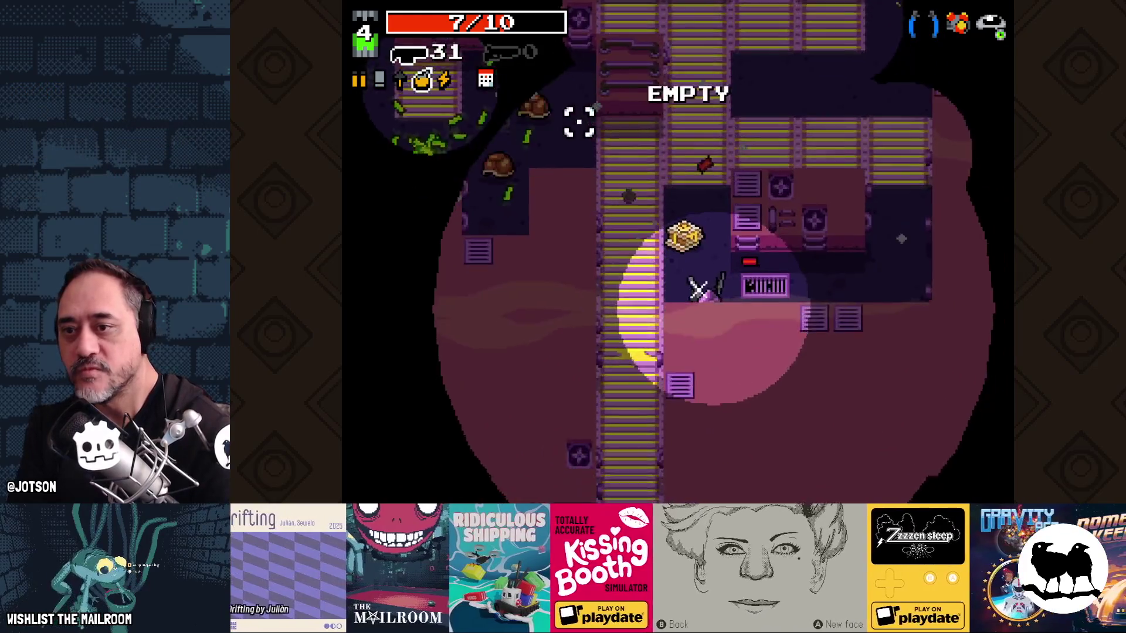
{"action": "key", "text": "w"}
{"action": "key", "text": "d"}
{"action": "left_click", "coordinate": [610, 93]}
{"action": "left_click", "coordinate": [598, 91]}
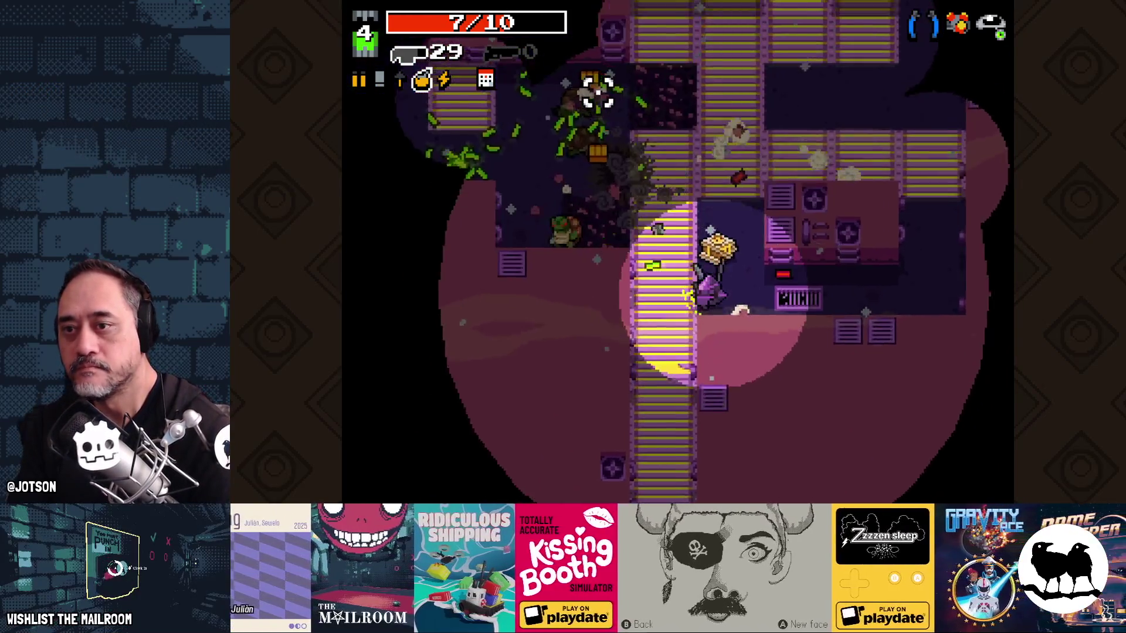
Step: Push right with an explosive shot, collect the shells, then shotgun the remaining enemies
{"action": "key", "text": "d"}
{"action": "left_click", "coordinate": [646, 92]}
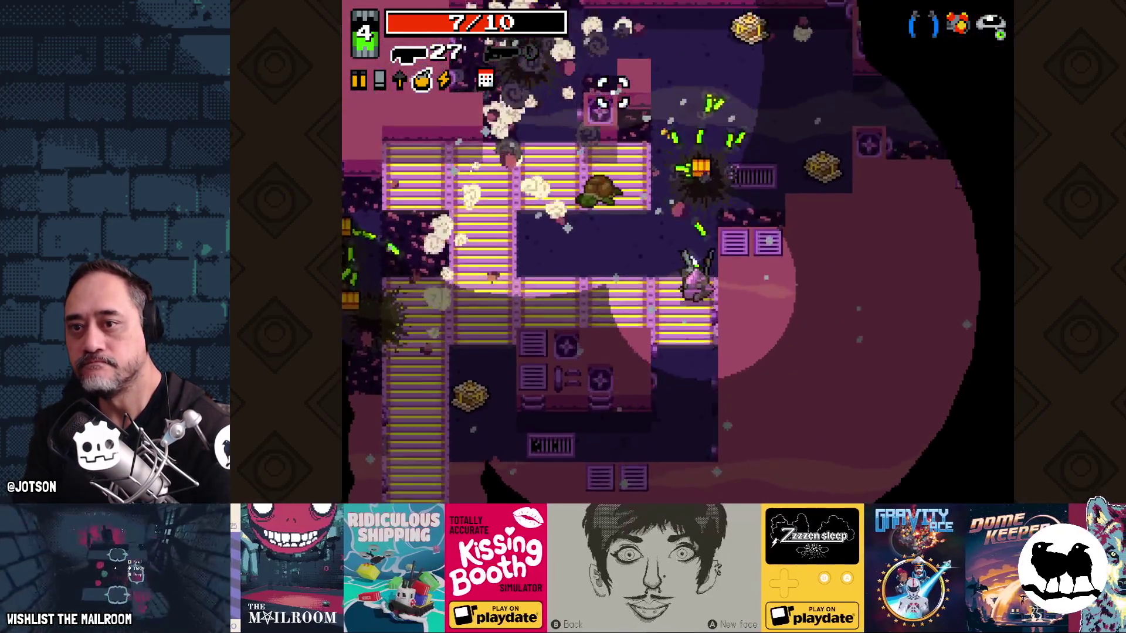
{"action": "key", "text": "space"}
{"action": "key", "text": "w"}
{"action": "key", "text": "a"}
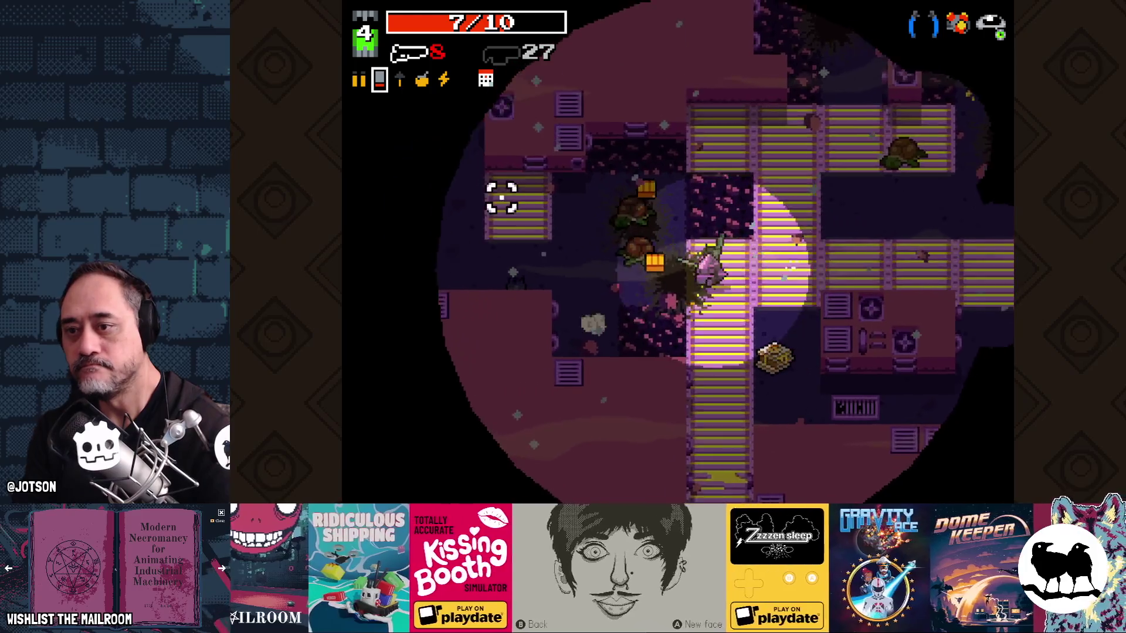
{"action": "left_click", "coordinate": [687, 95]}
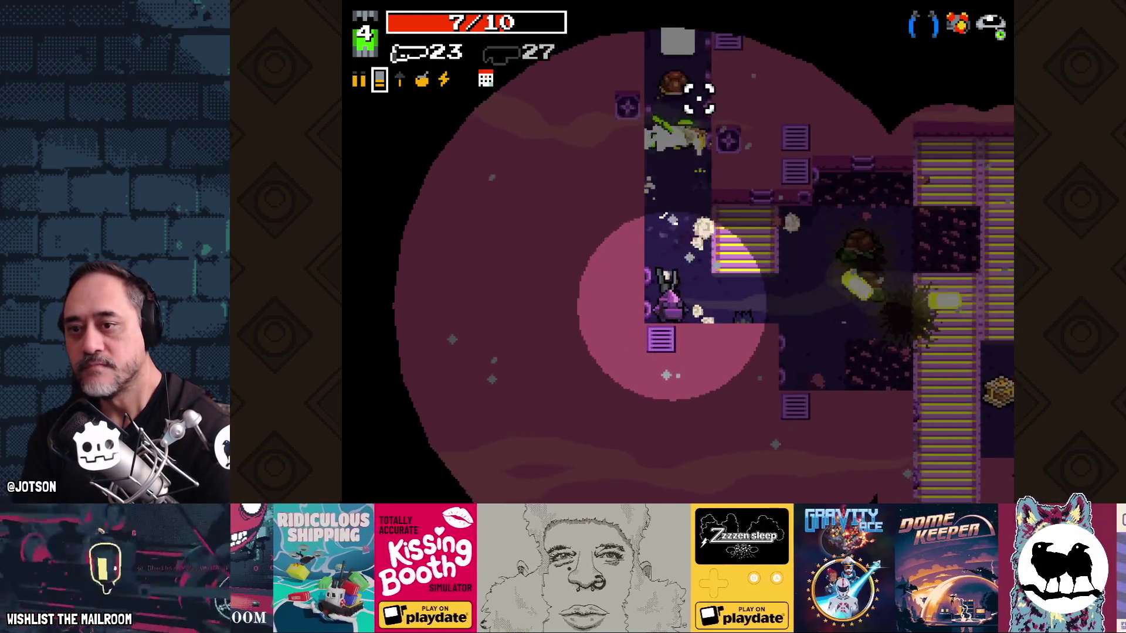
{"action": "left_click", "coordinate": [674, 99]}
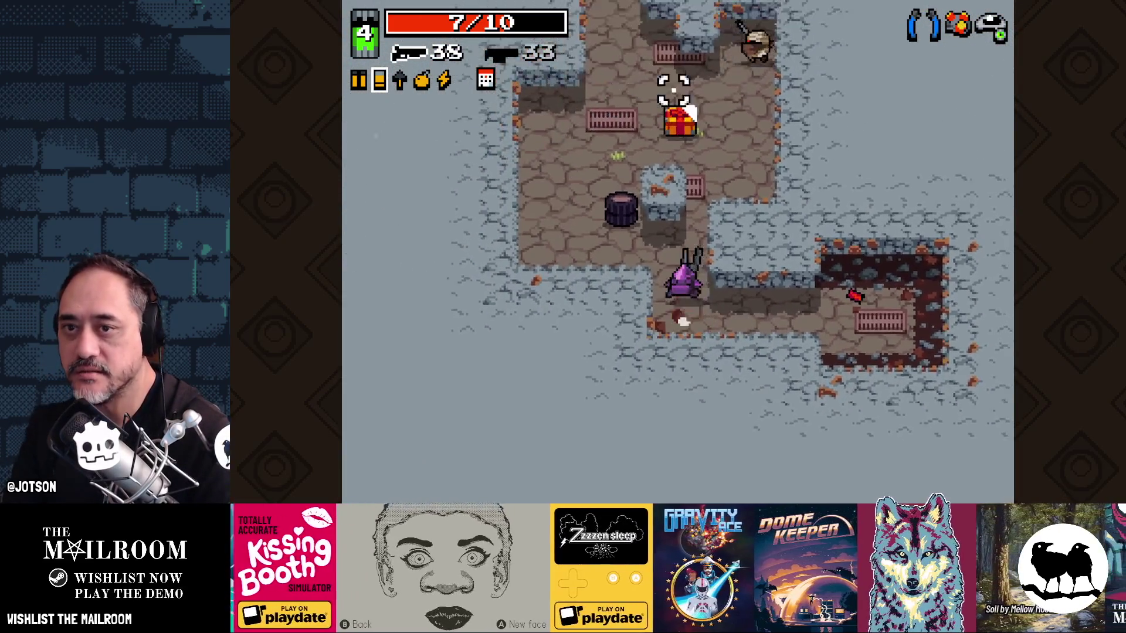
Step: Shoot the enemies up the snowy corridor while sidestepping down and right
{"action": "left_click", "coordinate": [684, 79]}
{"action": "key", "text": "w"}
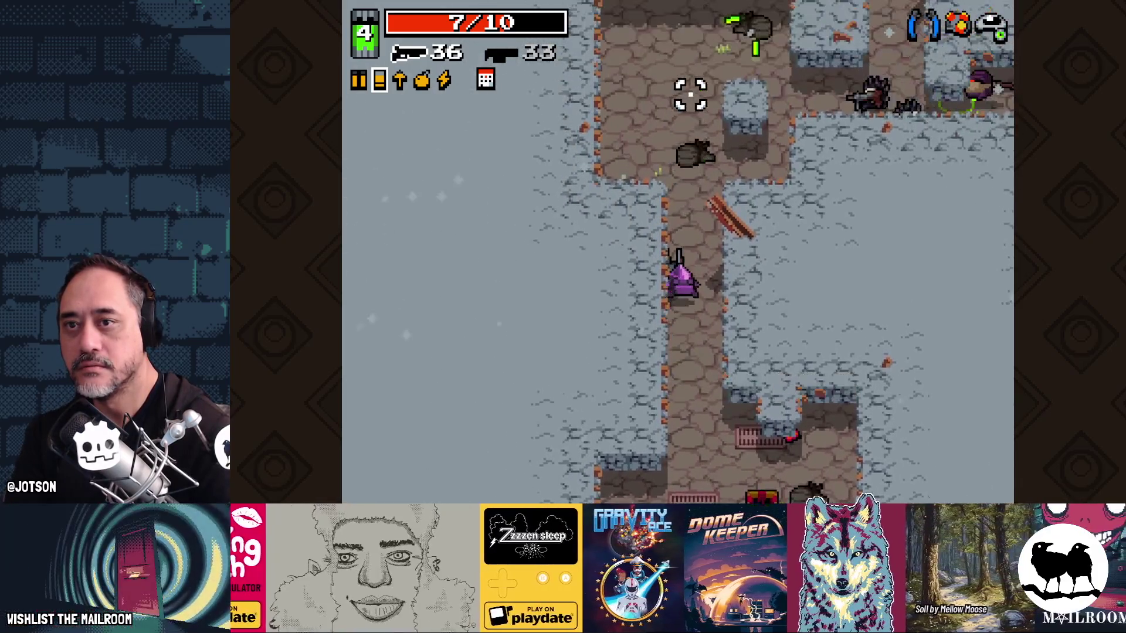
{"action": "left_click", "coordinate": [745, 84]}
{"action": "left_click", "coordinate": [736, 68]}
{"action": "key", "text": "s"}
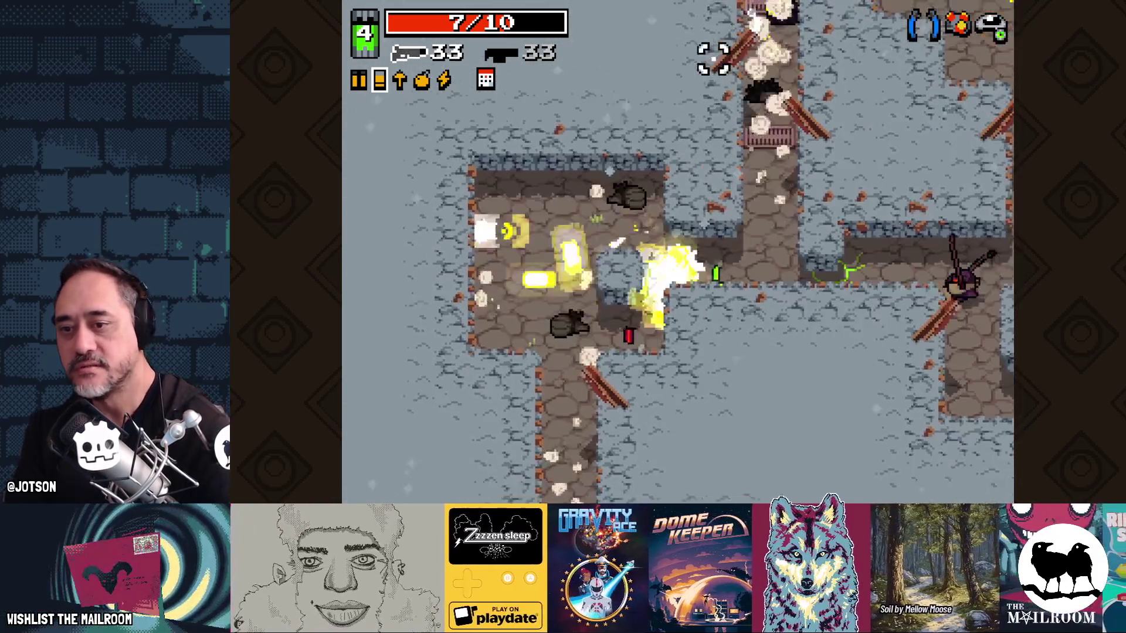
{"action": "key", "text": "d"}
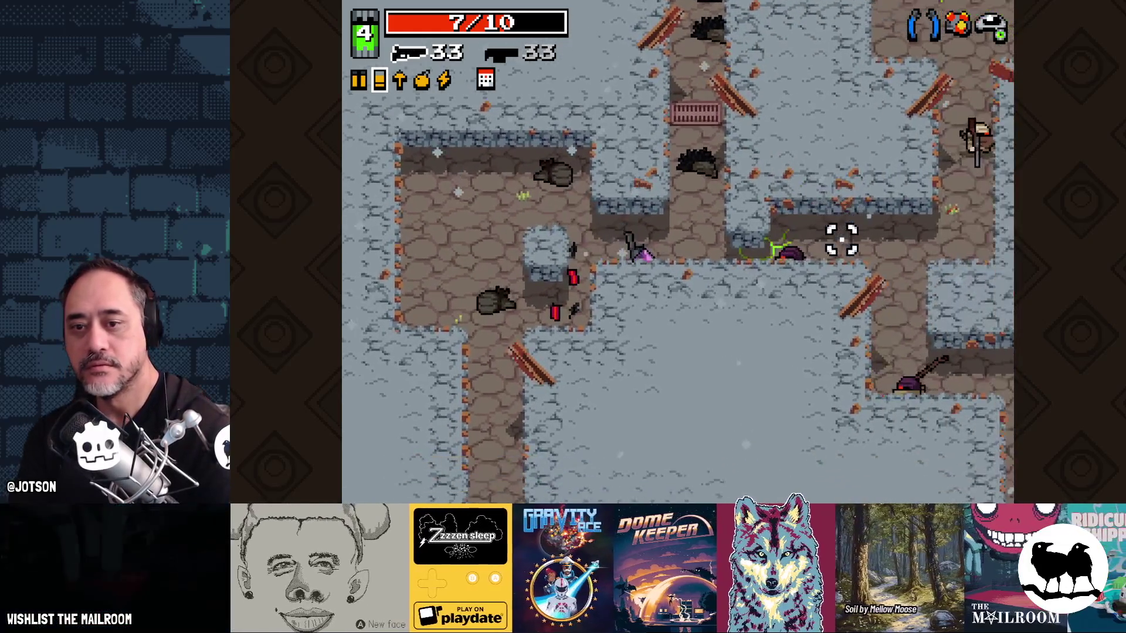
Step: Clear the enemies to the right and in the room below, then back away from the explosion
{"action": "left_click", "coordinate": [820, 223]}
{"action": "left_click", "coordinate": [844, 175]}
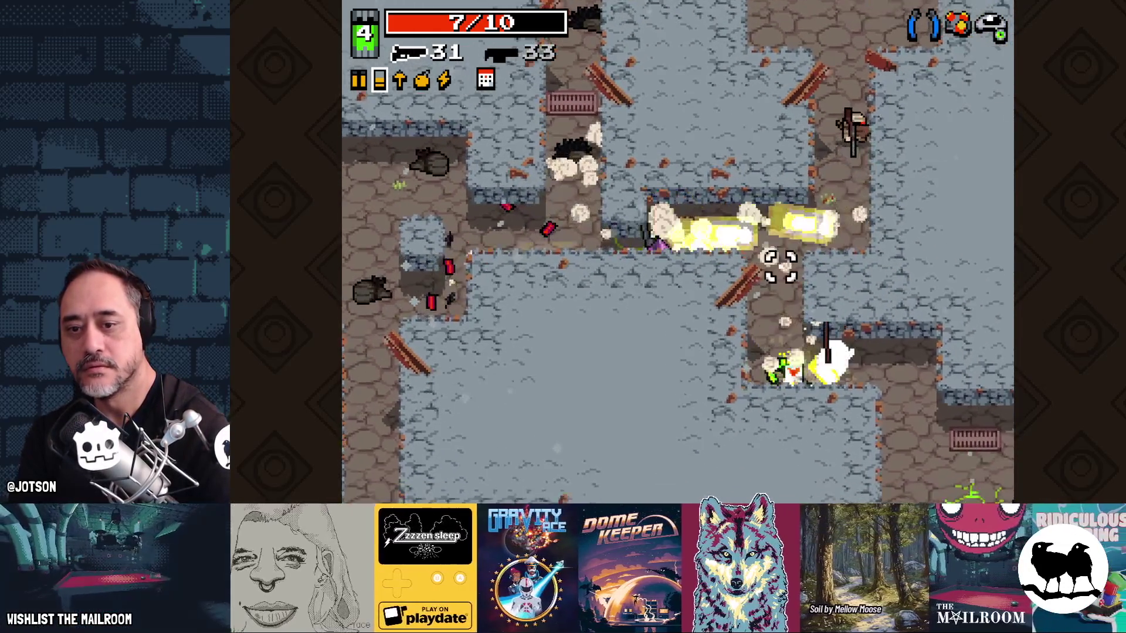
{"action": "left_click", "coordinate": [786, 275]}
{"action": "key", "text": "s"}
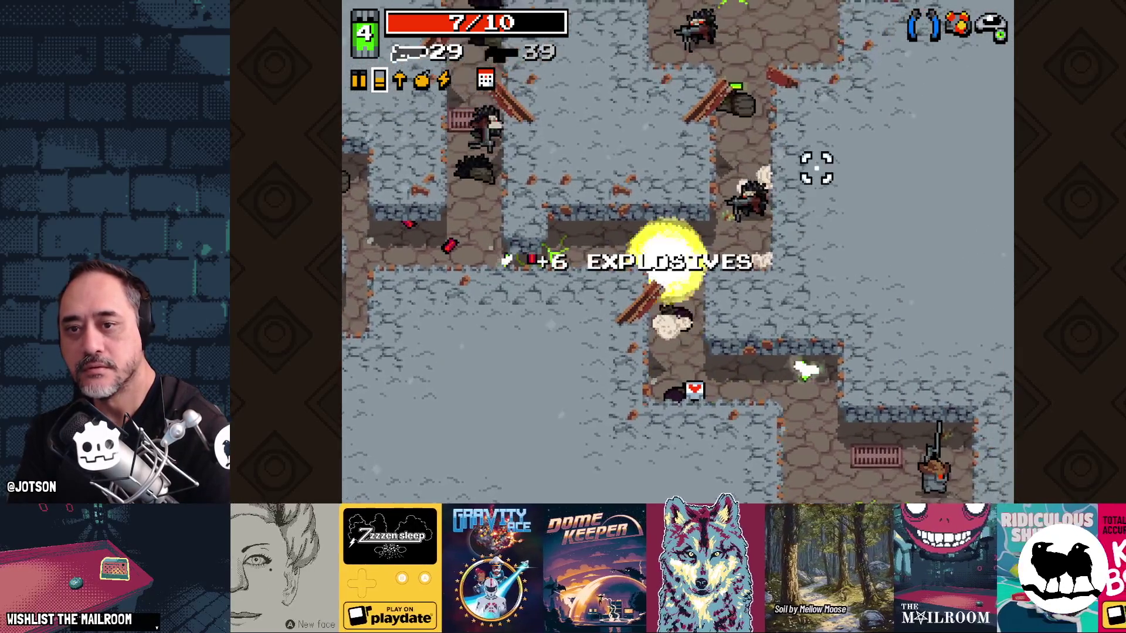
{"action": "key", "text": "s"}
{"action": "left_click", "coordinate": [817, 297]}
{"action": "left_click", "coordinate": [779, 340]}
{"action": "key", "text": "w"}
{"action": "key", "text": "a"}
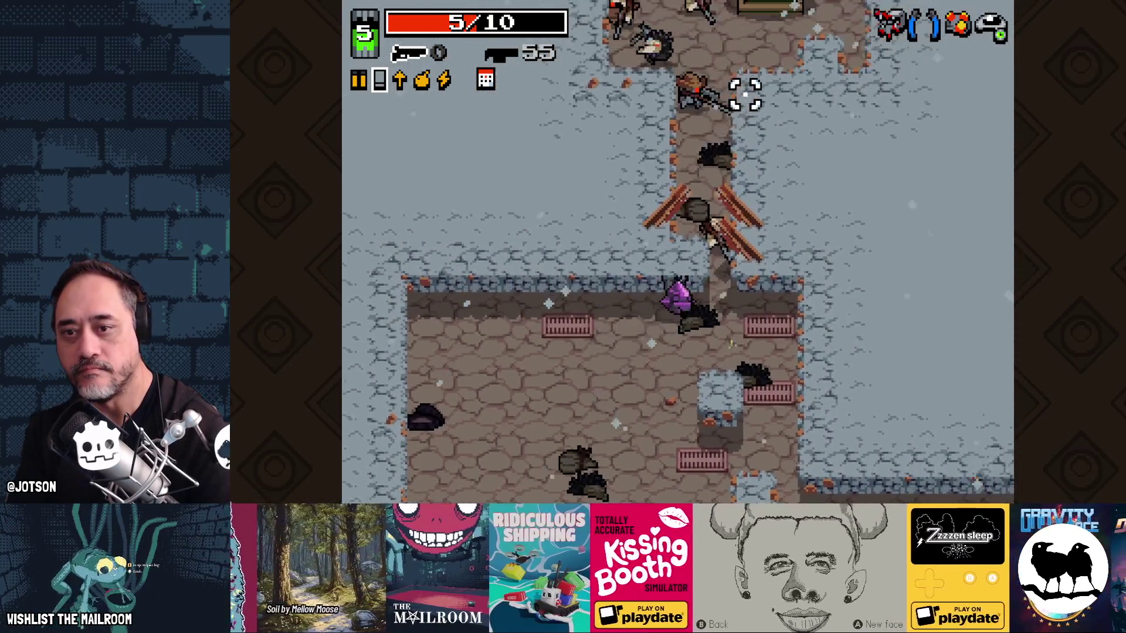
Step: Switch from the empty gun to the explosive weapon, grab the health pickup, and shoot northward
{"action": "left_click", "coordinate": [621, 103]}
{"action": "key", "text": "space"}
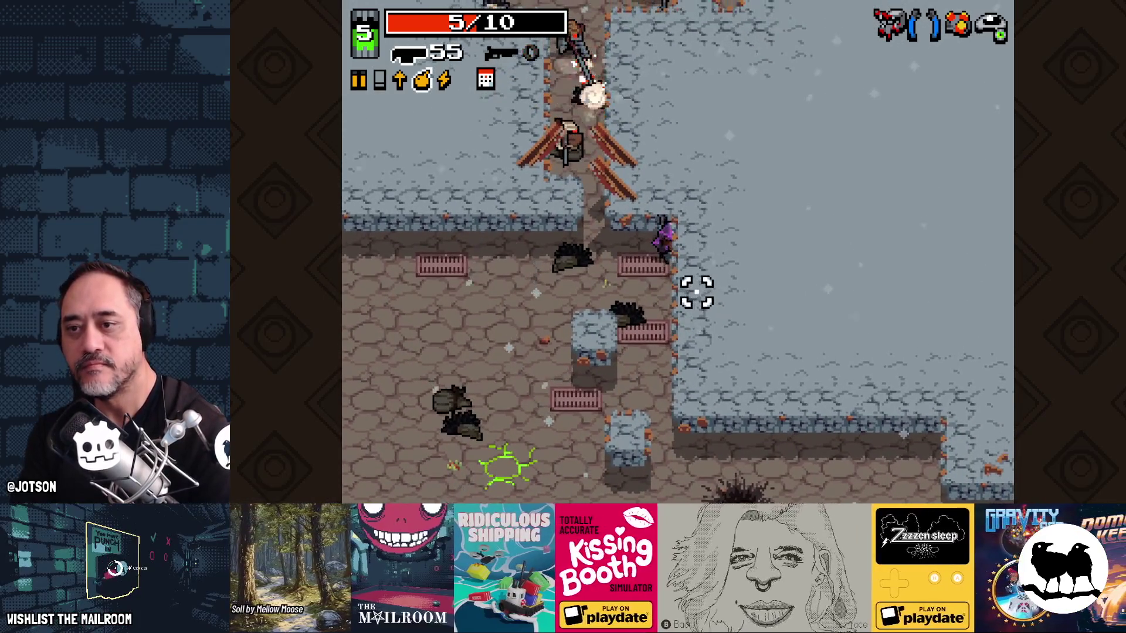
{"action": "left_click", "coordinate": [662, 93]}
{"action": "key", "text": "a"}
{"action": "left_click", "coordinate": [674, 87]}
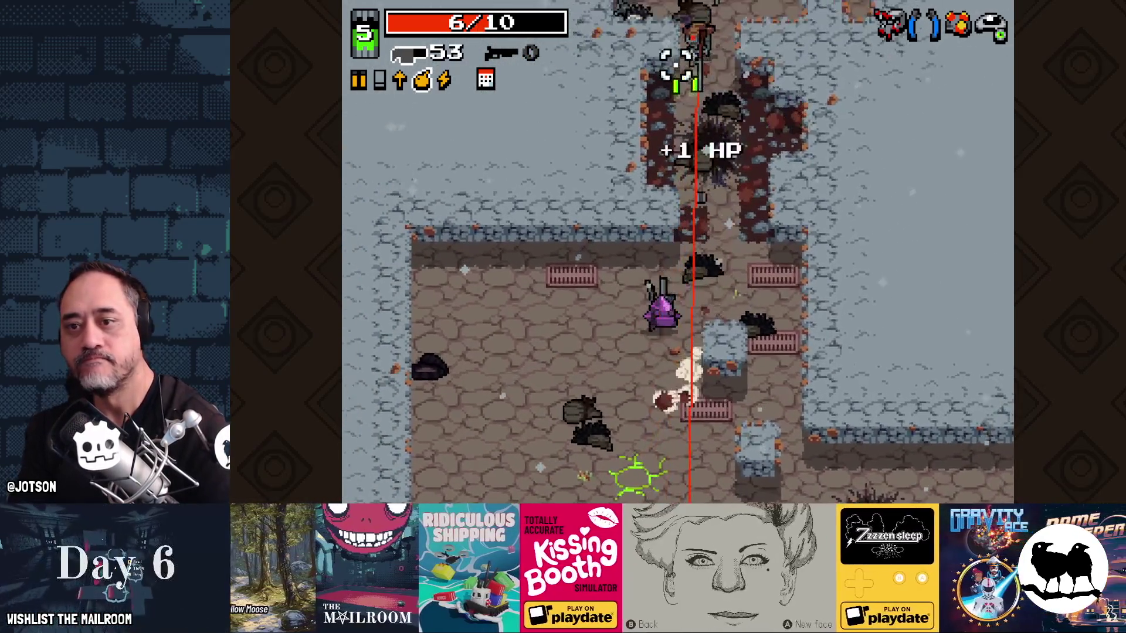
{"action": "key", "text": "w"}
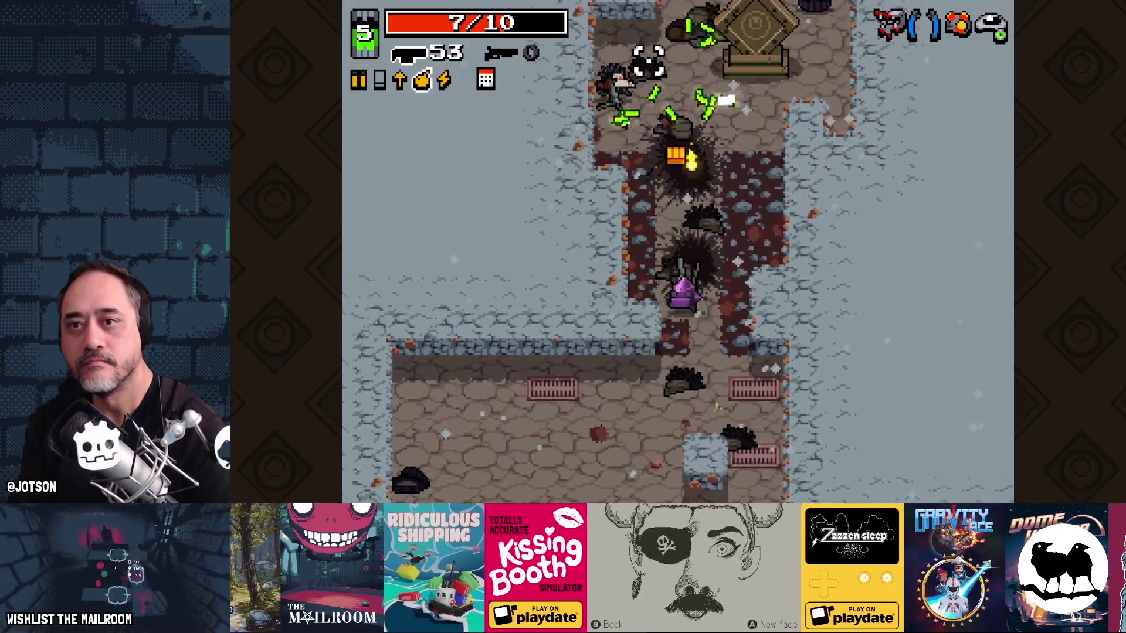
{"action": "left_click", "coordinate": [610, 94]}
Step: Collect explosive ammo up the corridor, blast the enemies north, and fall back to the crate
{"action": "key", "text": "w"}
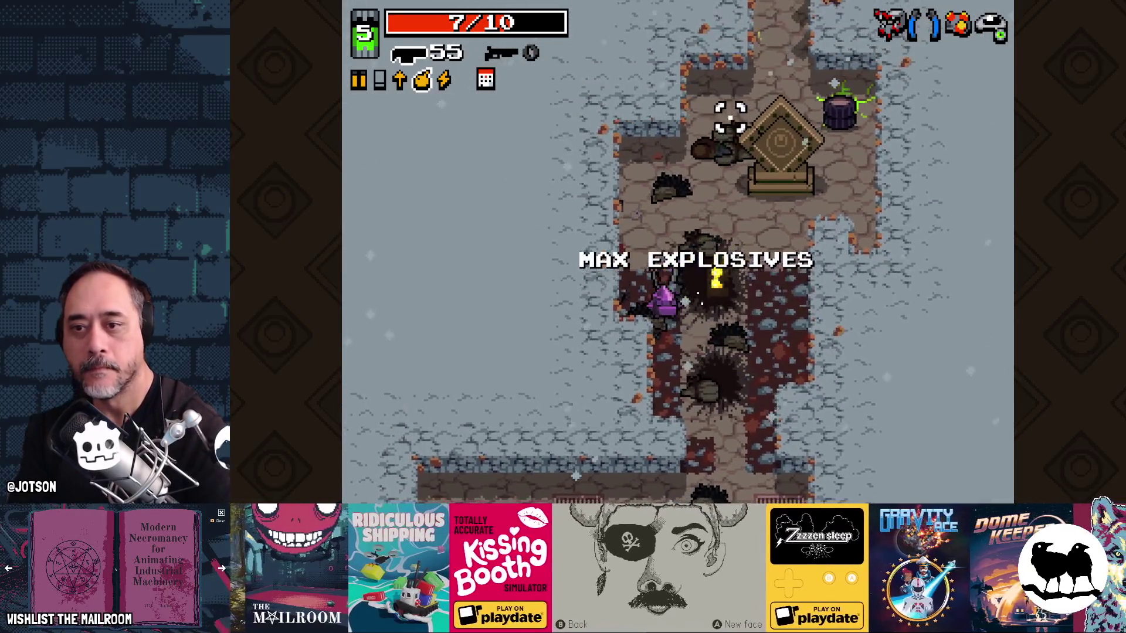
{"action": "key", "text": "w"}
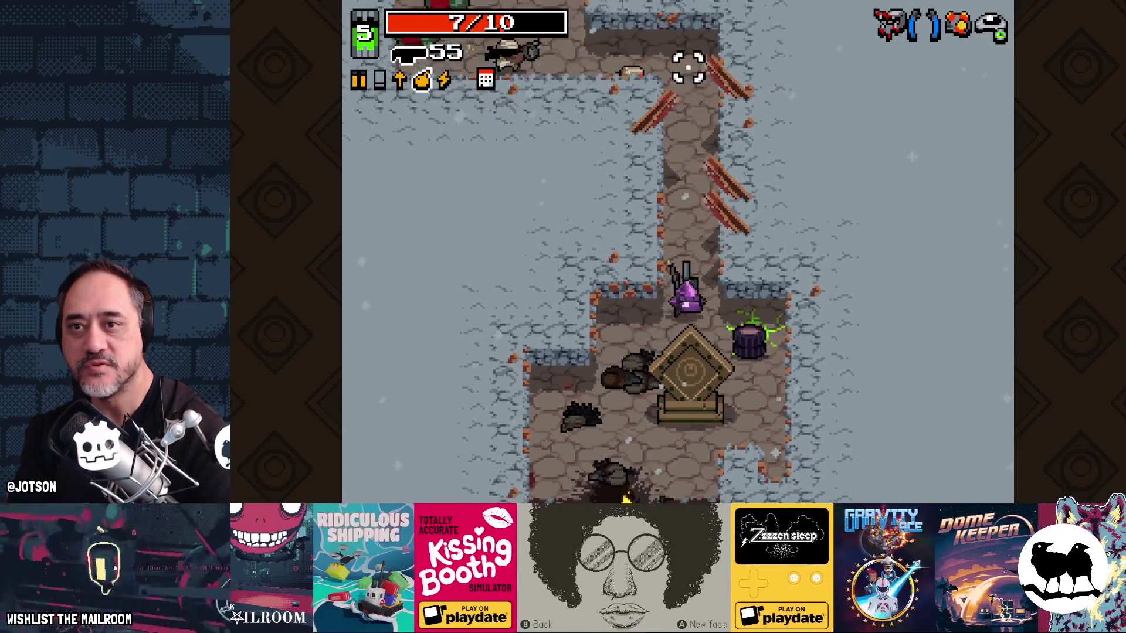
{"action": "left_click", "coordinate": [572, 100]}
{"action": "left_click", "coordinate": [629, 118]}
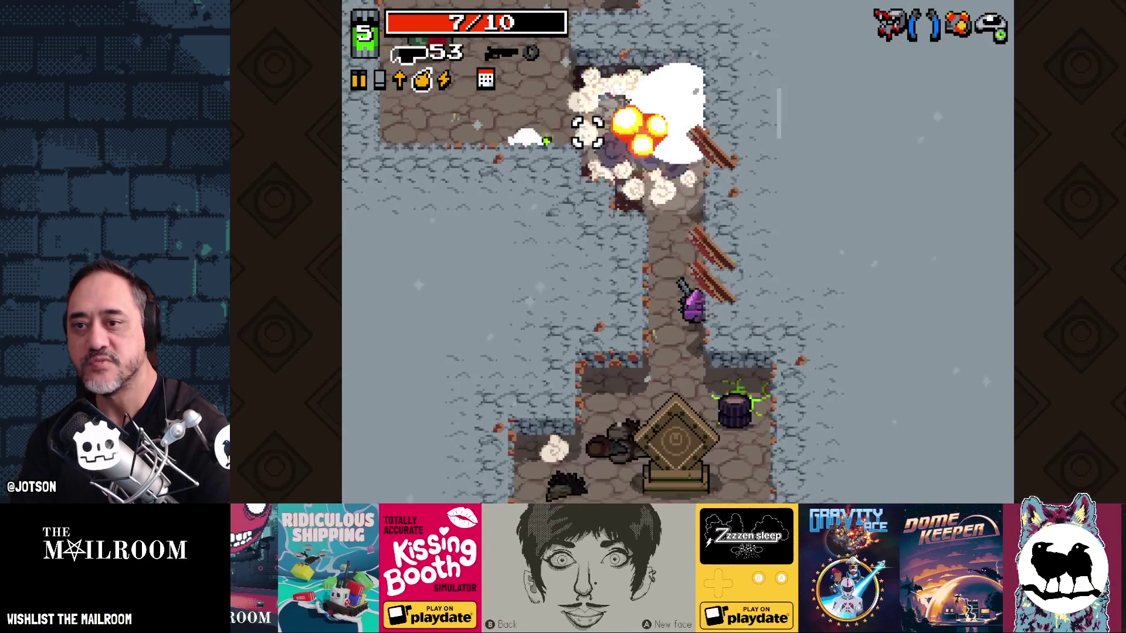
{"action": "key", "text": "s"}
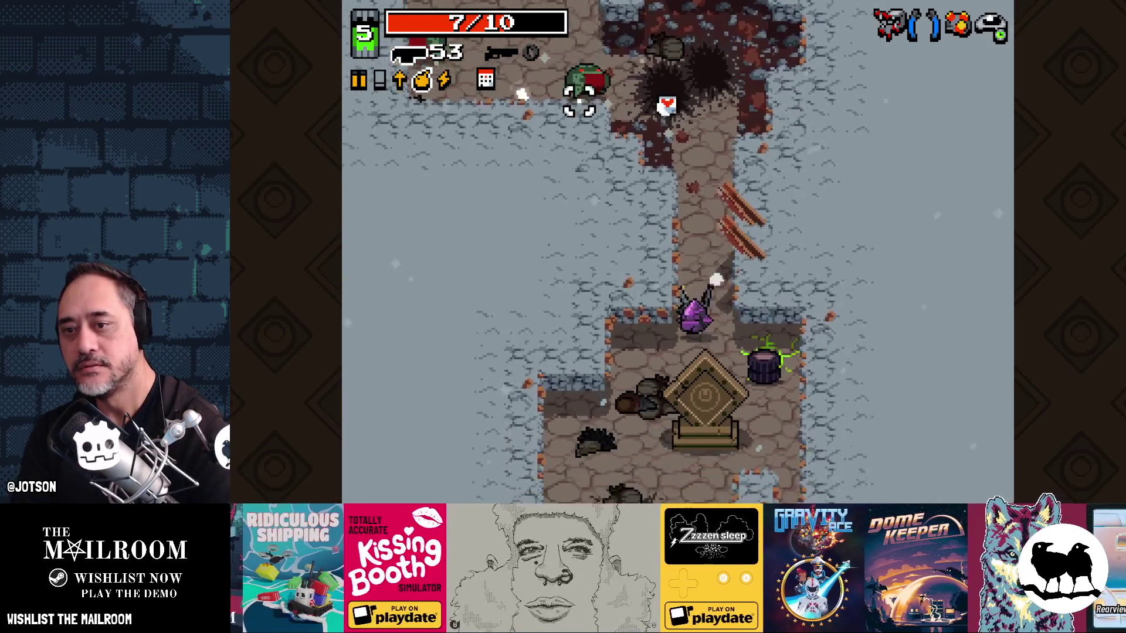
{"action": "left_click", "coordinate": [655, 98]}
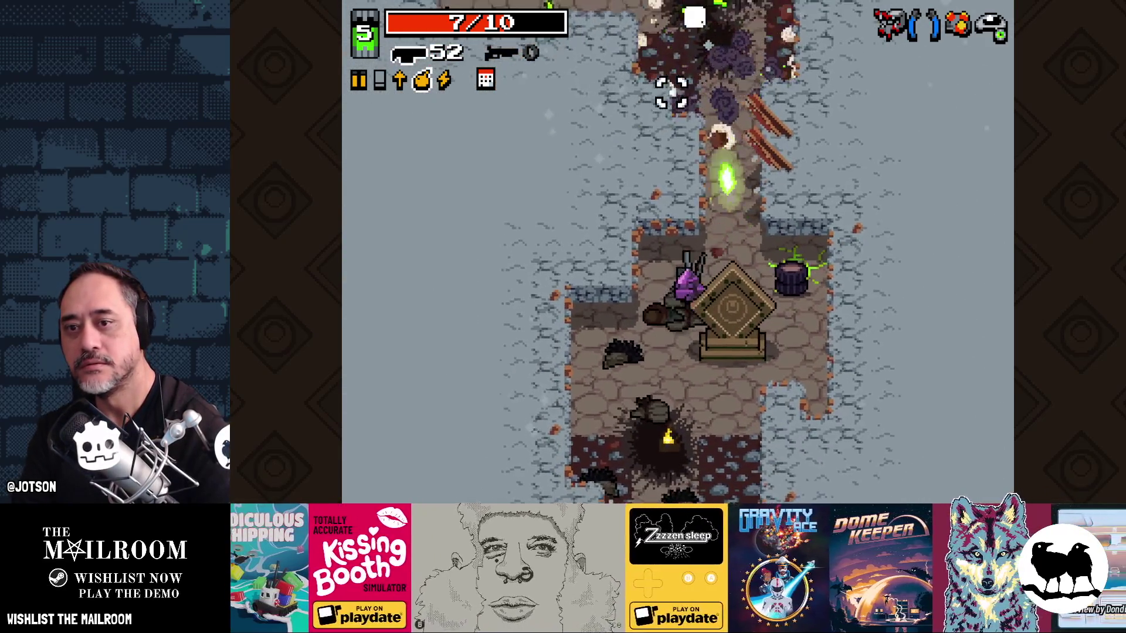
{"action": "left_click", "coordinate": [673, 85]}
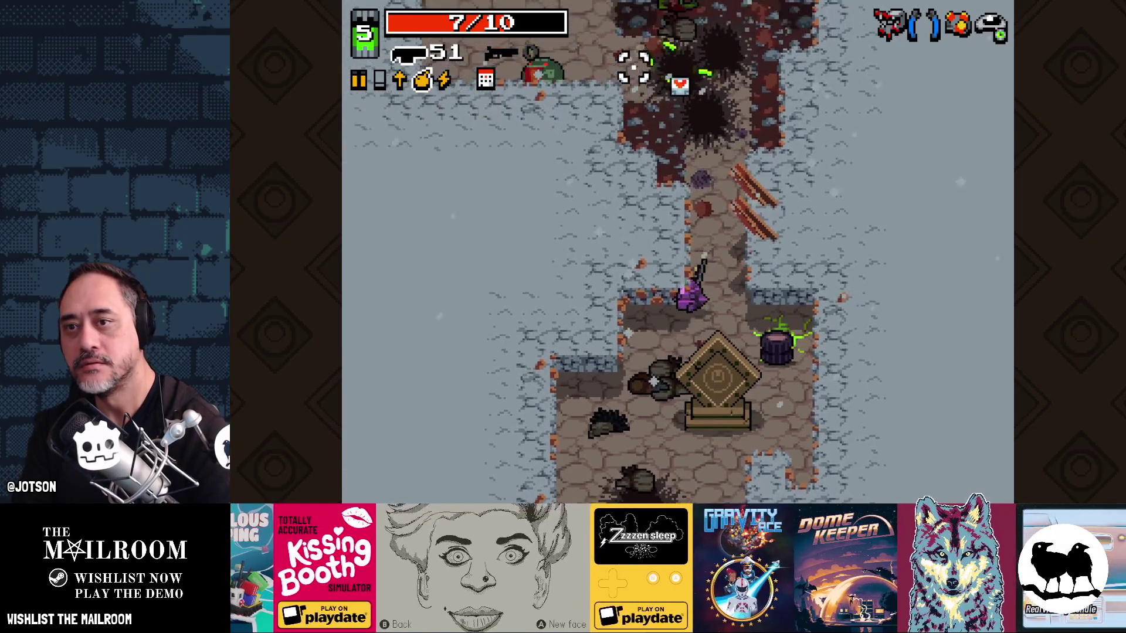
Step: Blast through the northern enemies and take the Cluster Launcher in the next room
{"action": "key", "text": "w"}
{"action": "left_click", "coordinate": [586, 71]}
{"action": "left_click", "coordinate": [562, 94]}
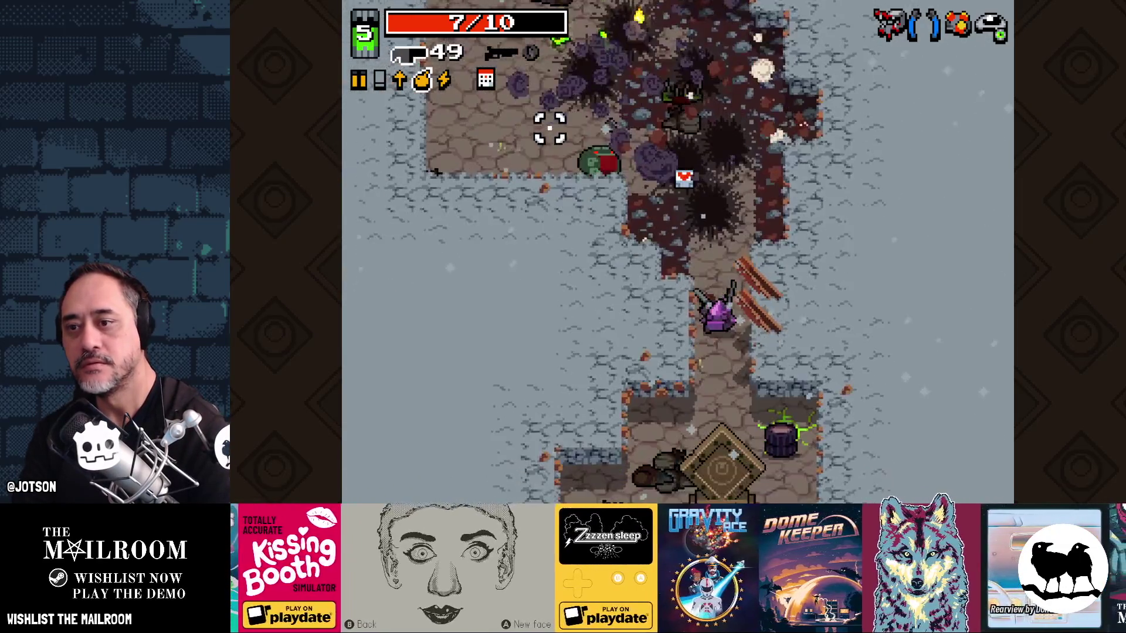
{"action": "key", "text": "w"}
{"action": "left_click", "coordinate": [657, 95]}
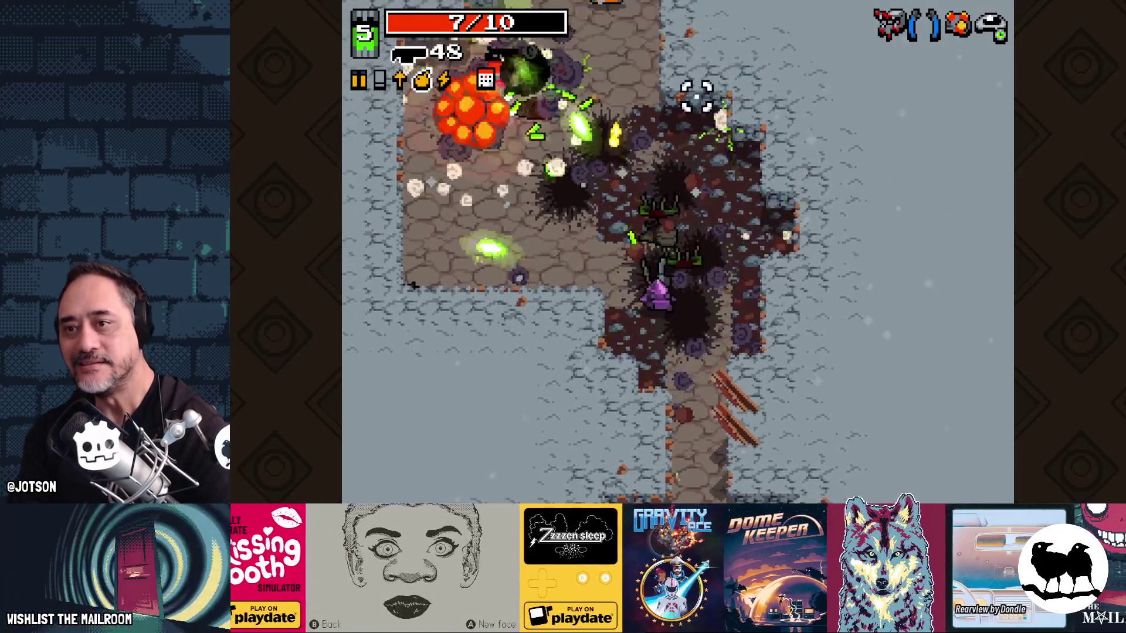
{"action": "key", "text": "w"}
{"action": "key", "text": "a"}
{"action": "key", "text": "e"}
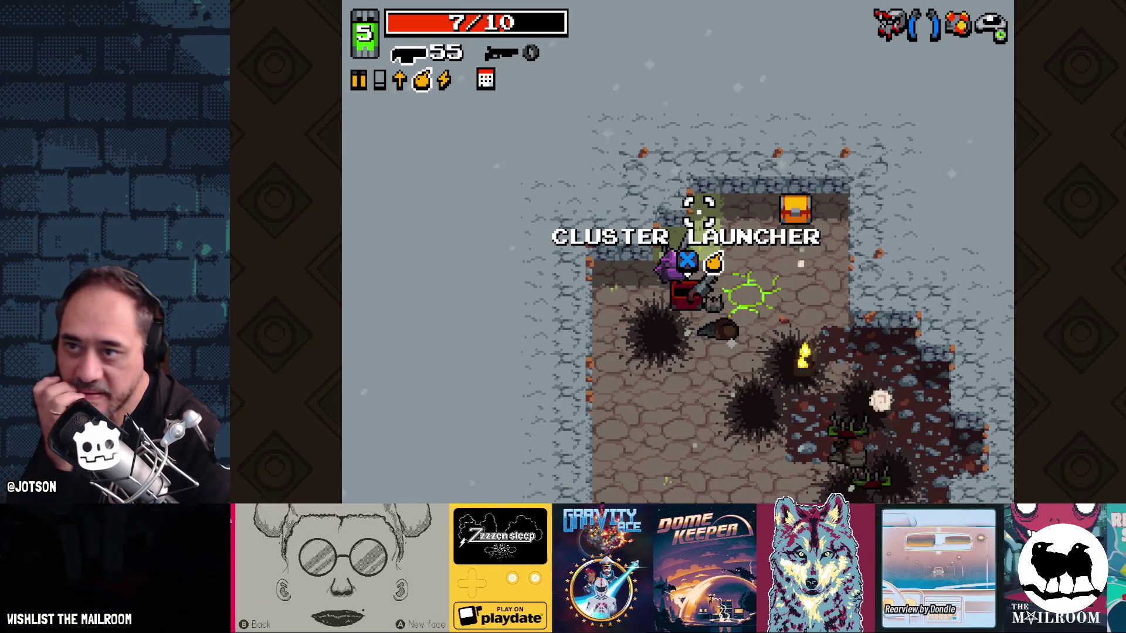
Step: Near the chest, fire explosives at the nearby enemies and collect the health and shell pickups
{"action": "key", "text": "w"}
{"action": "key", "text": "d"}
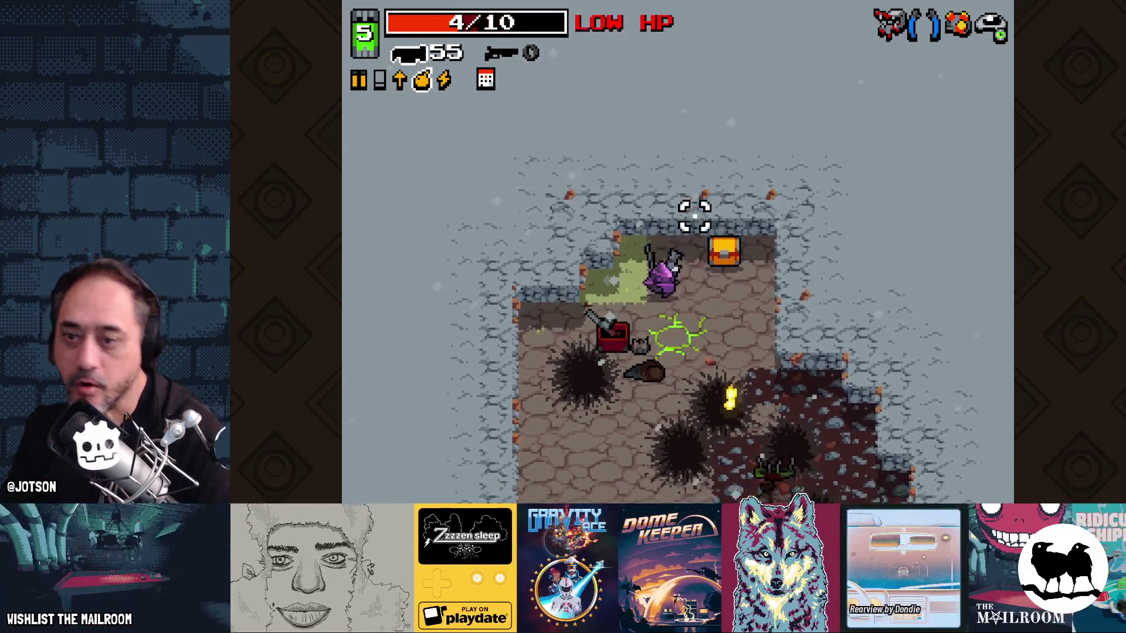
{"action": "key", "text": "s"}
{"action": "key", "text": "a"}
{"action": "left_click", "coordinate": [794, 155]}
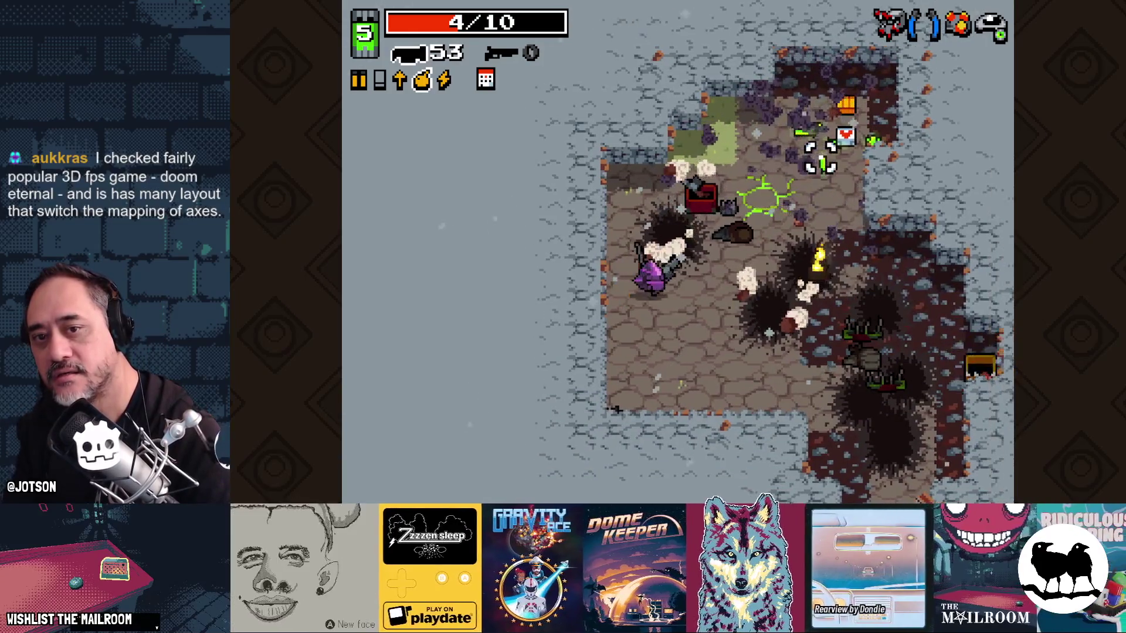
{"action": "key", "text": "d"}
{"action": "key", "text": "s"}
{"action": "key", "text": "space"}
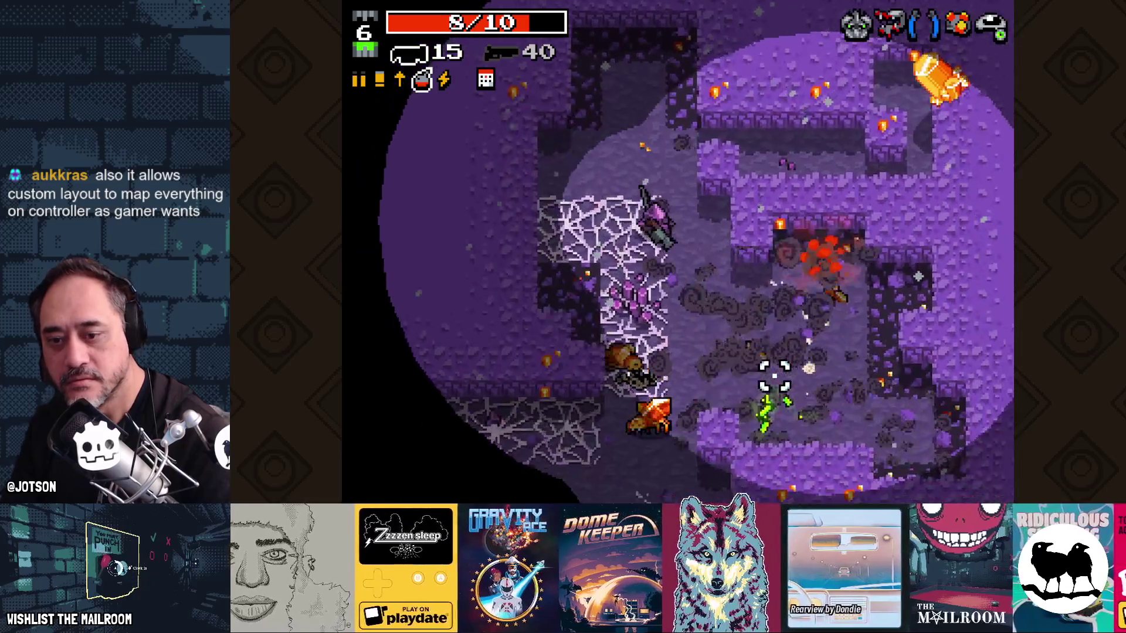
Step: Fire the last explosives at the crawling cave enemies, then swap to the backup gun with 40 ammo
{"action": "left_click", "coordinate": [658, 387]}
{"action": "key", "text": "s"}
{"action": "key", "text": "d"}
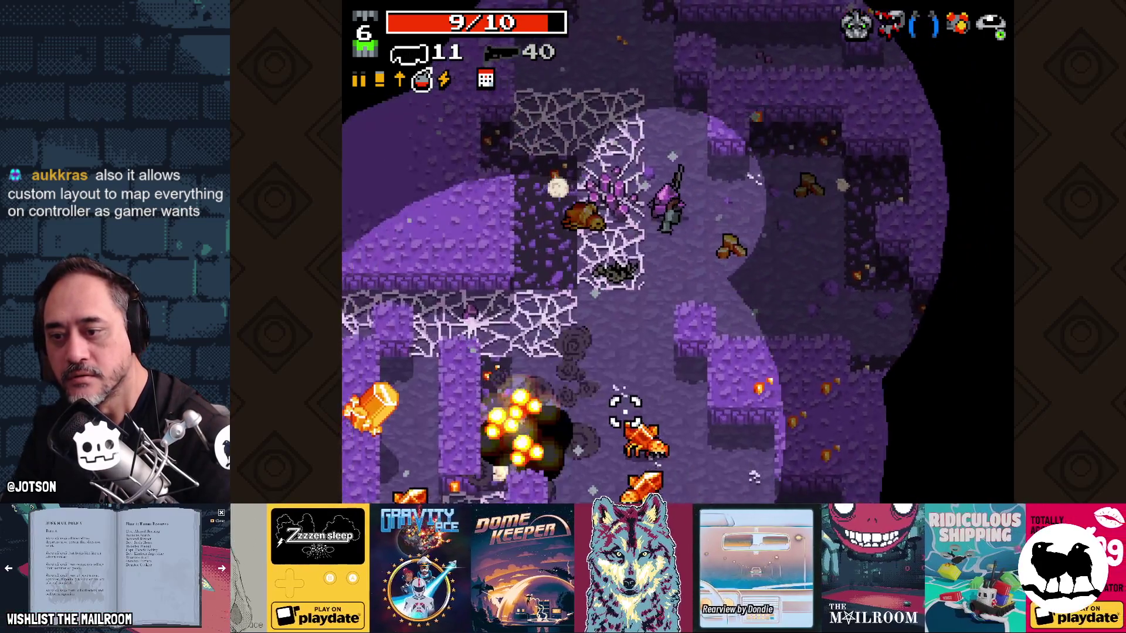
{"action": "left_click", "coordinate": [618, 402]}
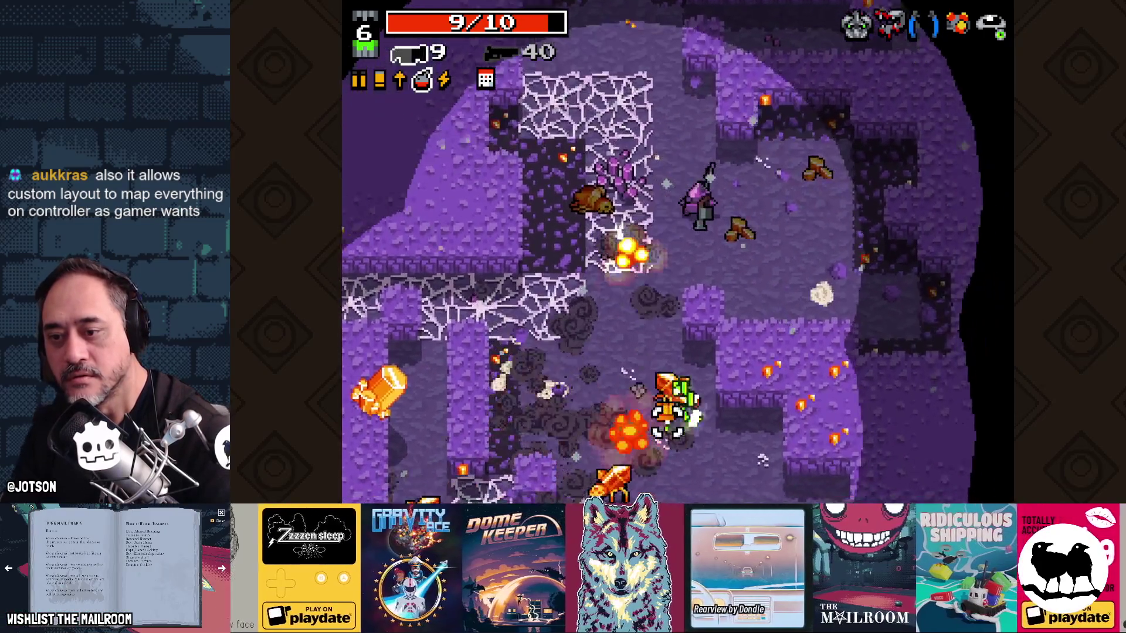
{"action": "key", "text": "a"}
{"action": "key", "text": "s"}
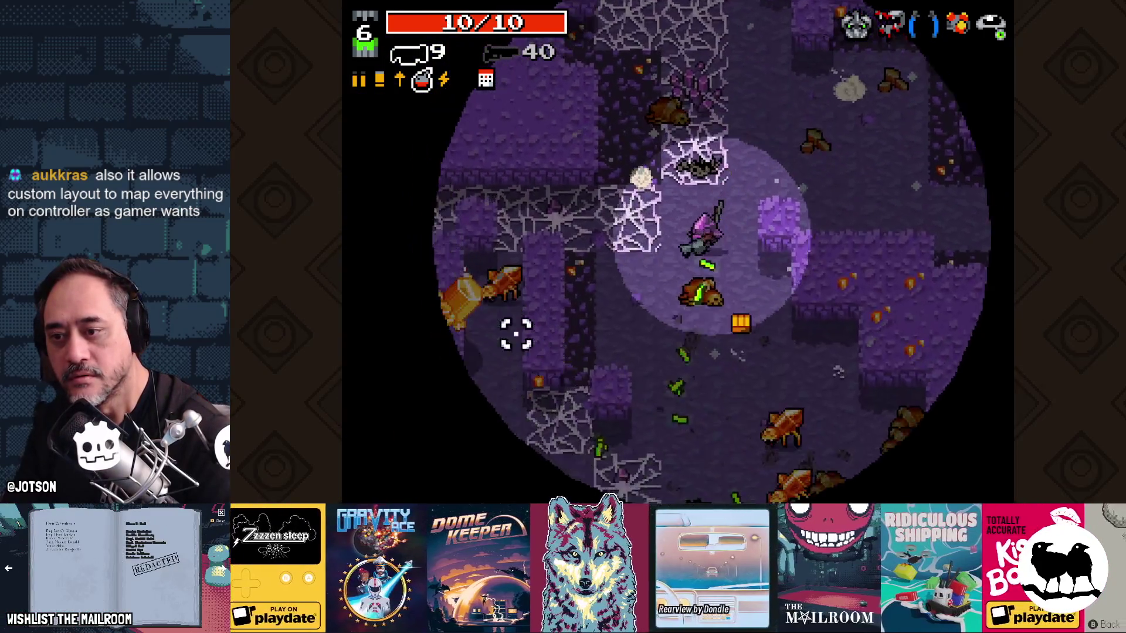
{"action": "left_click", "coordinate": [587, 398]}
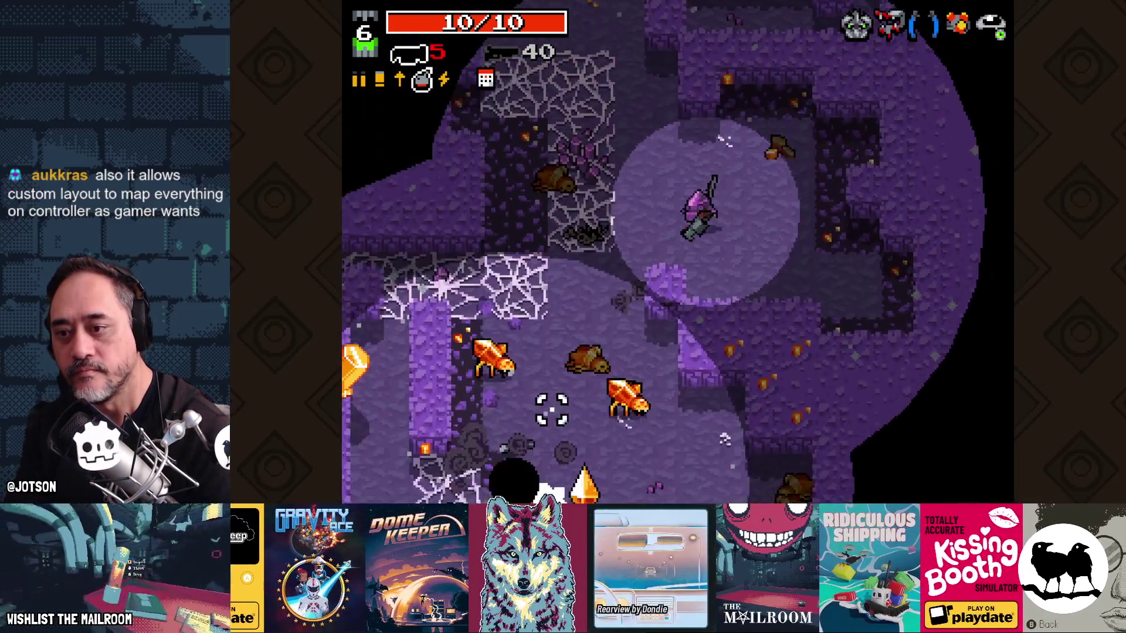
{"action": "left_click", "coordinate": [559, 413]}
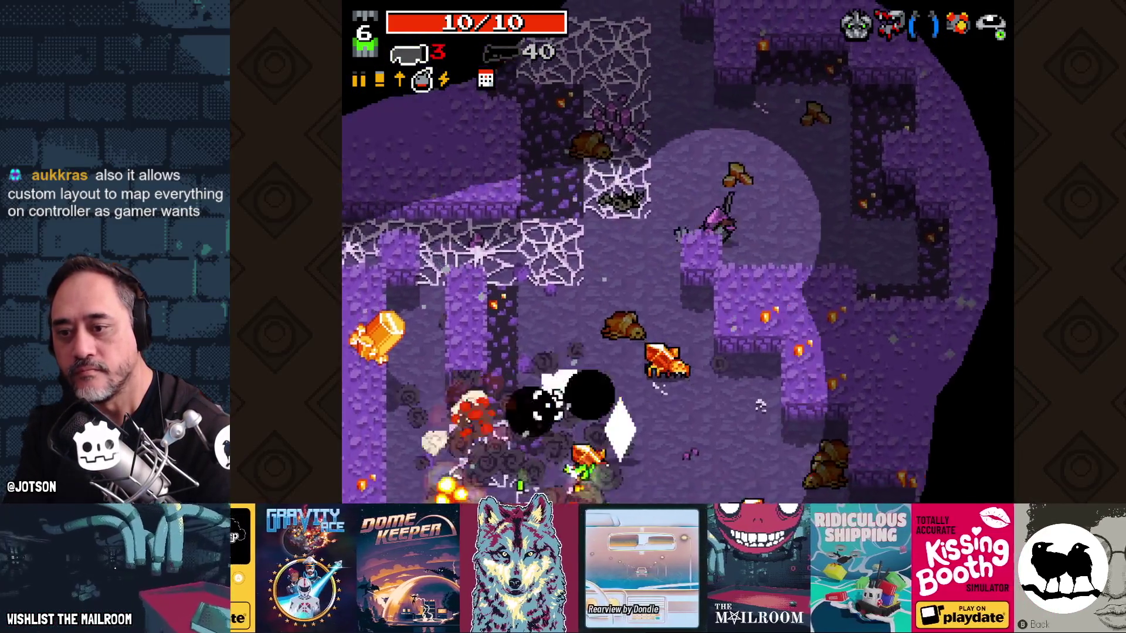
{"action": "left_click", "coordinate": [587, 390]}
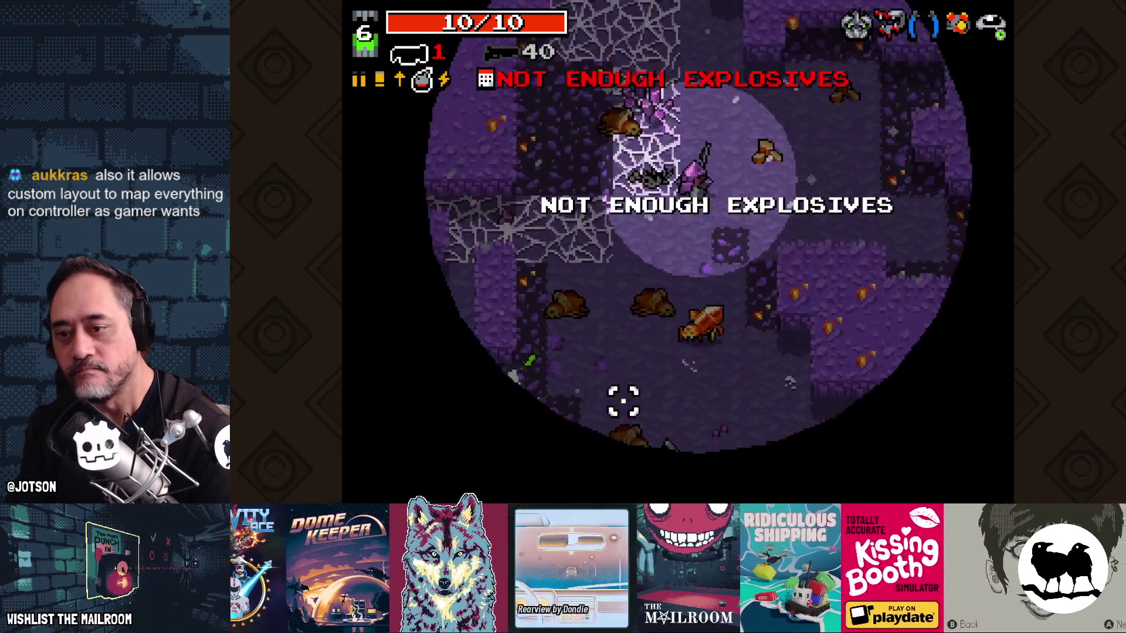
{"action": "key", "text": "space"}
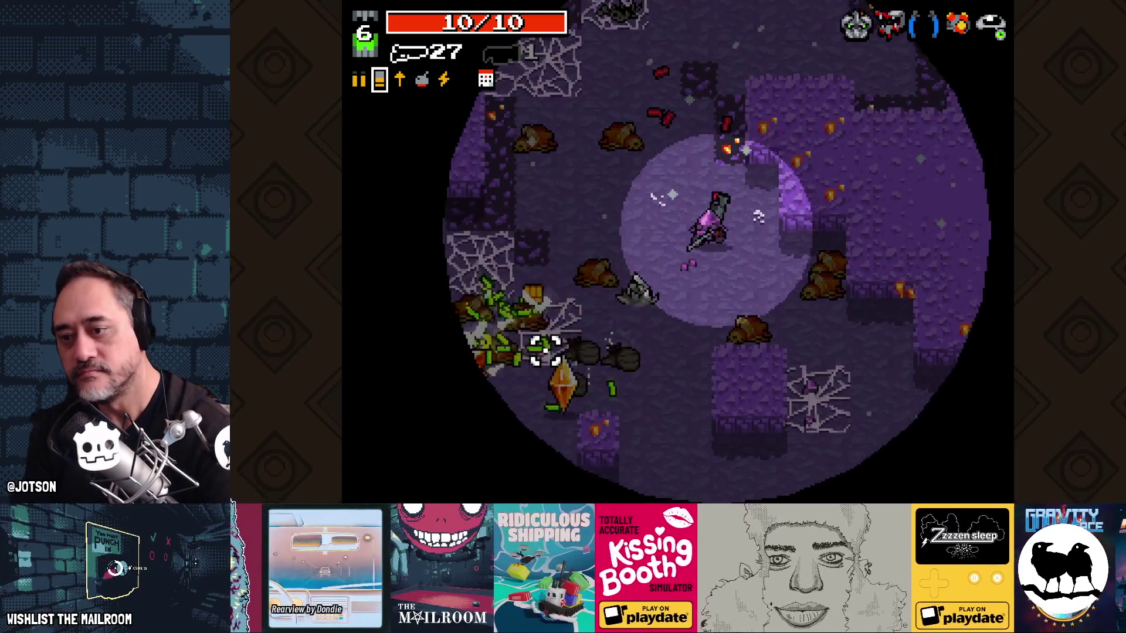
Step: Swap back to the explosive weapon and blast the cave enemies around Crystal
{"action": "key", "text": "w"}
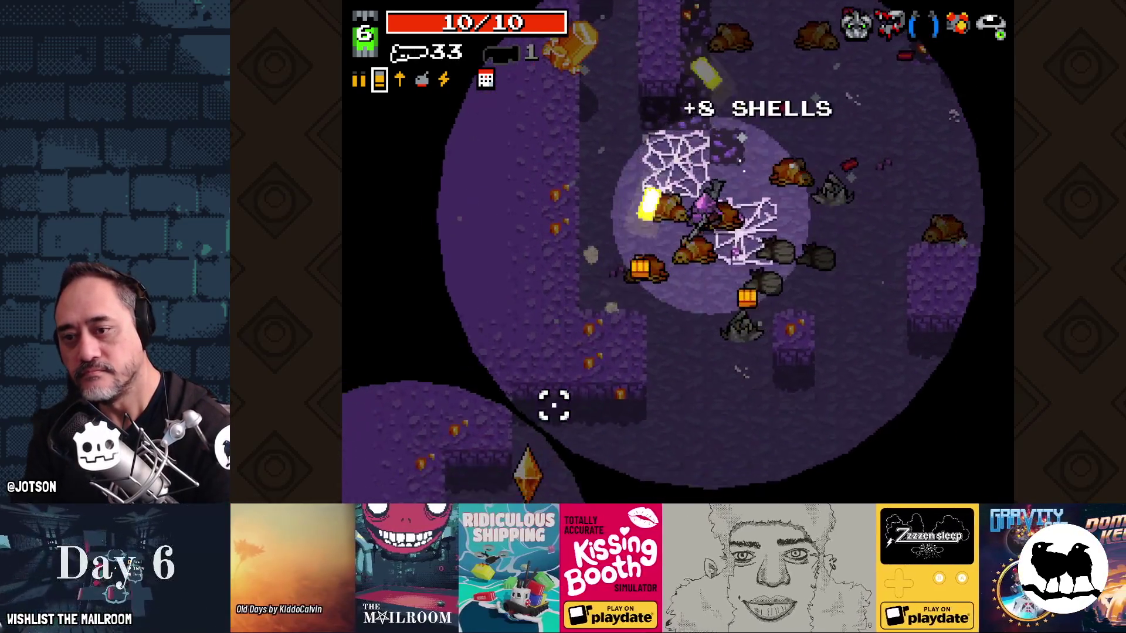
{"action": "key", "text": "space"}
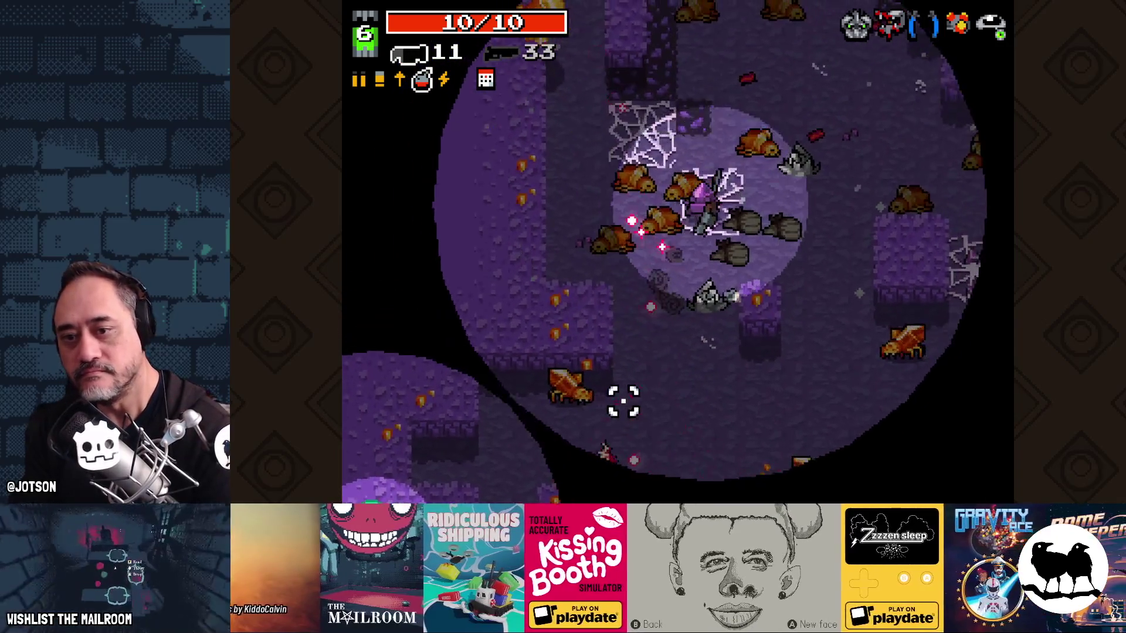
{"action": "left_click", "coordinate": [645, 402]}
{"action": "left_click", "coordinate": [655, 441]}
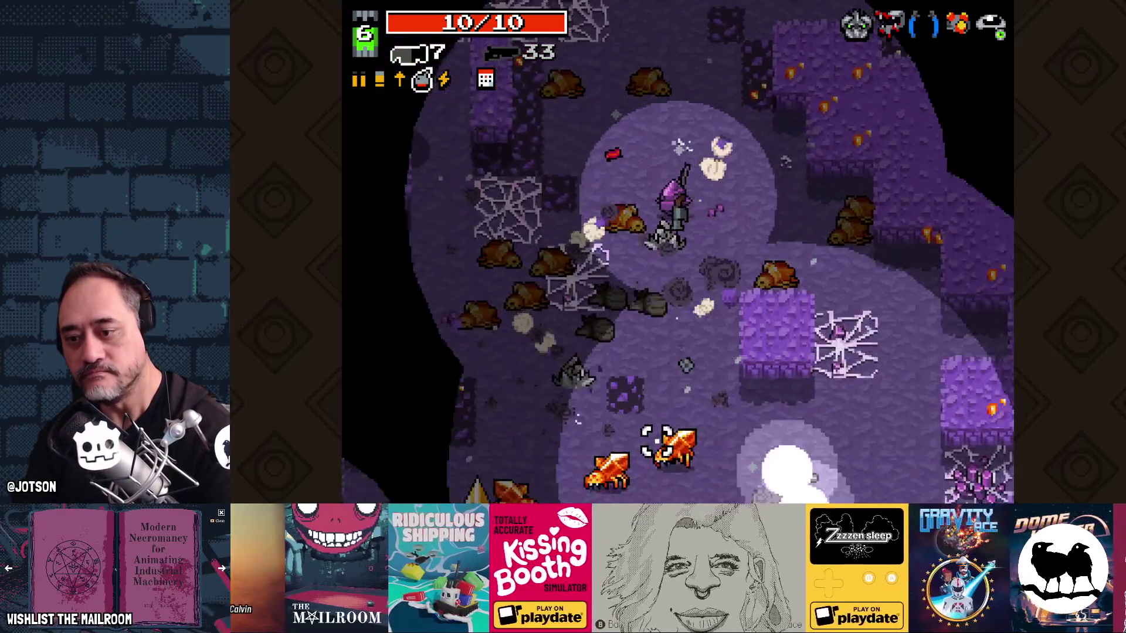
{"action": "left_click", "coordinate": [656, 441]}
{"action": "left_click", "coordinate": [589, 443]}
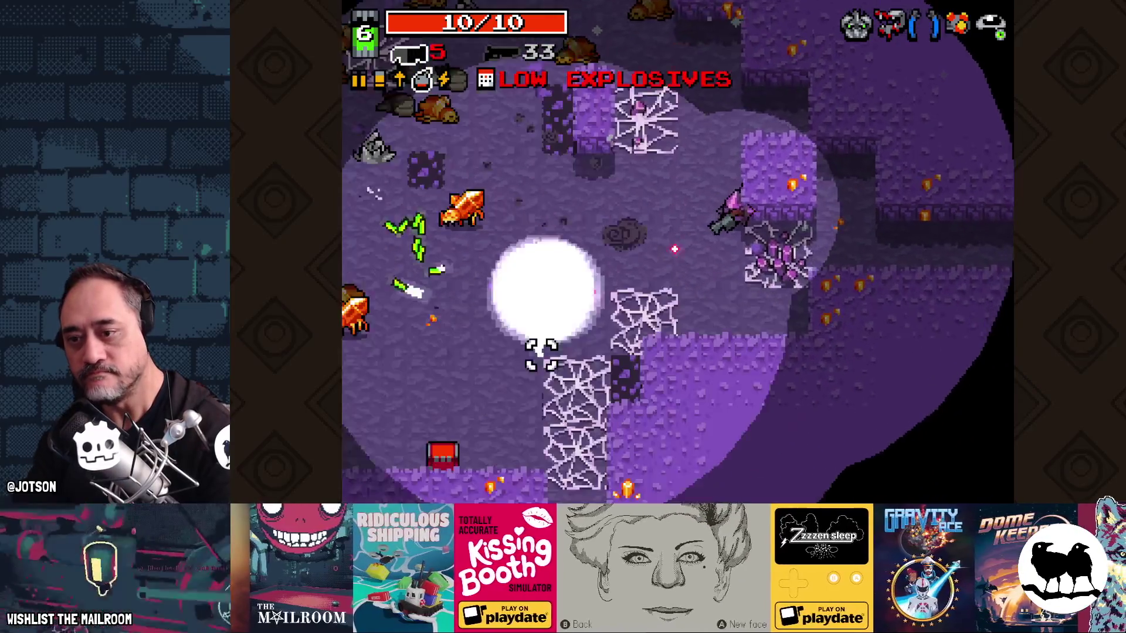
{"action": "left_click", "coordinate": [527, 334]}
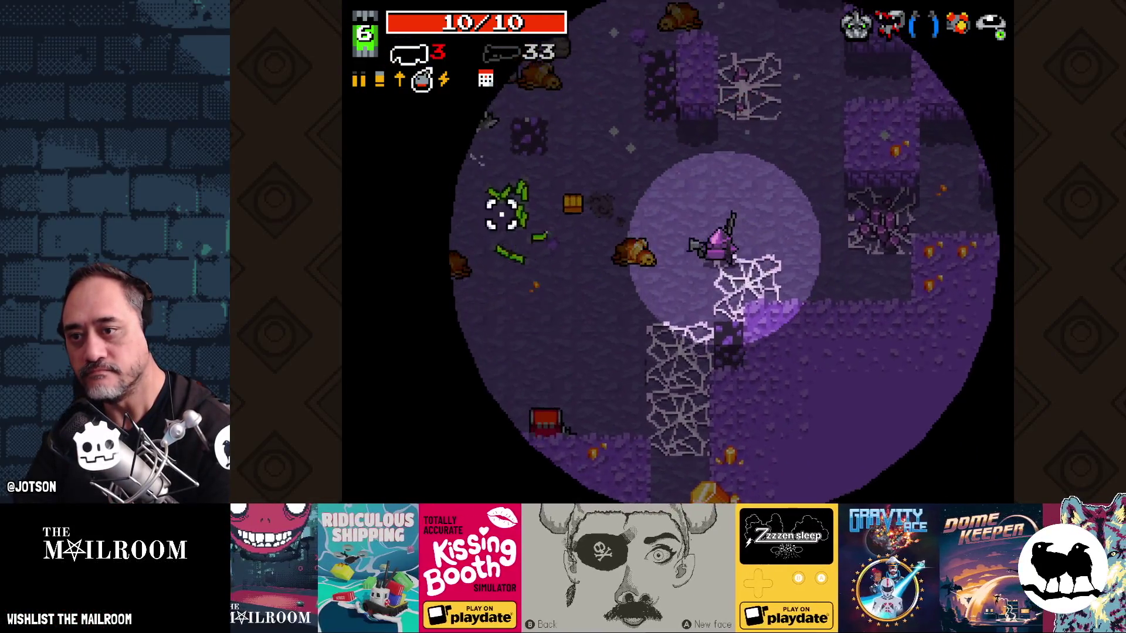
{"action": "left_click", "coordinate": [502, 194]}
{"action": "left_click", "coordinate": [545, 366]}
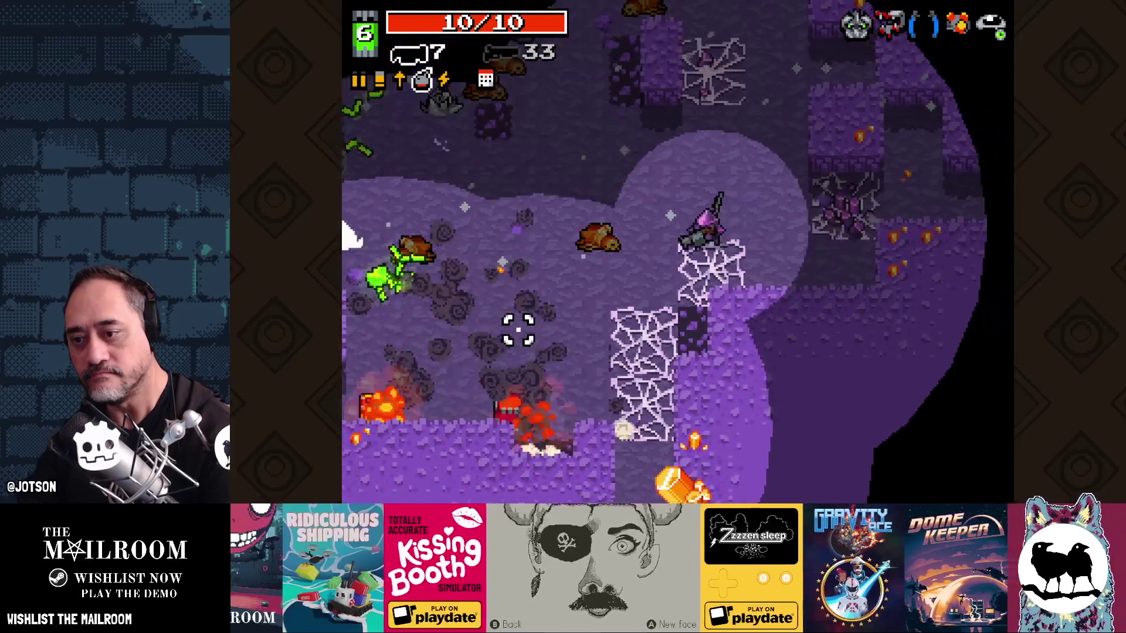
Step: Switch to the gun with 33 ammo and sweep the room collecting rads
{"action": "key", "text": "a"}
{"action": "key", "text": "s"}
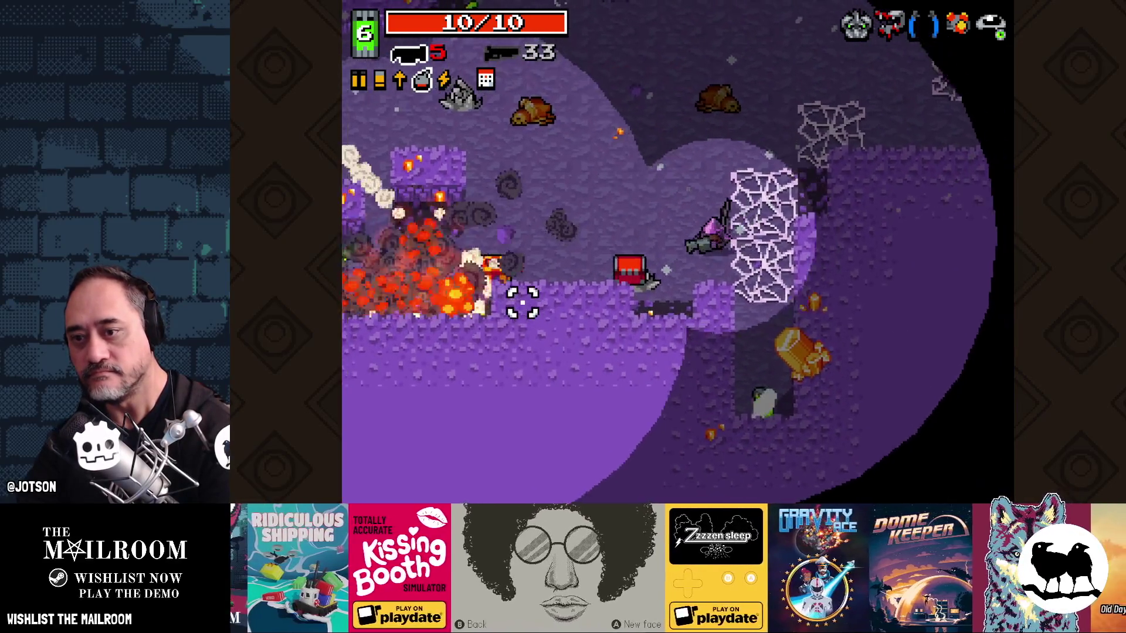
{"action": "key", "text": "space"}
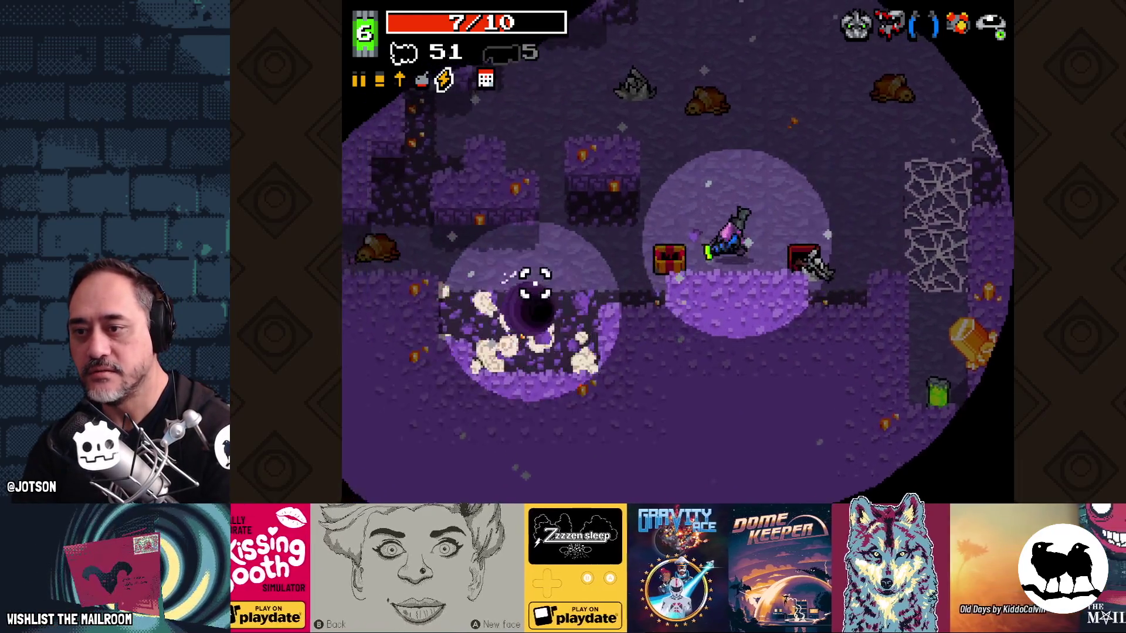
{"action": "key", "text": "d"}
{"action": "key", "text": "w"}
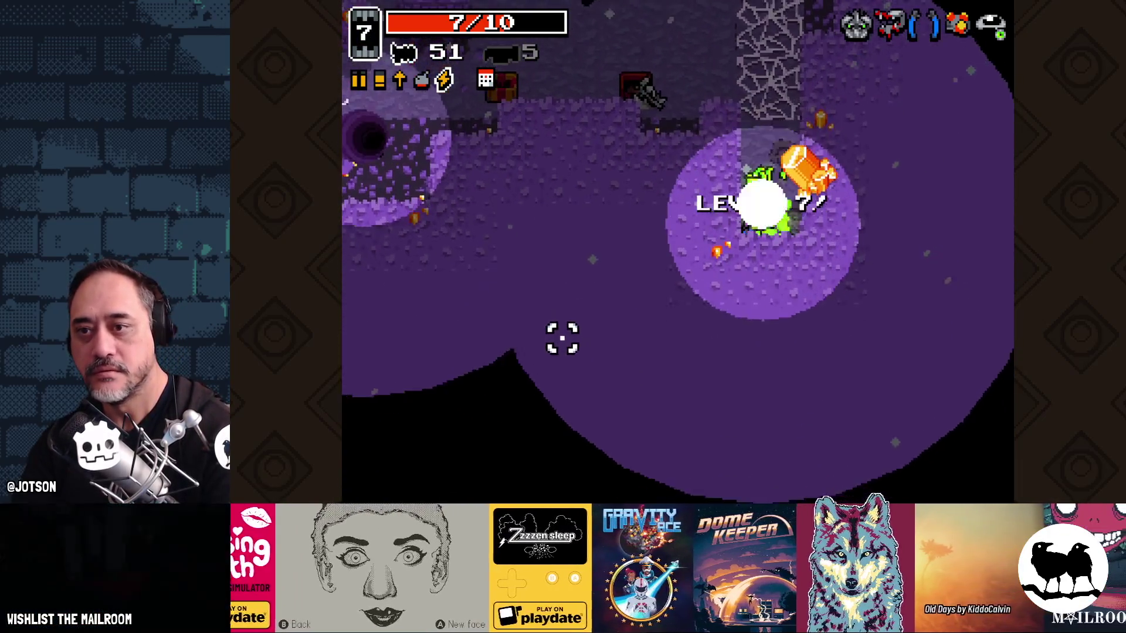
{"action": "key", "text": "w"}
{"action": "key", "text": "a"}
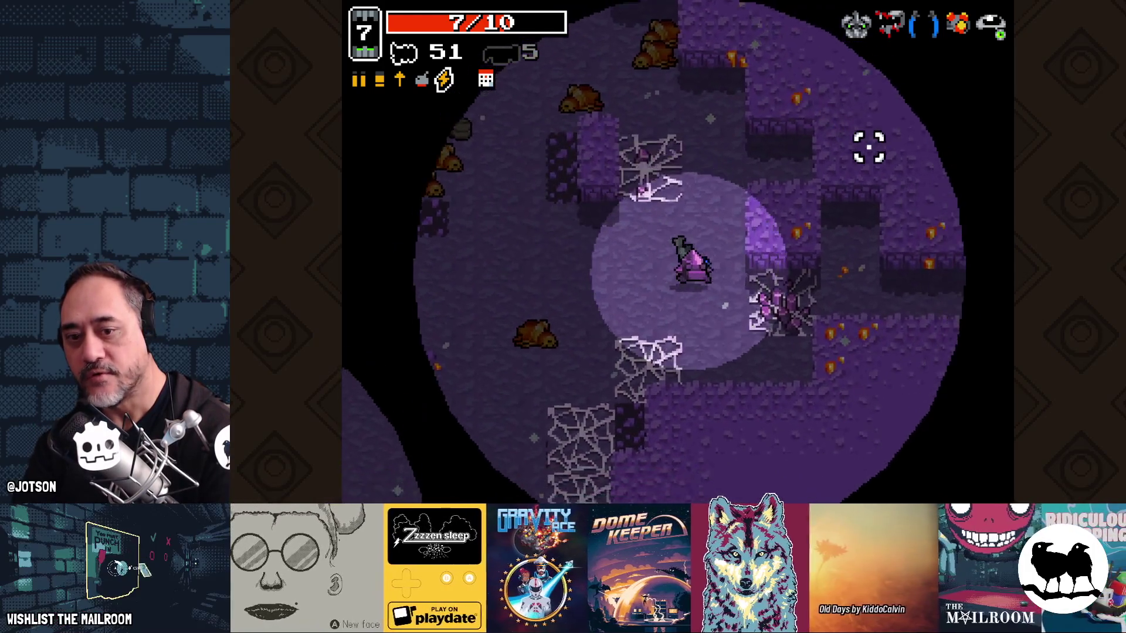
Step: Pass the shotgun pickup and chest, leaving the shotgun, and enter the dark portal
{"action": "key", "text": "d"}
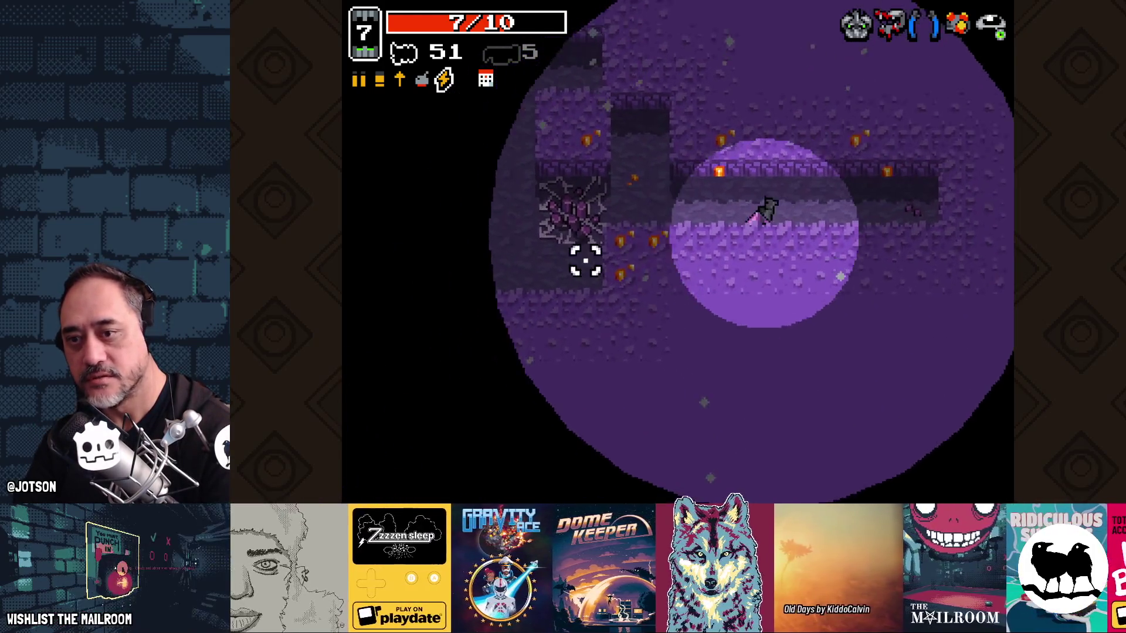
{"action": "key", "text": "w"}
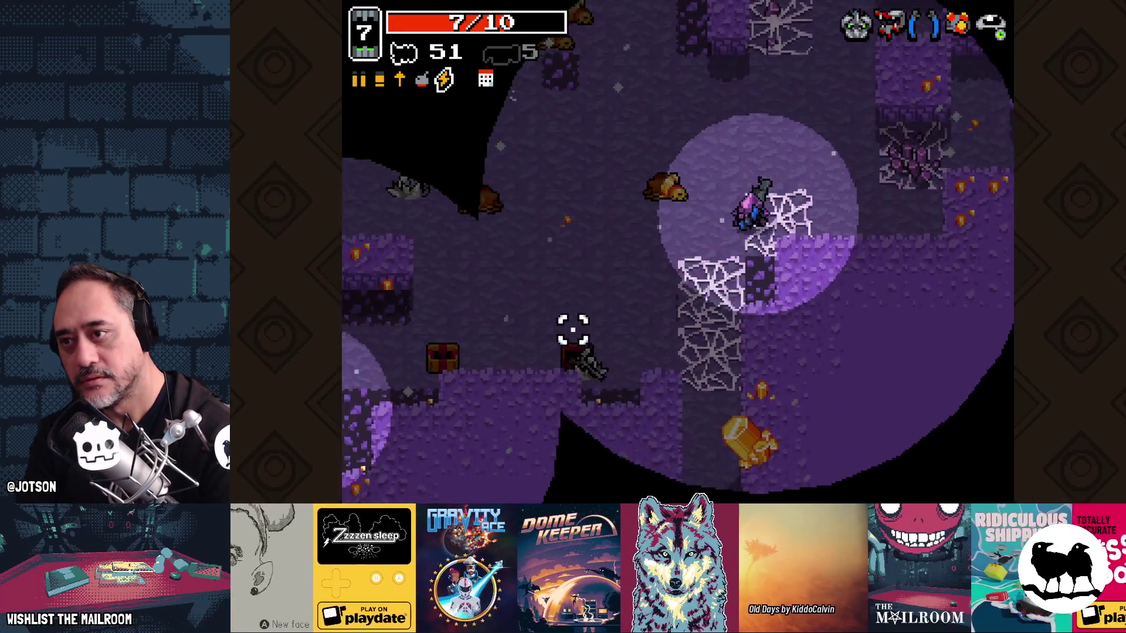
{"action": "key", "text": "s"}
{"action": "key", "text": "a"}
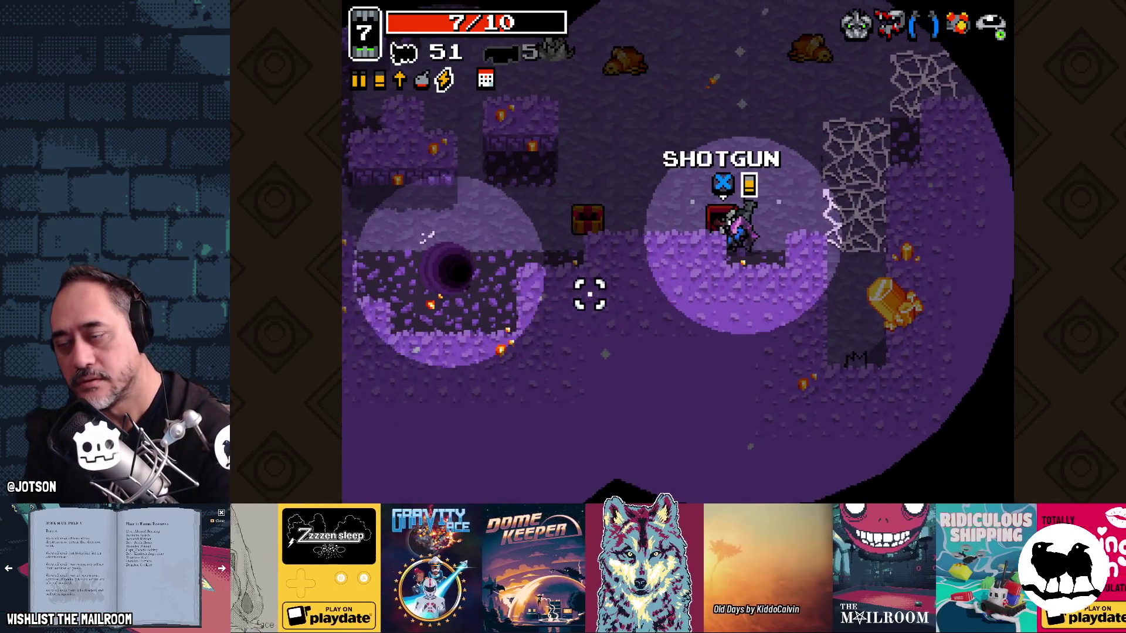
{"action": "key", "text": "a"}
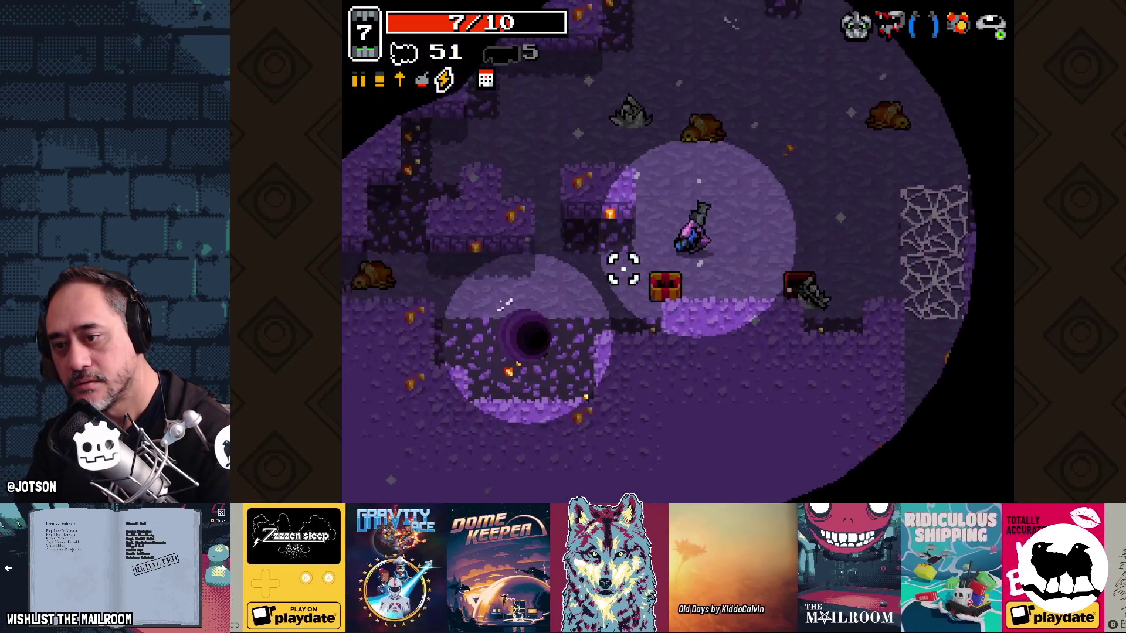
{"action": "key", "text": "s"}
{"action": "key", "text": "a"}
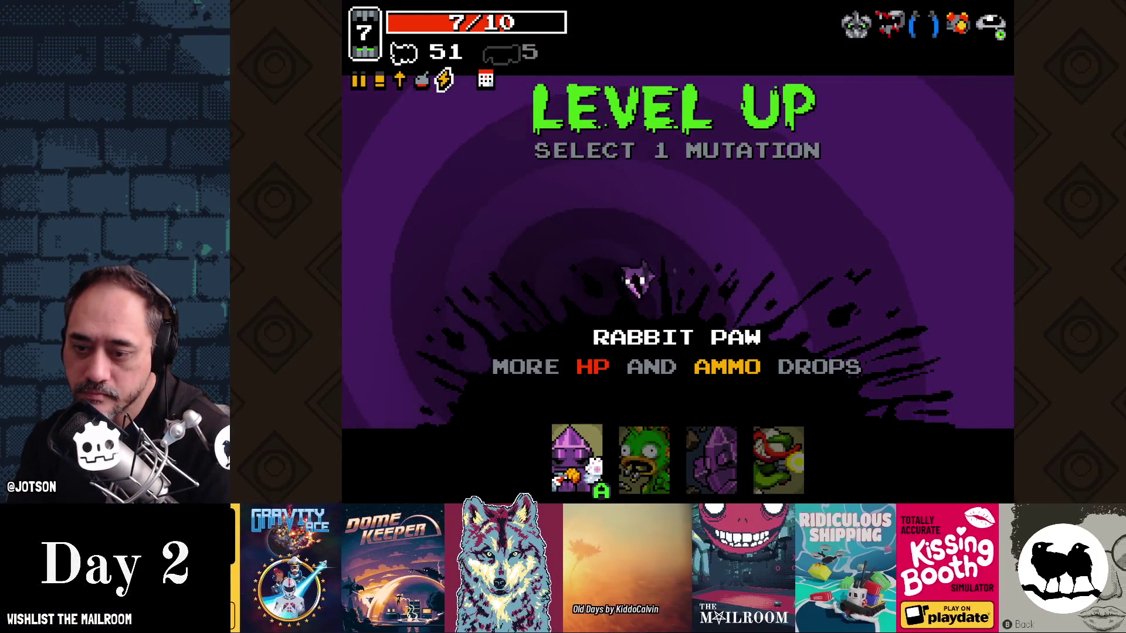
Step: Preview Hammerhead and Recycle Gland, then pick Rabbit Paw as the mutation
{"action": "key", "text": "Right"}
{"action": "key", "text": "Right"}
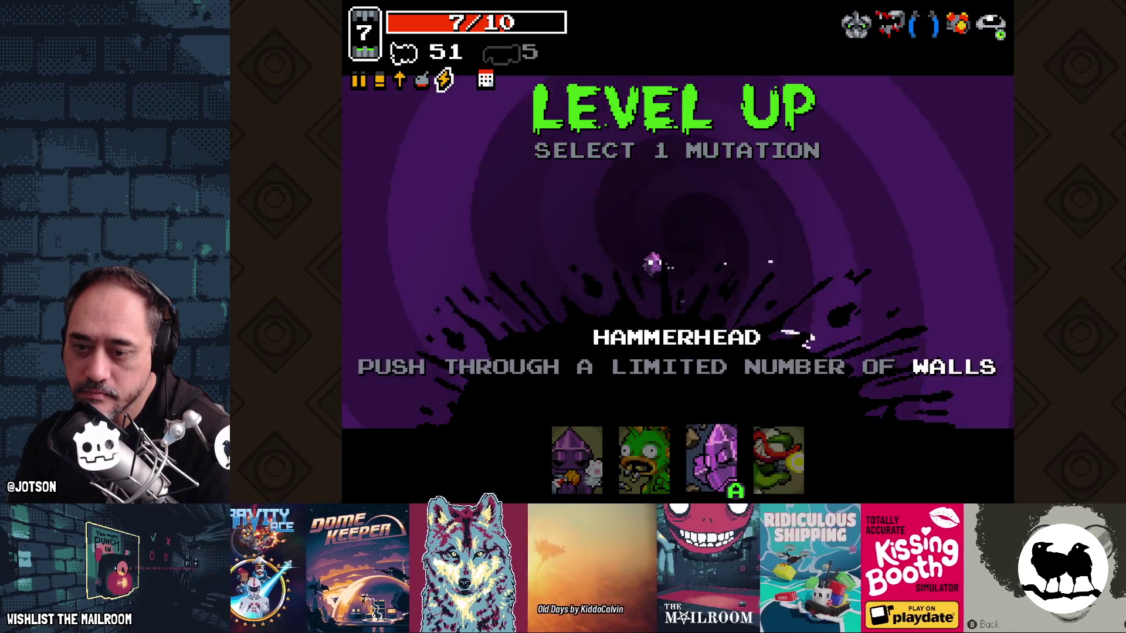
{"action": "key", "text": "Left"}
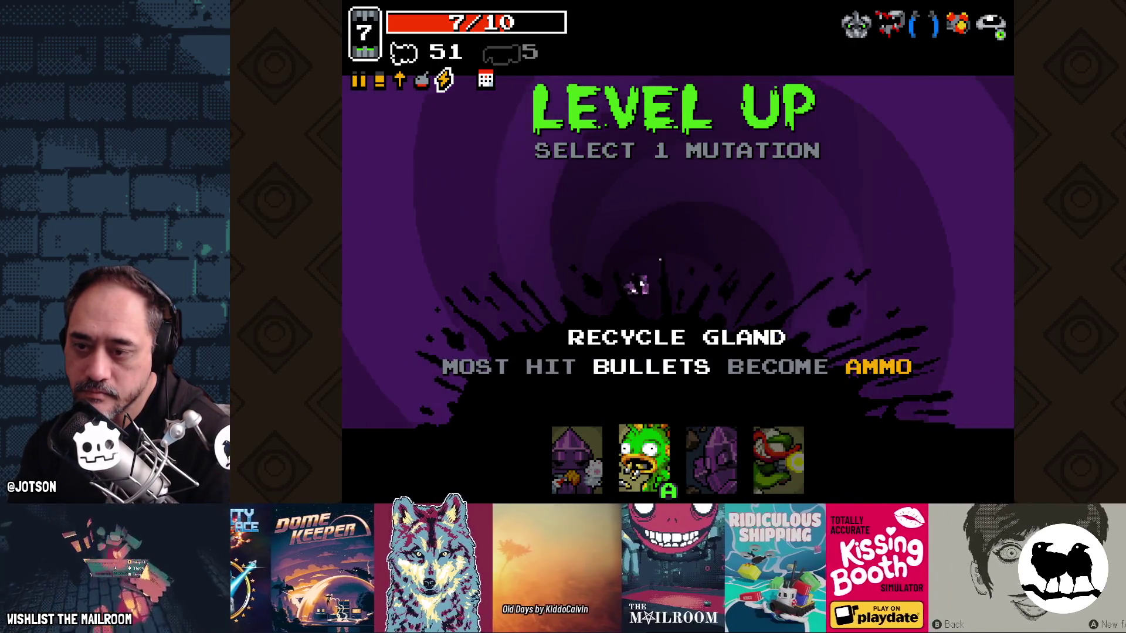
{"action": "key", "text": "Left"}
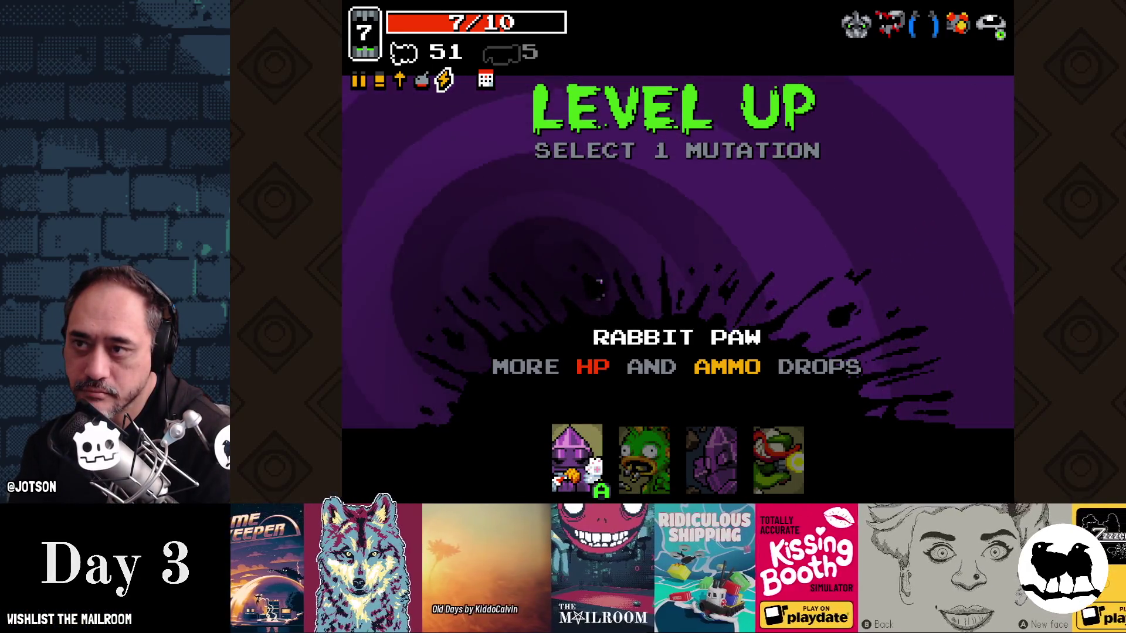
{"action": "key", "text": "Return"}
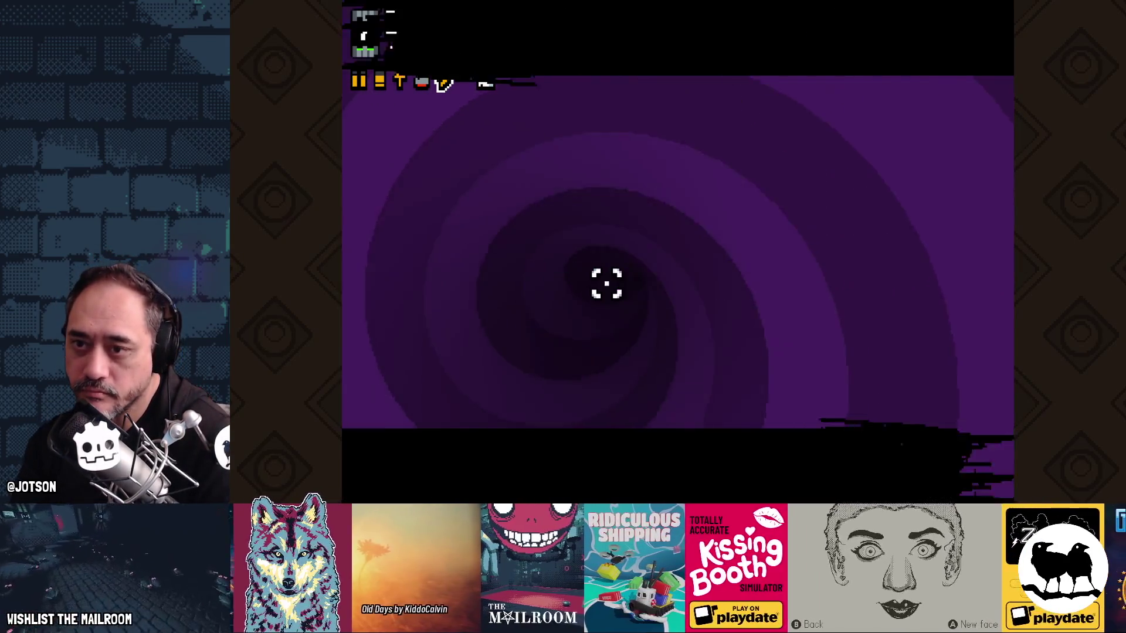
Step: Advance right and down through the frozen city, shooting the enemies ahead and below
{"action": "key", "text": "s"}
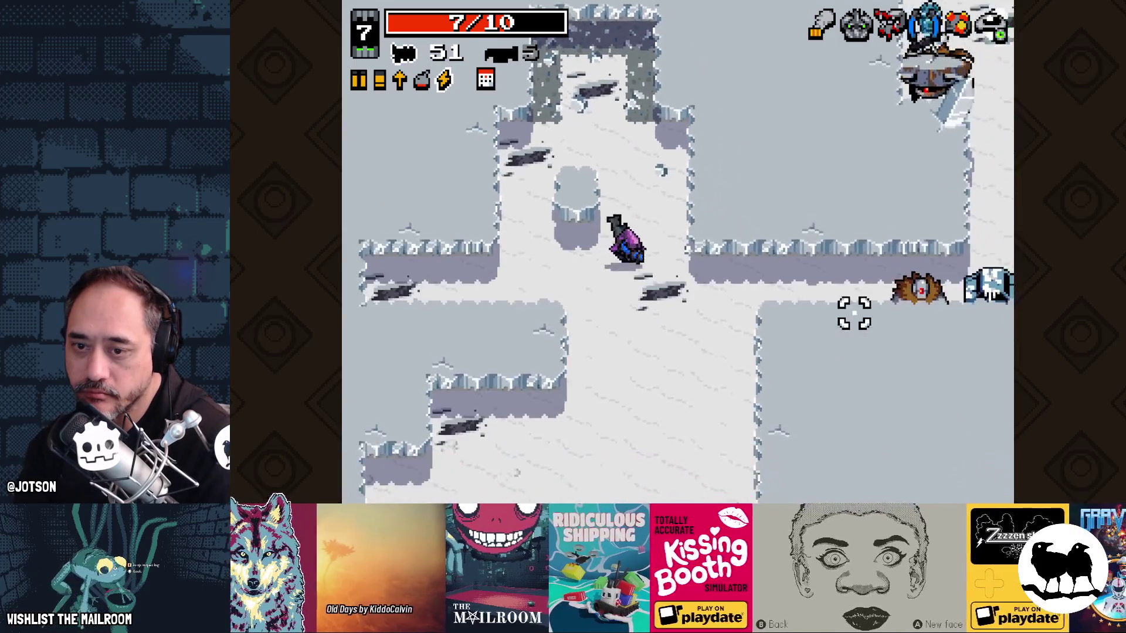
{"action": "left_click", "coordinate": [857, 219]}
{"action": "key", "text": "d"}
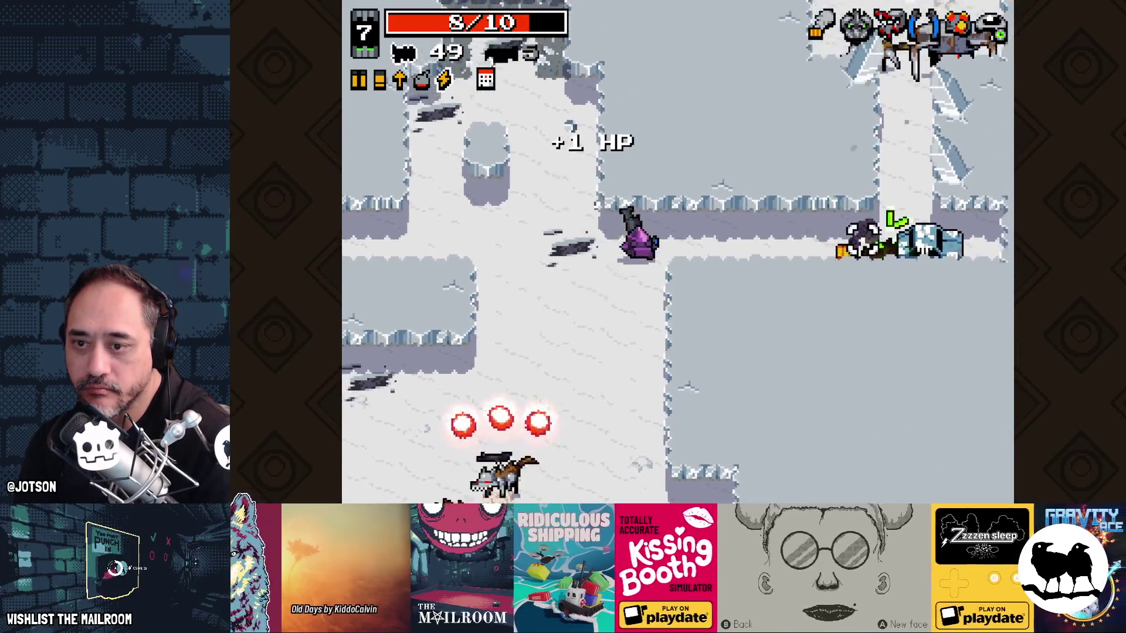
{"action": "left_click", "coordinate": [844, 245]}
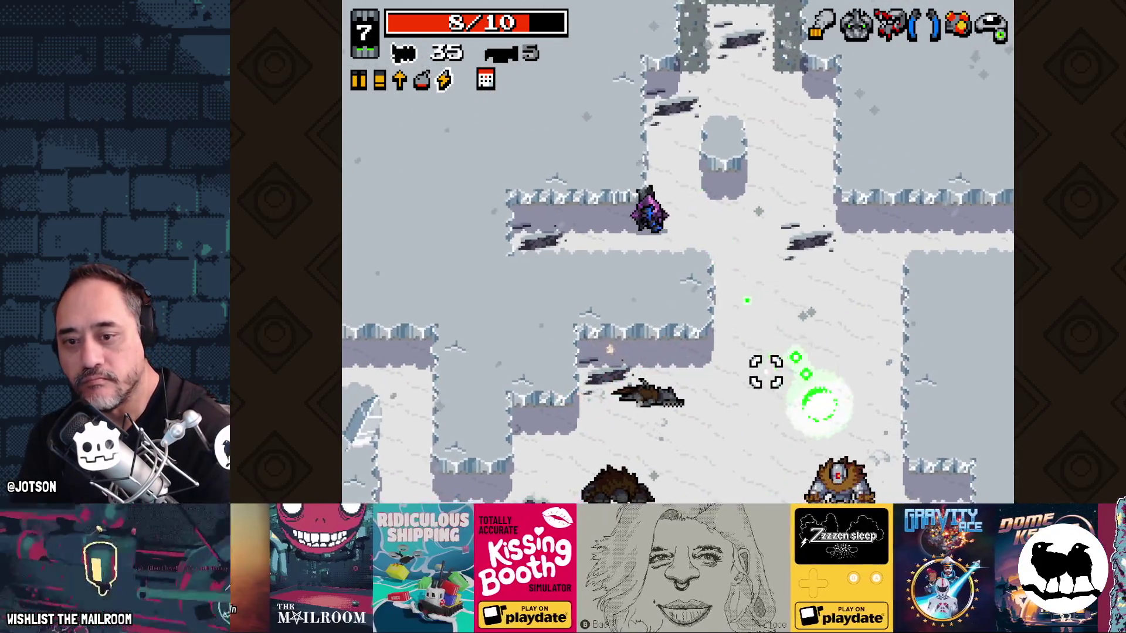
{"action": "key", "text": "s"}
{"action": "left_click", "coordinate": [766, 372]}
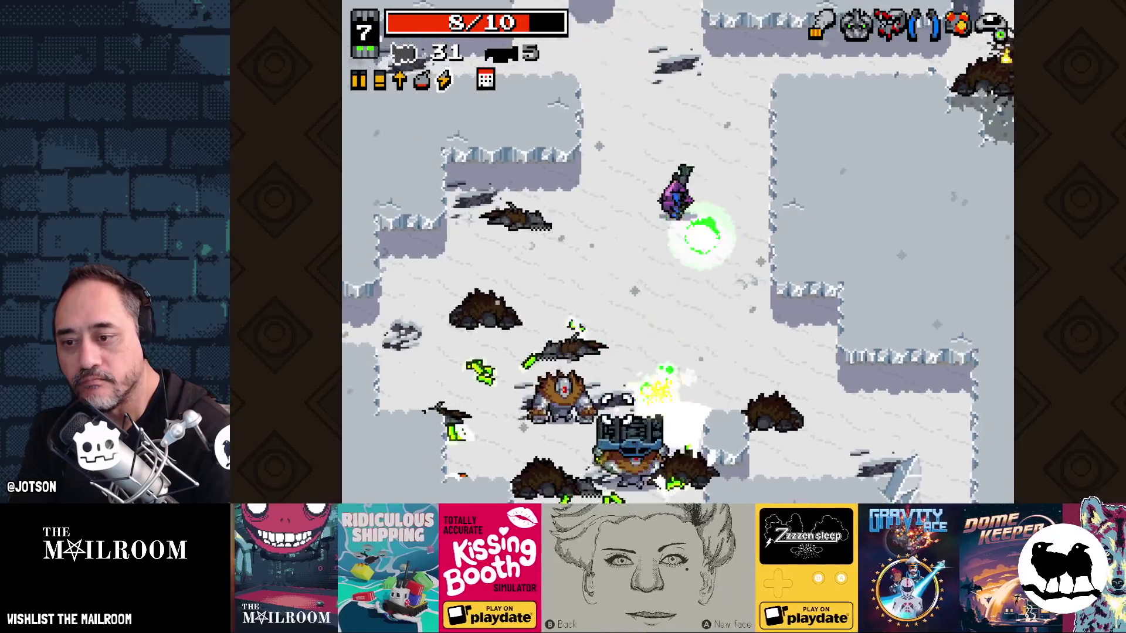
Step: Dodge enemy fire down-left, collect the dropped ammo, and shoot into the enemy pack
{"action": "key", "text": "s"}
{"action": "key", "text": "a"}
{"action": "left_click", "coordinate": [762, 352]}
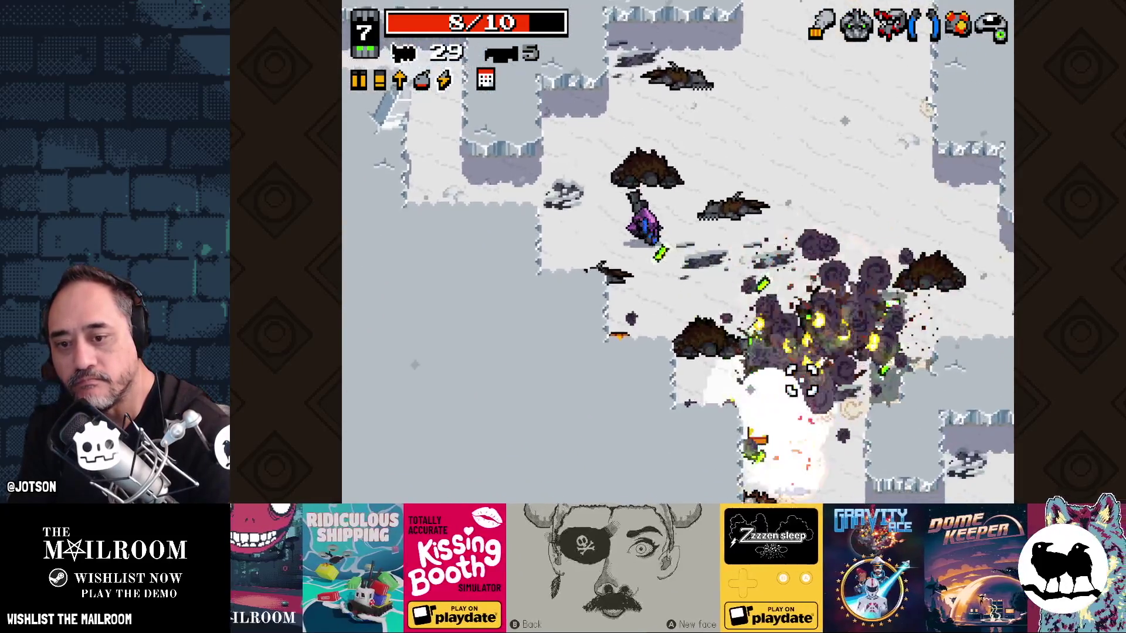
{"action": "key", "text": "s"}
{"action": "key", "text": "d"}
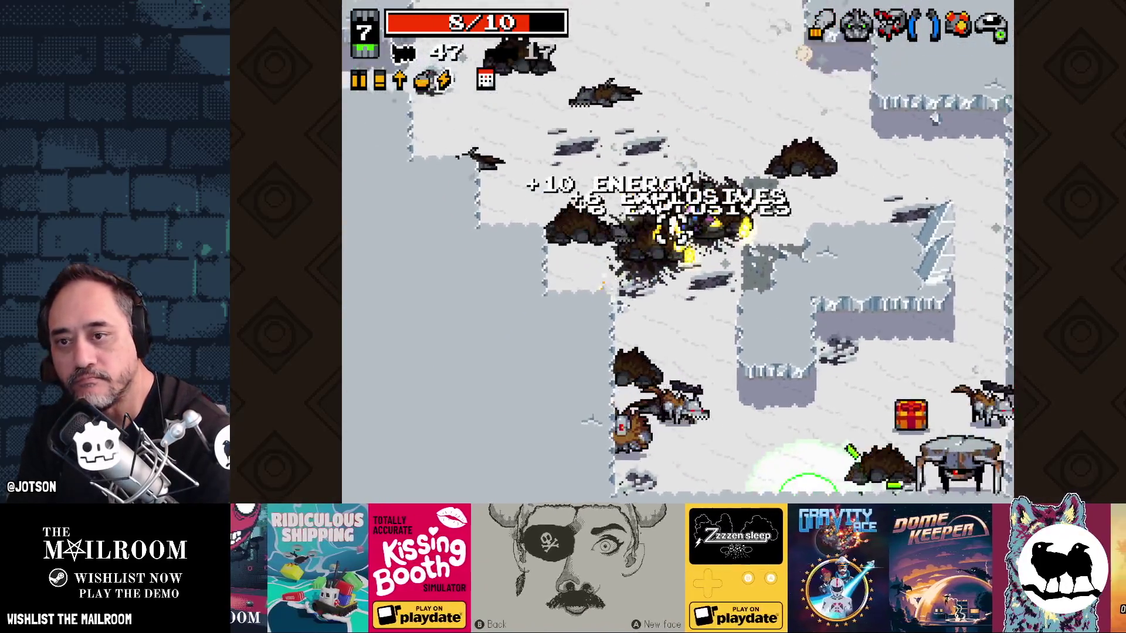
{"action": "key", "text": "a"}
{"action": "key", "text": "s"}
{"action": "left_click", "coordinate": [660, 92]}
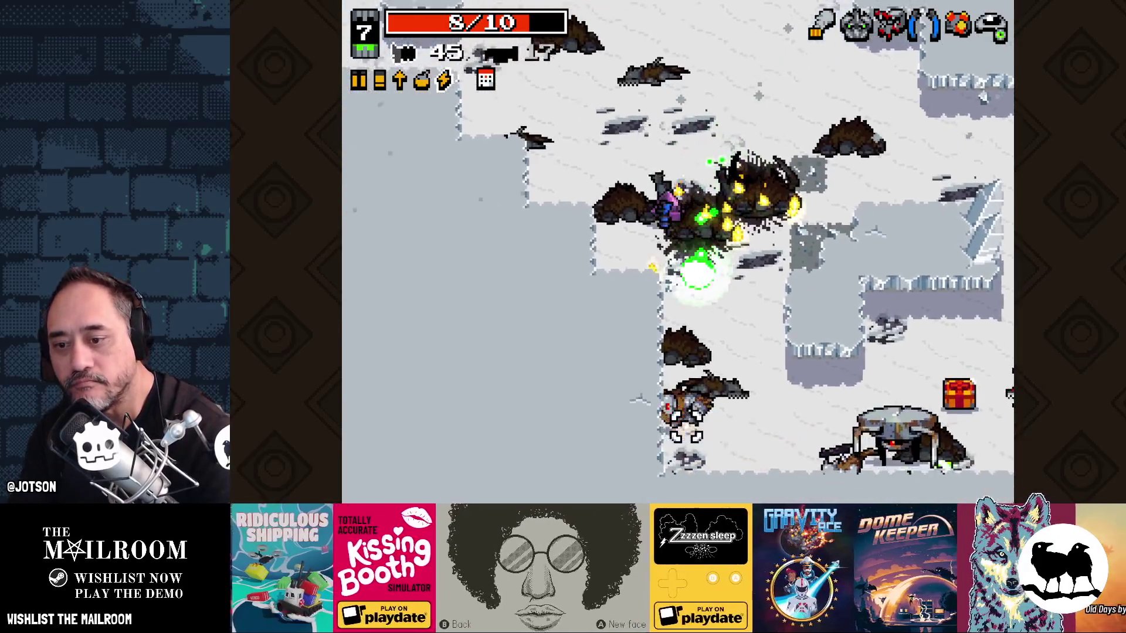
Step: Grab the explosives pickup and fire explosive shots at the nearby enemies
{"action": "key", "text": "w"}
{"action": "key", "text": "a"}
{"action": "left_click", "coordinate": [773, 352]}
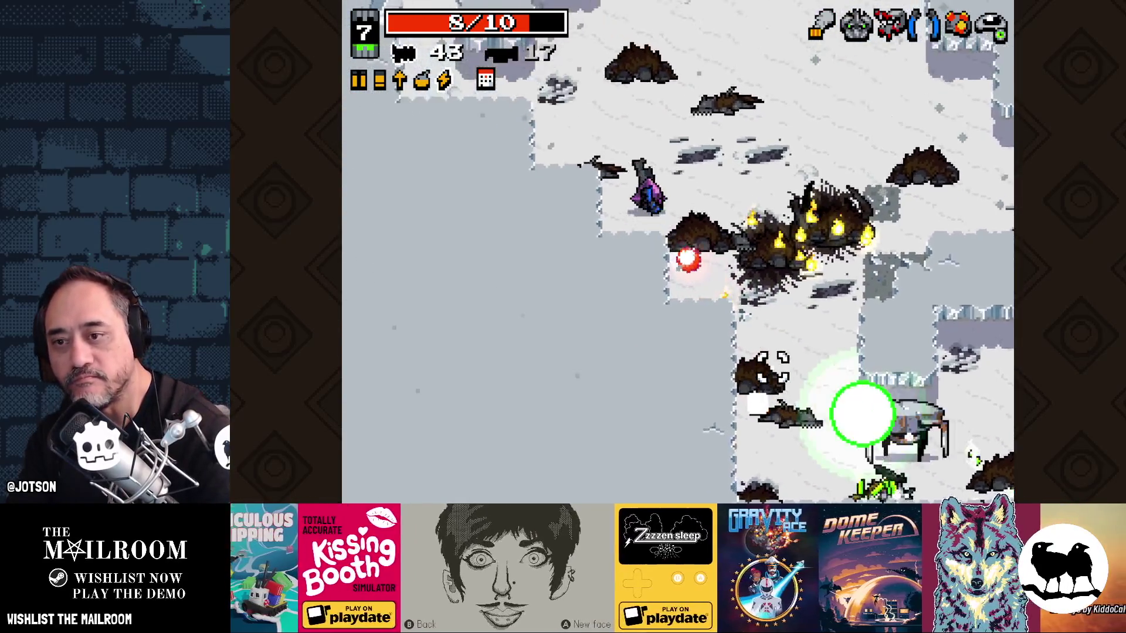
{"action": "key", "text": "s"}
{"action": "left_click", "coordinate": [826, 290]}
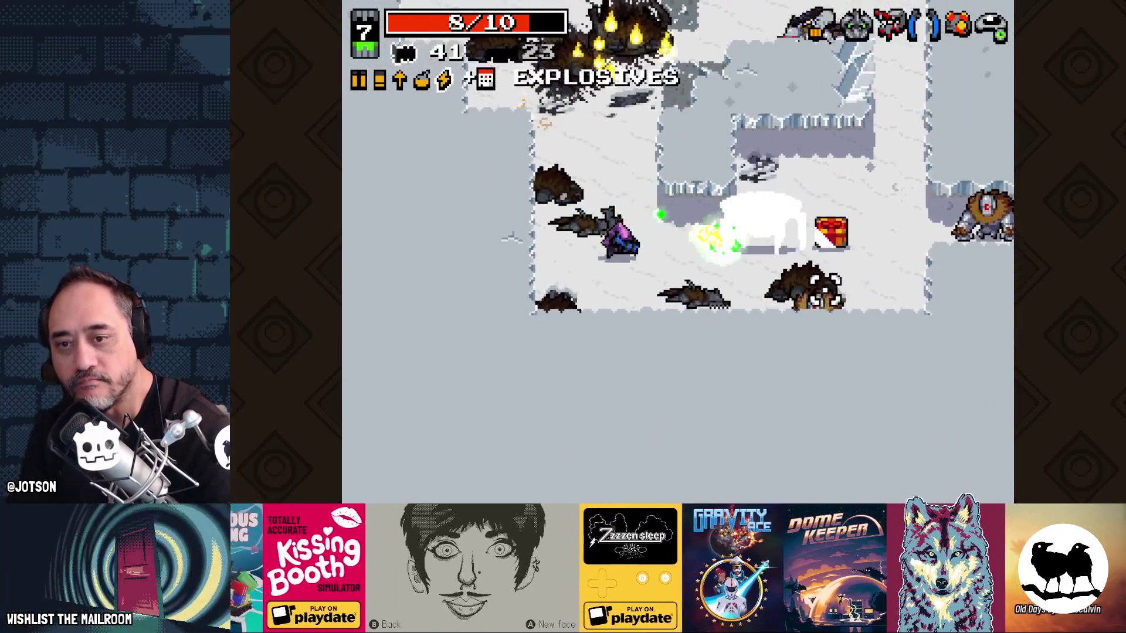
{"action": "left_click", "coordinate": [826, 290]}
{"action": "key", "text": "w"}
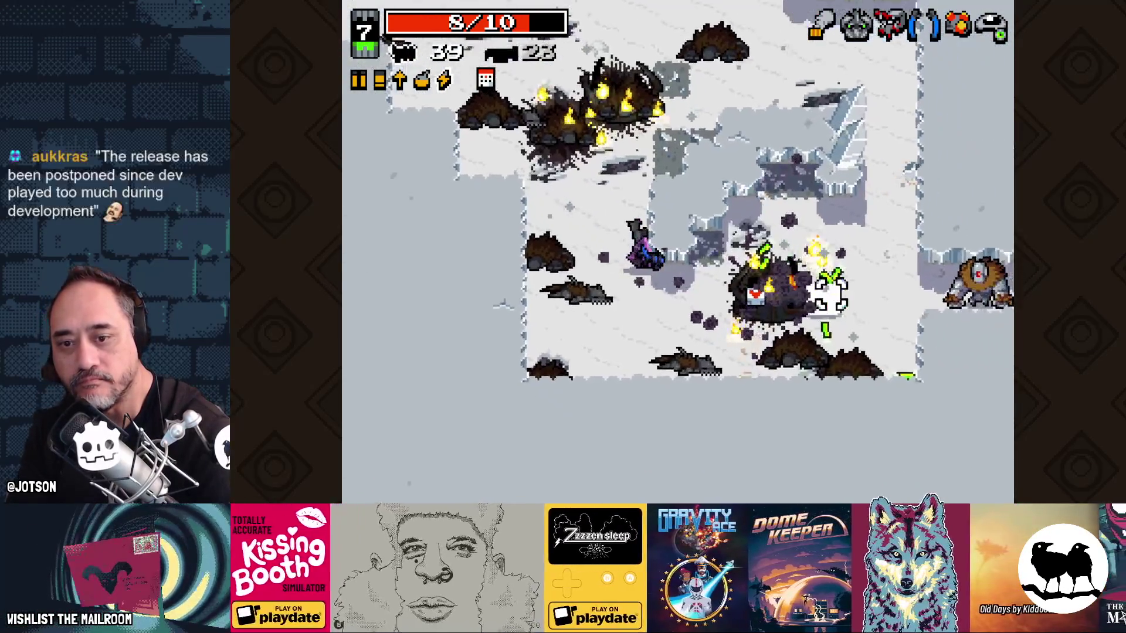
Step: Collect the MAX HP pickup, shoot the enemy up-left, and head down-right through the level
{"action": "key", "text": "d"}
{"action": "key", "text": "s"}
{"action": "key", "text": "w"}
{"action": "key", "text": "d"}
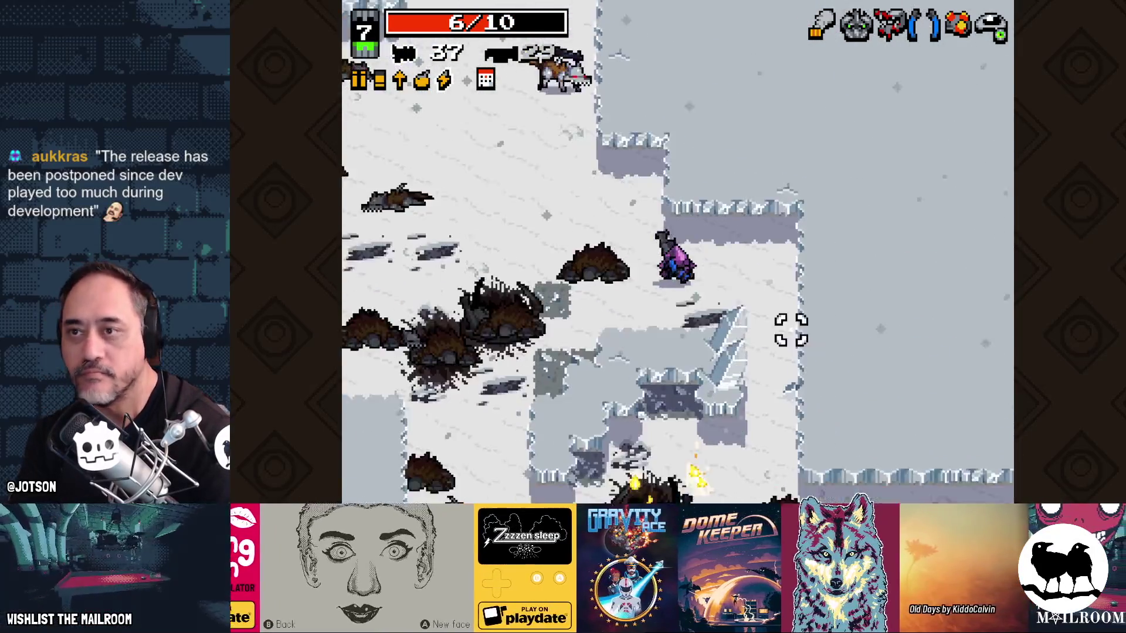
{"action": "left_click", "coordinate": [545, 141]}
{"action": "key", "text": "s"}
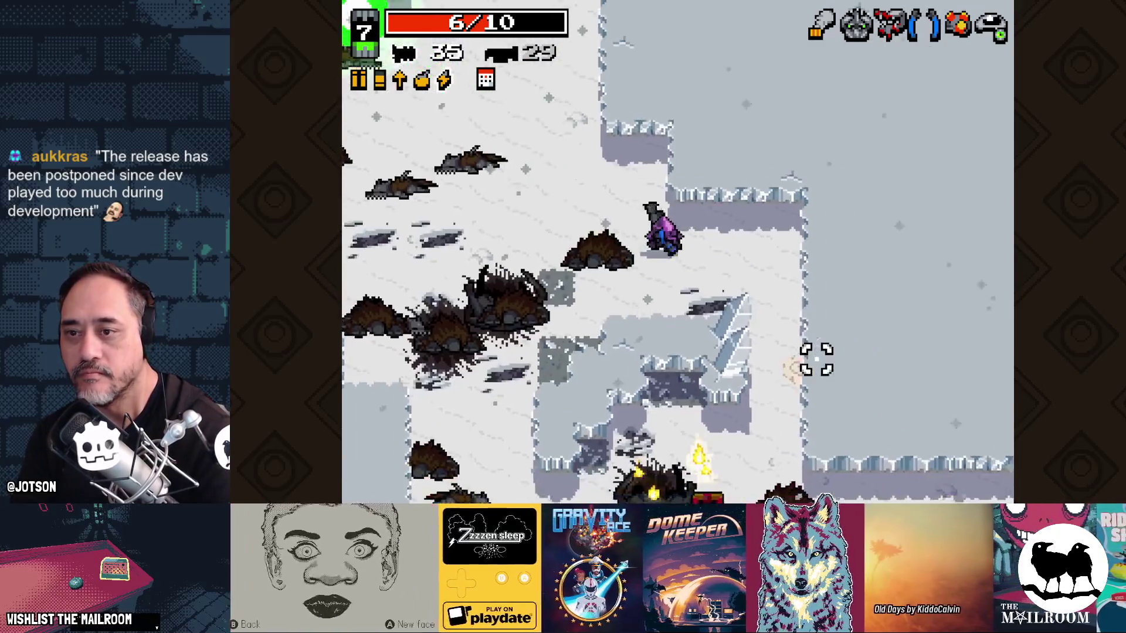
{"action": "key", "text": "s"}
{"action": "key", "text": "d"}
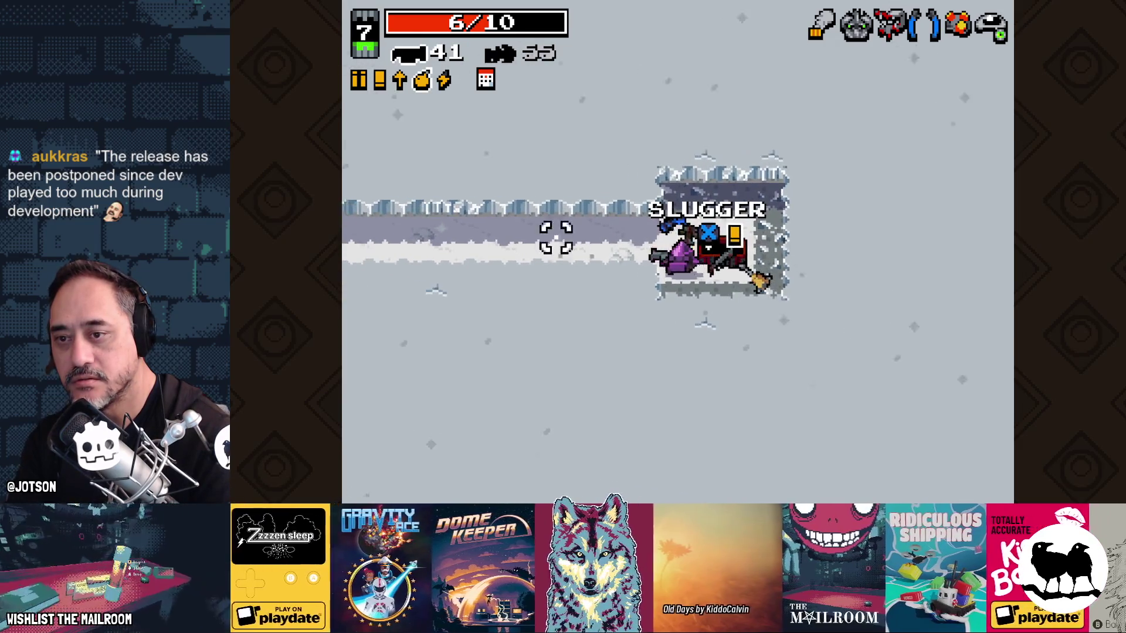
Step: Make the crossbow the primary weapon, head left past the chest, and fire bolts at the enemies
{"action": "key", "text": "a"}
{"action": "key", "text": "space"}
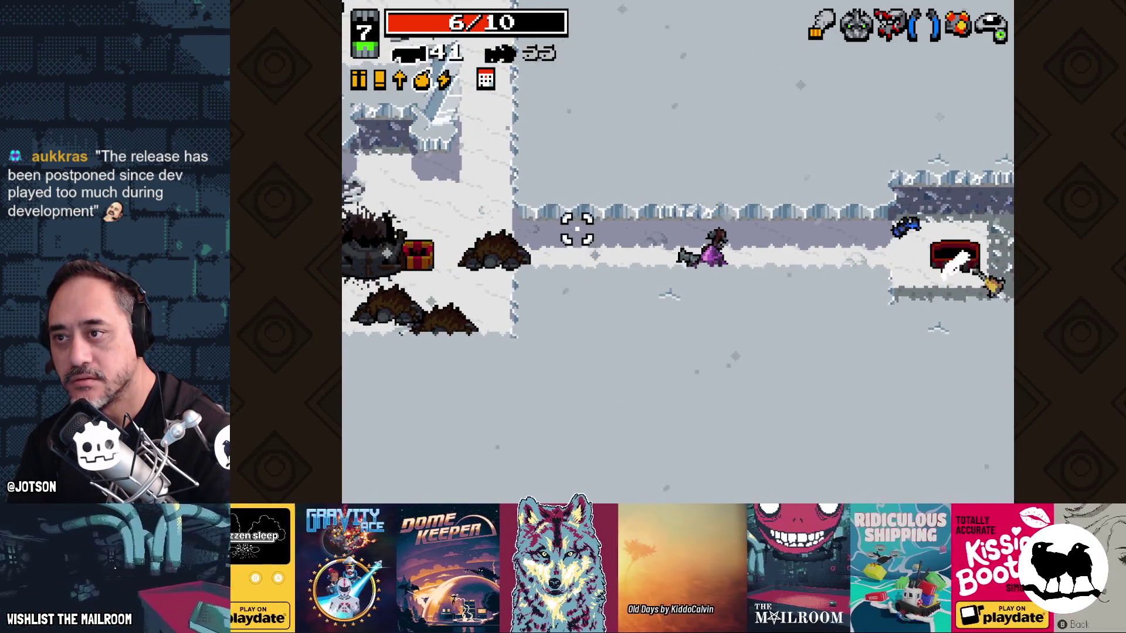
{"action": "key", "text": "a"}
{"action": "key", "text": "a"}
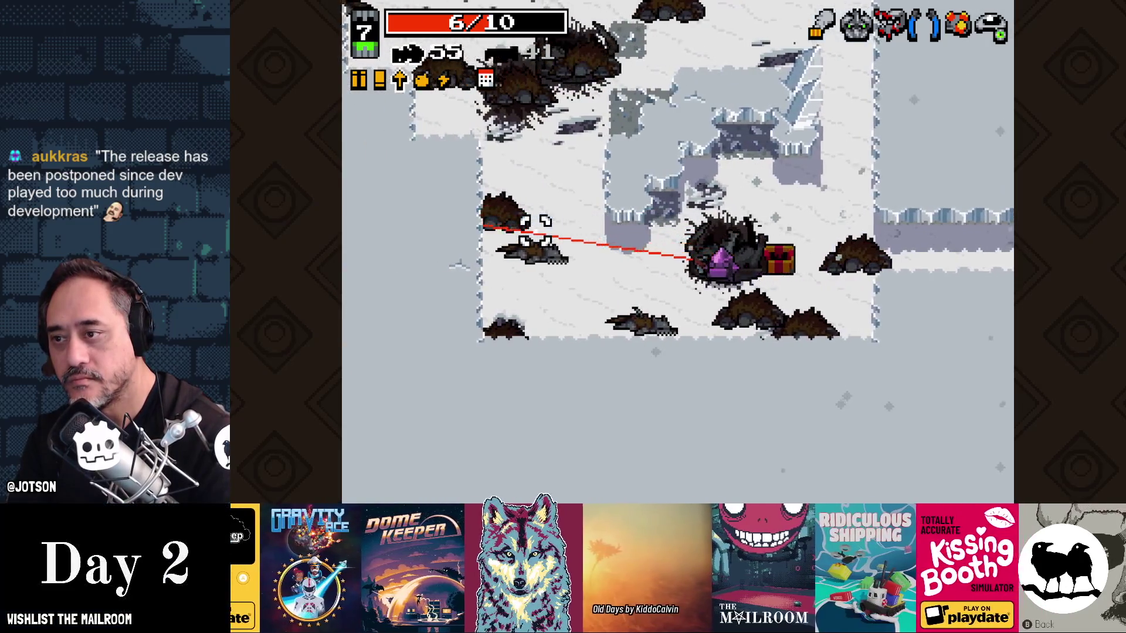
{"action": "key", "text": "w"}
{"action": "key", "text": "a"}
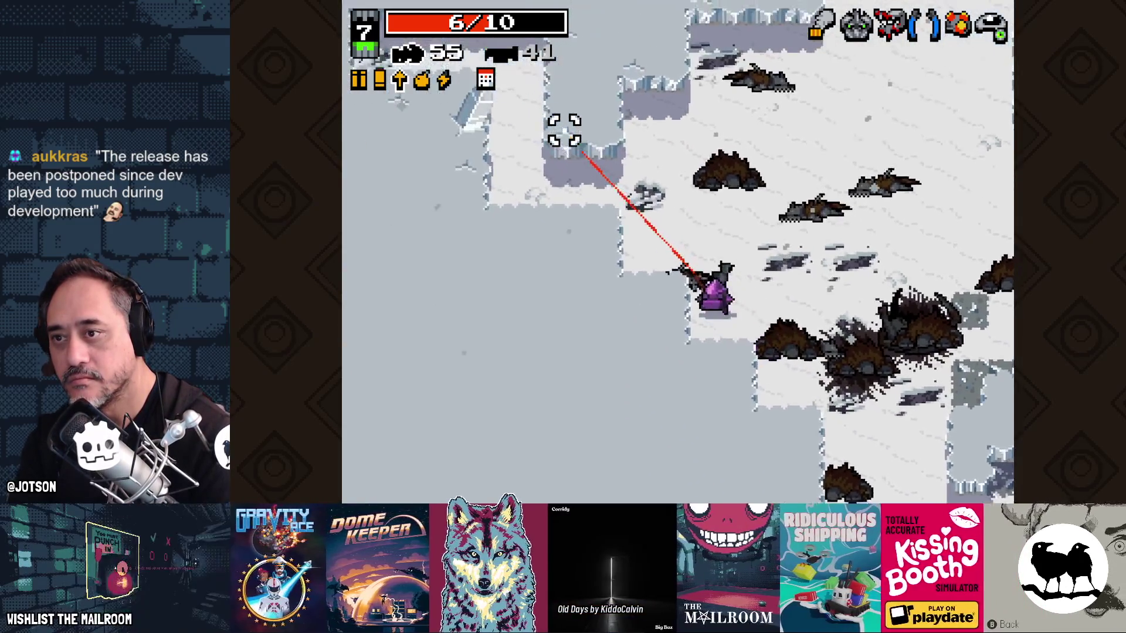
{"action": "left_click", "coordinate": [816, 178]}
{"action": "key", "text": "s"}
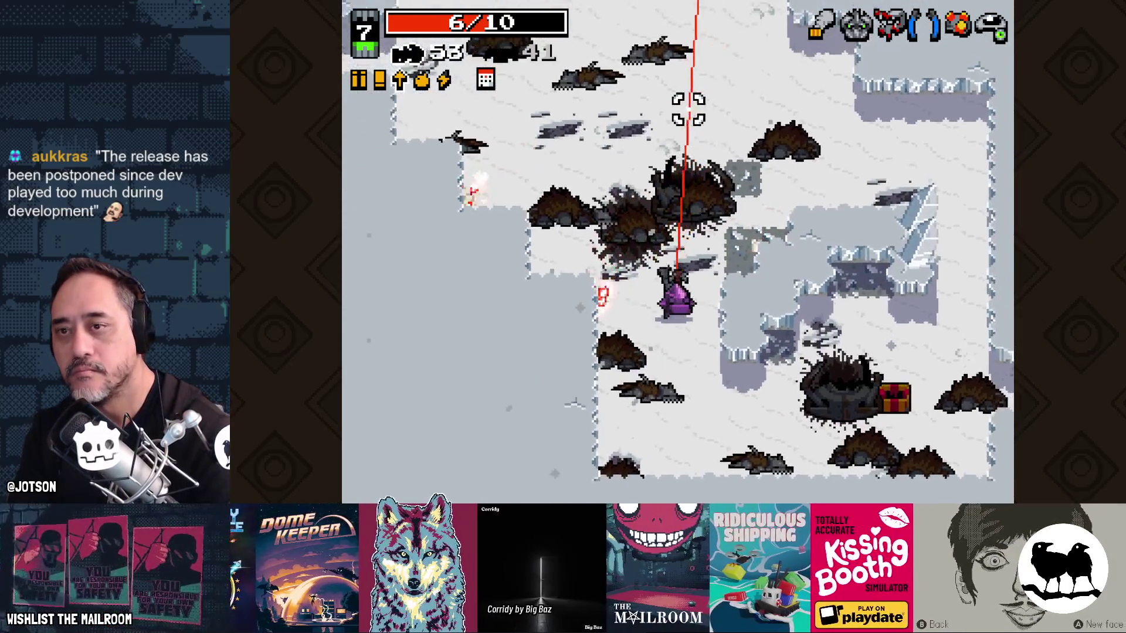
Step: Bolt the last enemy to the north, collect the bolt ammo, and head toward the exit
{"action": "key", "text": "w"}
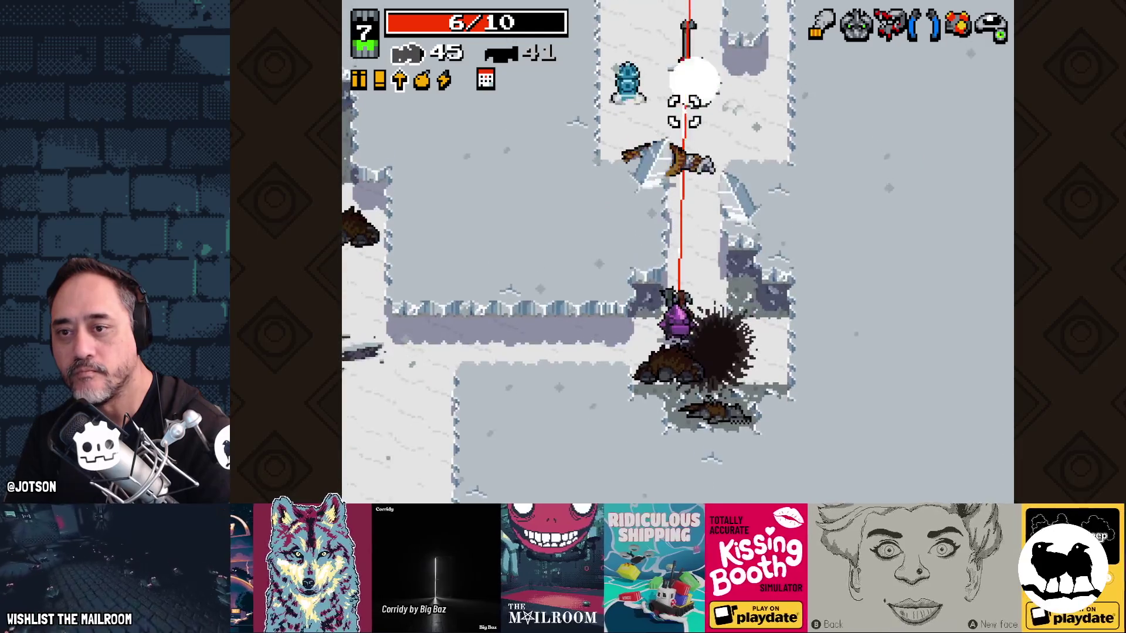
{"action": "key", "text": "w"}
{"action": "left_click", "coordinate": [669, 141]}
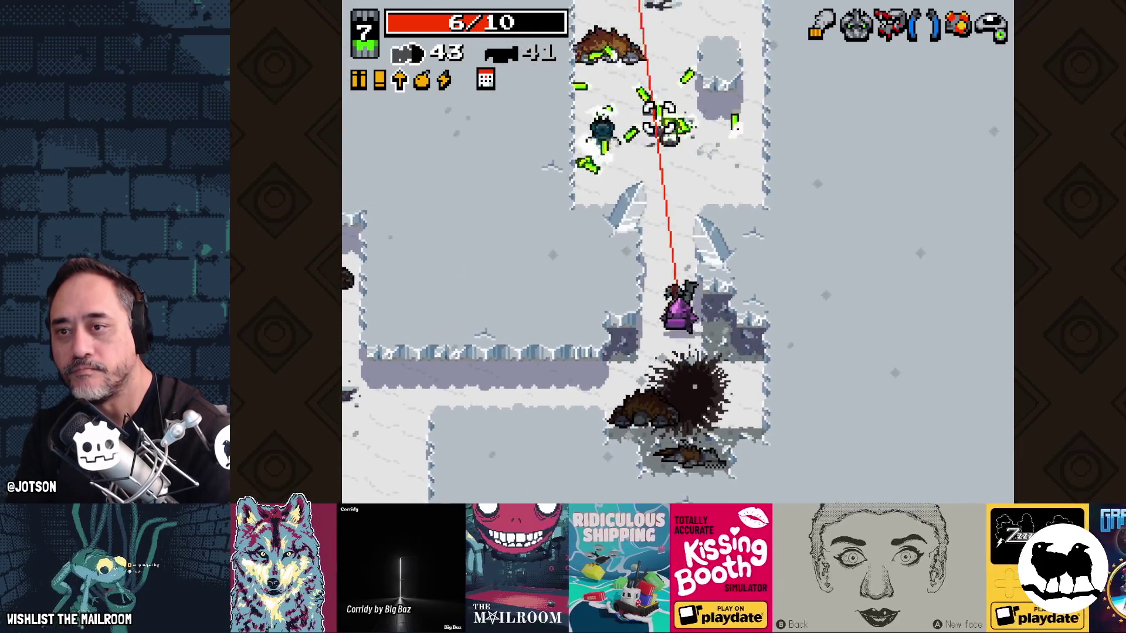
{"action": "key", "text": "w"}
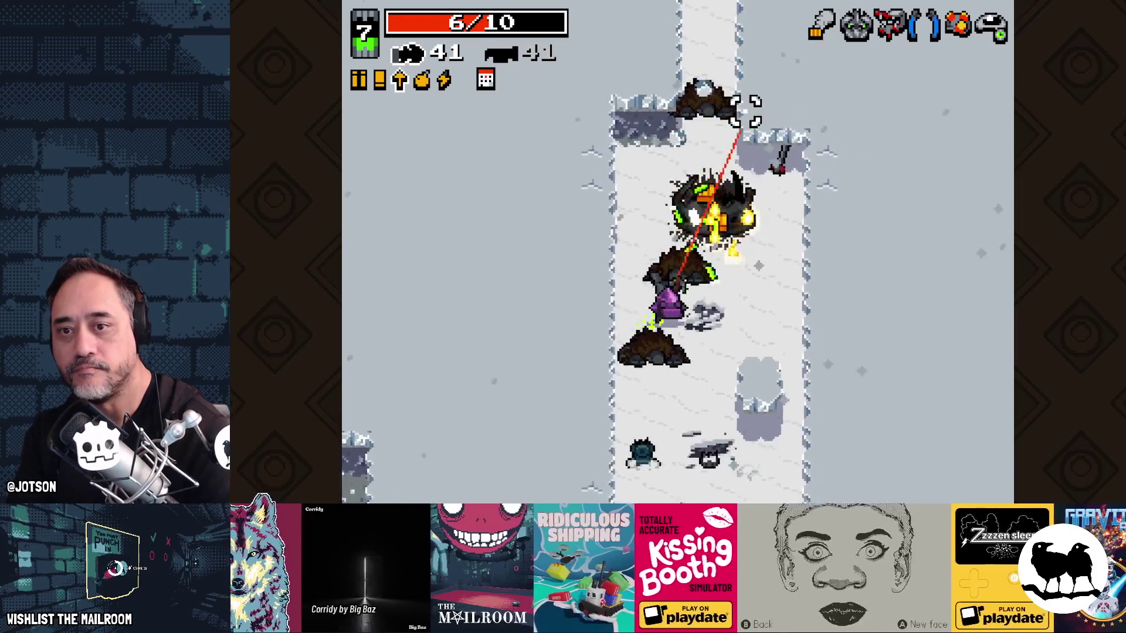
{"action": "key", "text": "s"}
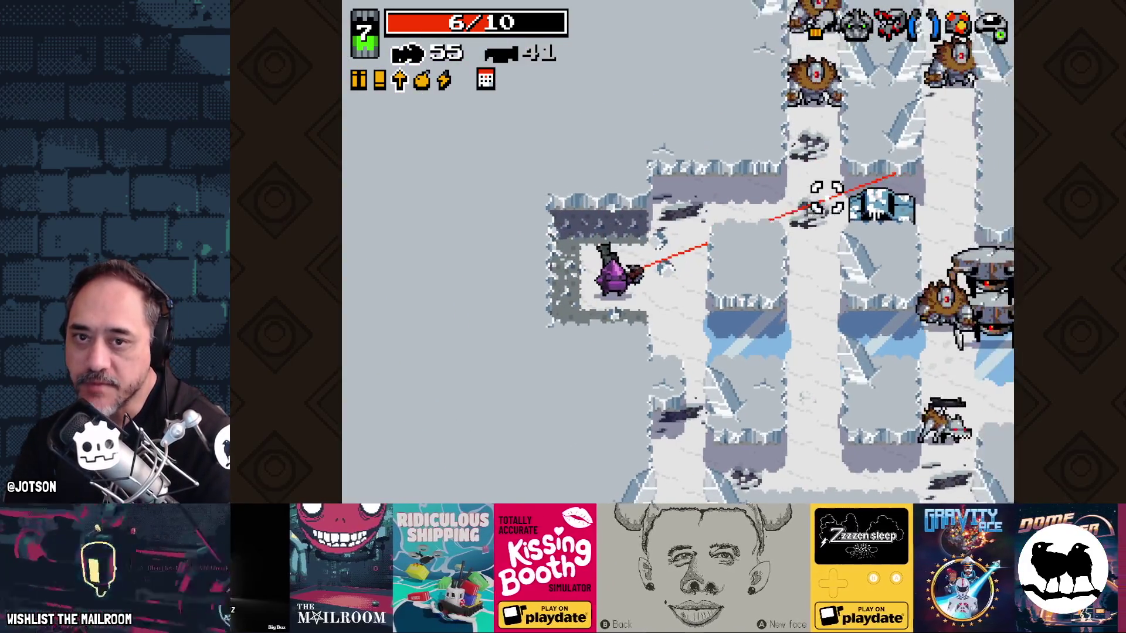
Step: Gun down the IDPD enemies, then shoot the approaching enemies below to the left
{"action": "left_click", "coordinate": [815, 245]}
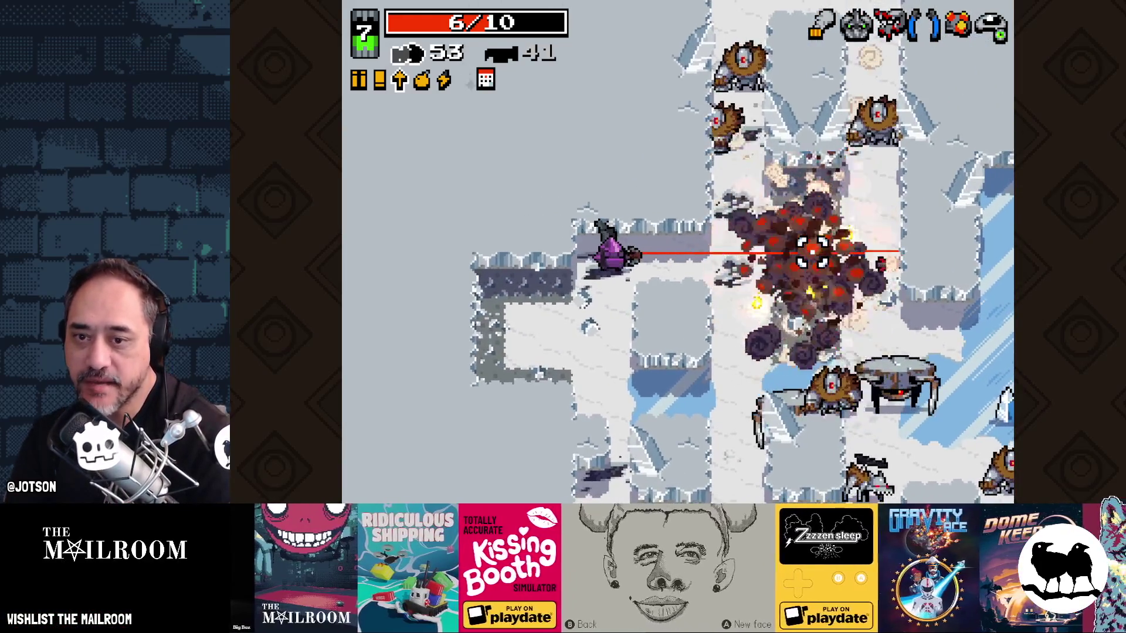
{"action": "left_click", "coordinate": [812, 249]}
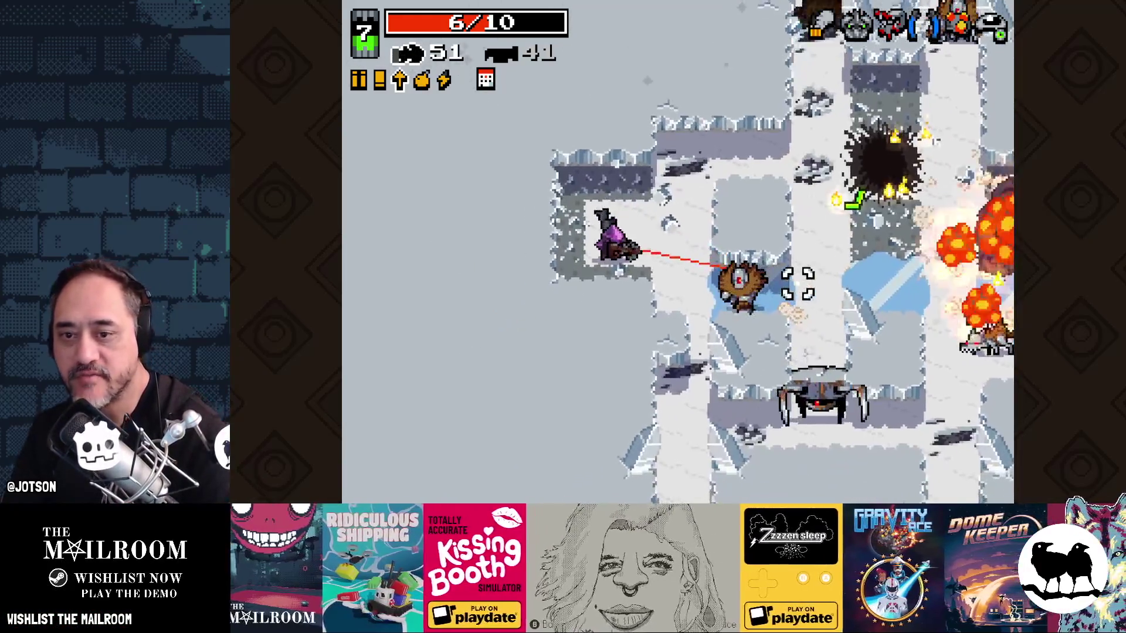
{"action": "left_click", "coordinate": [819, 266]}
{"action": "key", "text": "d"}
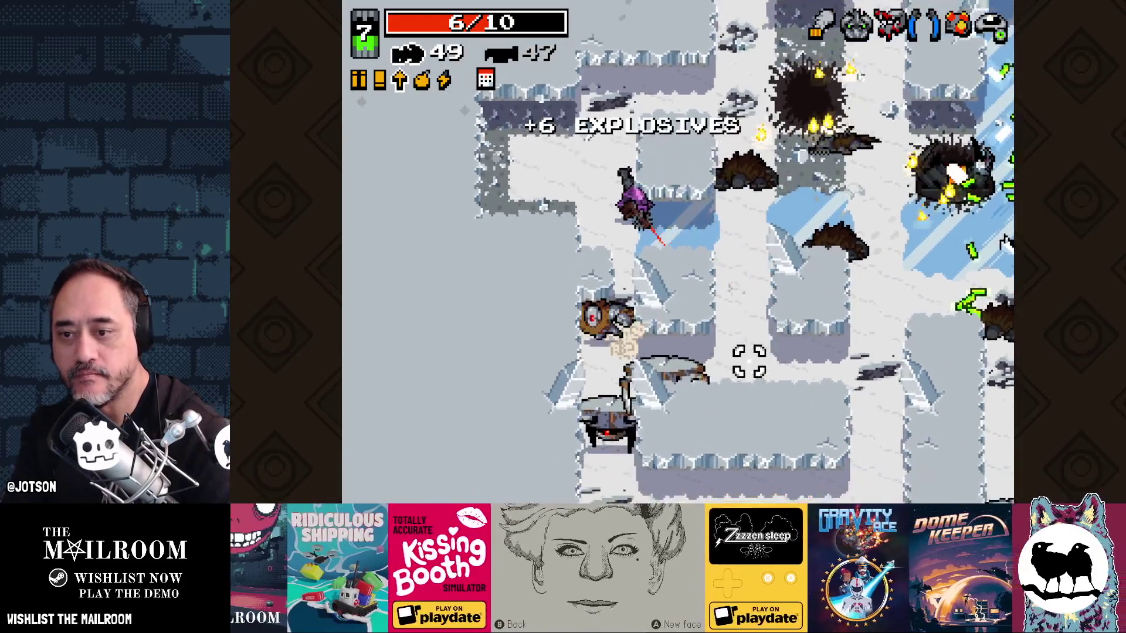
{"action": "left_click", "coordinate": [697, 375]}
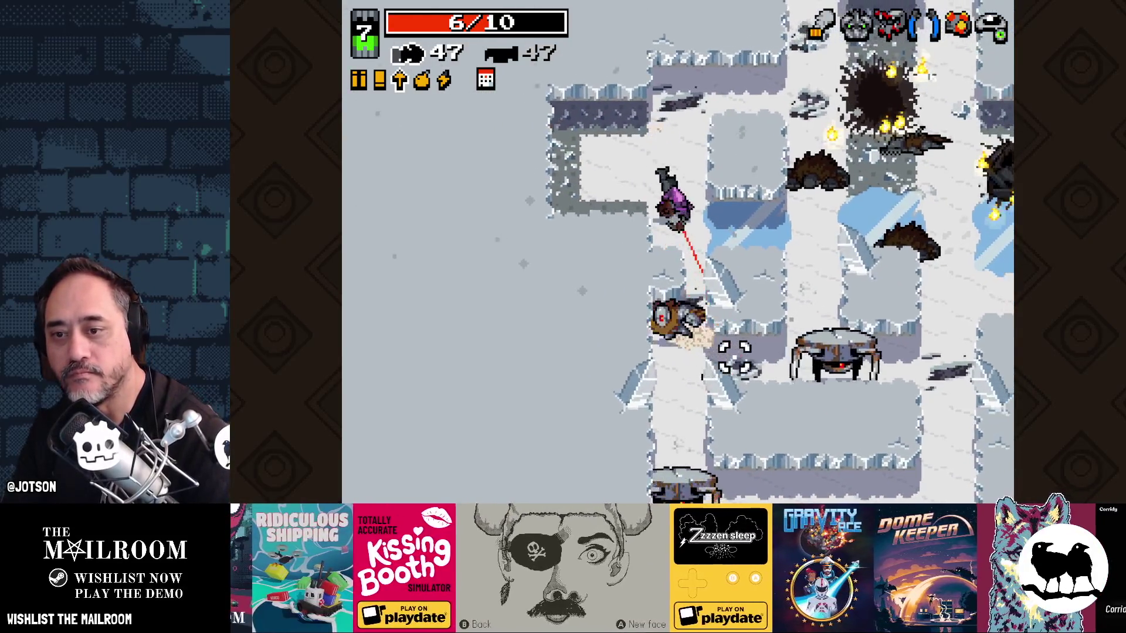
{"action": "left_click", "coordinate": [639, 397]}
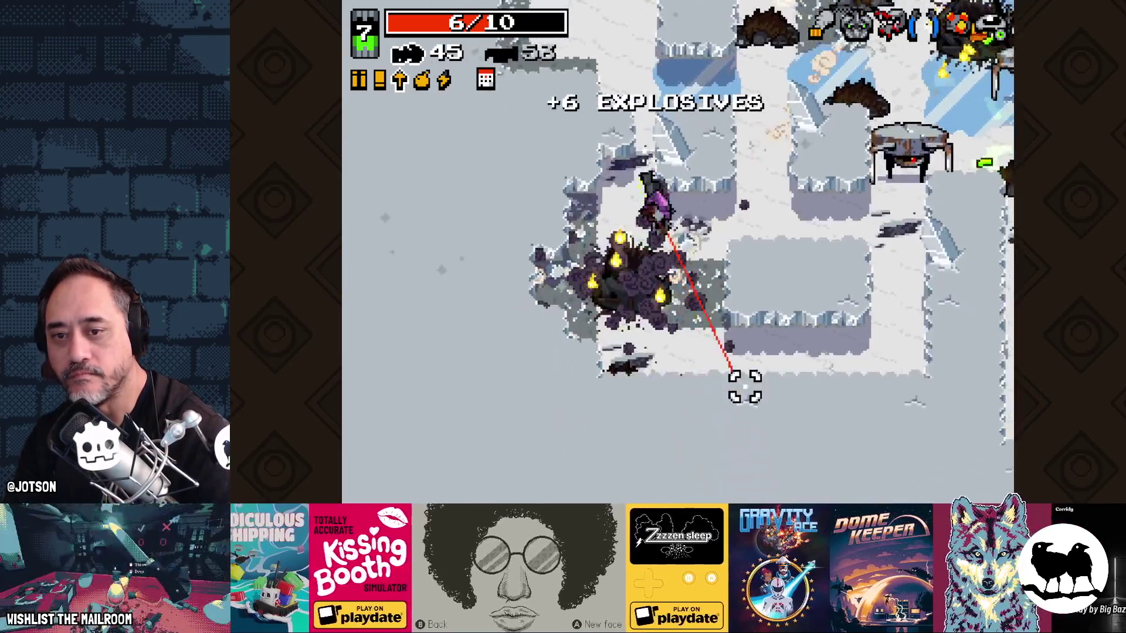
Step: Advance up the snow level, shooting nearby enemies and collecting bolts and explosives on the way to the Splinter Gun
{"action": "key", "text": "w"}
{"action": "left_click", "coordinate": [762, 147]}
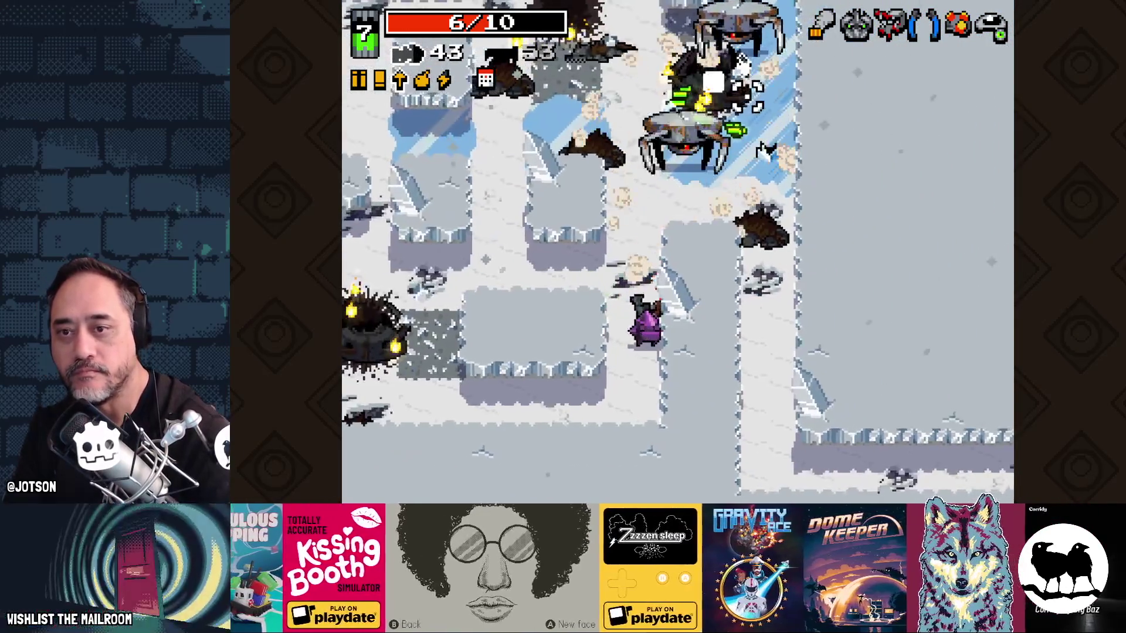
{"action": "key", "text": "w"}
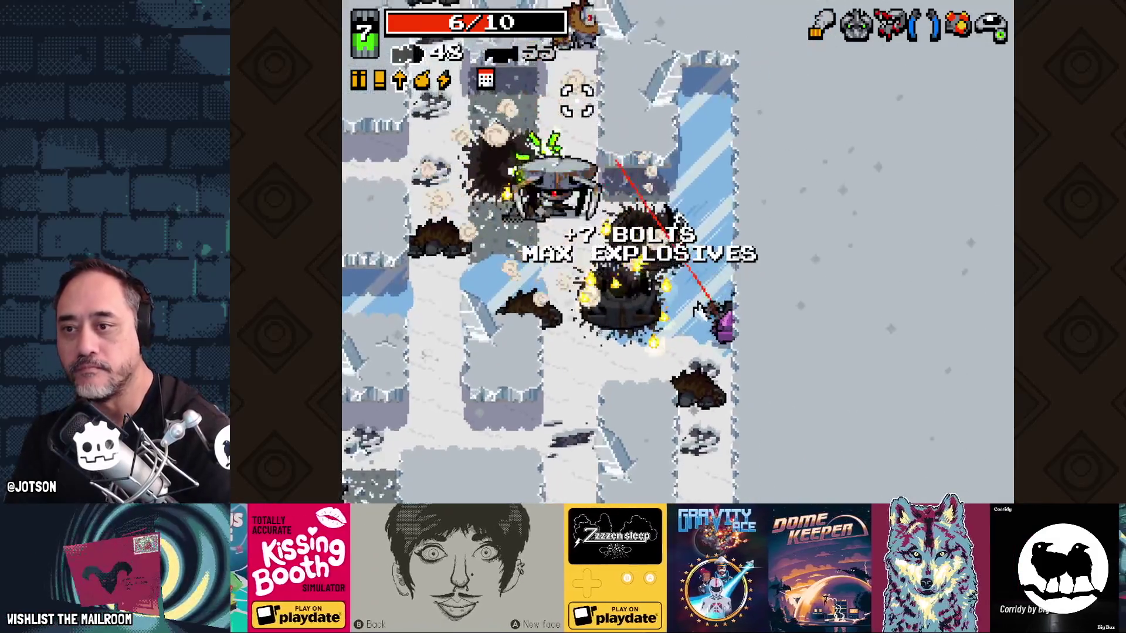
{"action": "left_click", "coordinate": [588, 76]}
{"action": "key", "text": "w"}
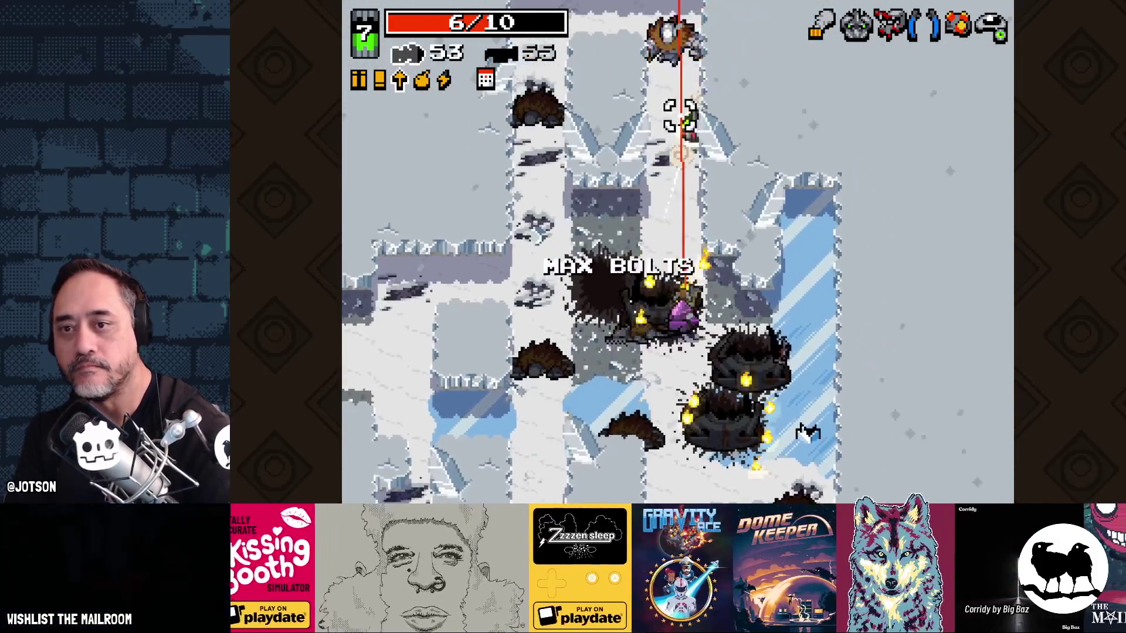
{"action": "key", "text": "w"}
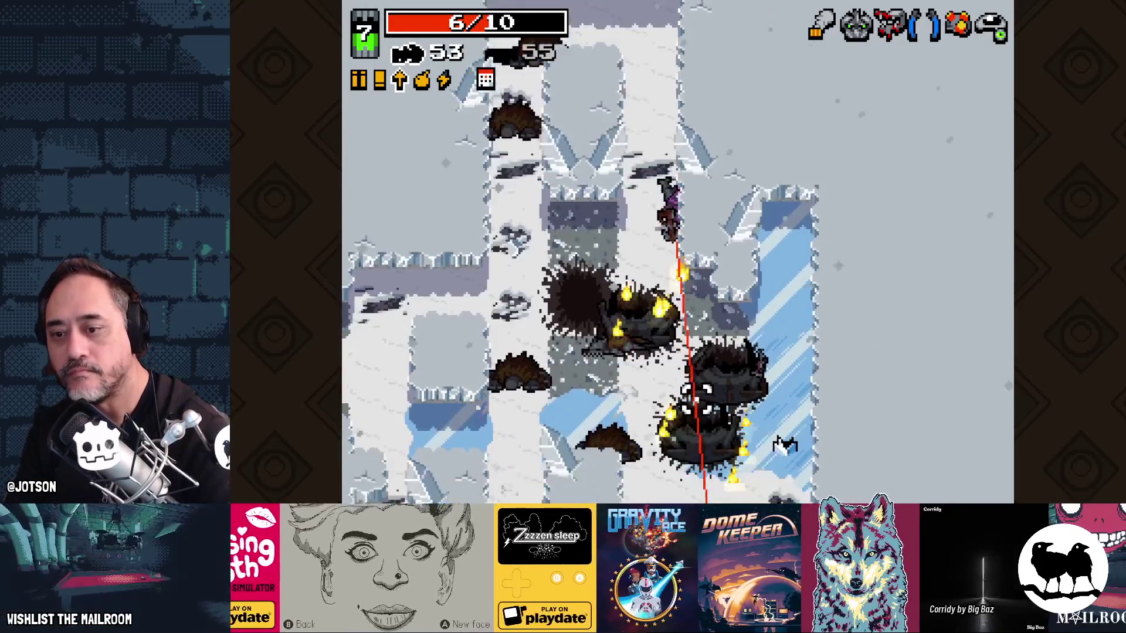
{"action": "key", "text": "w"}
{"action": "key", "text": "d"}
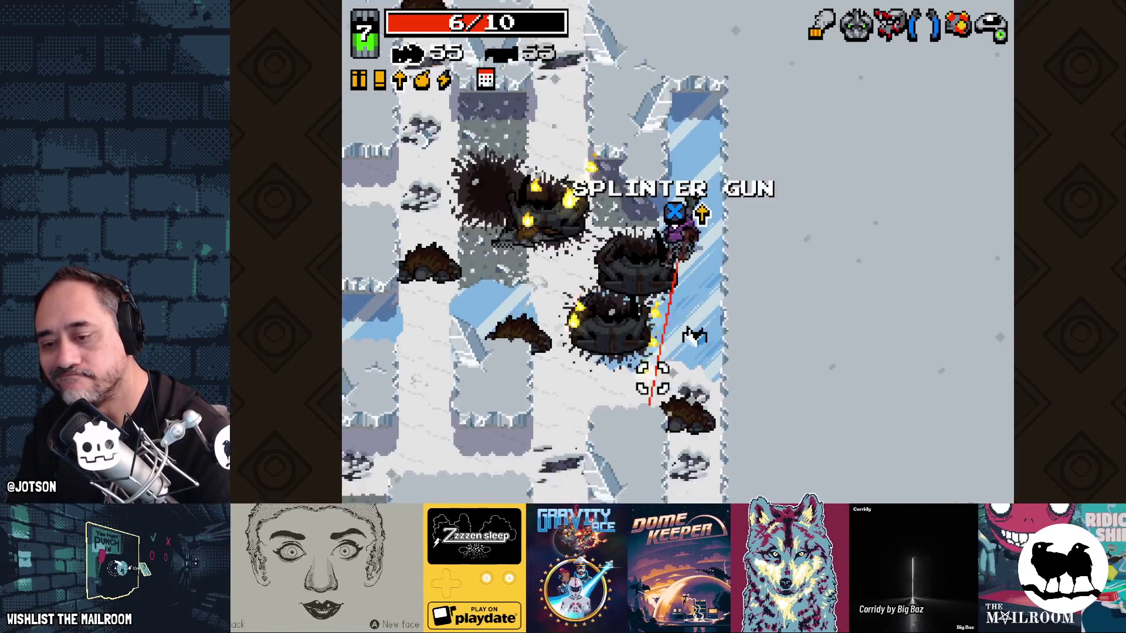
Step: Swap weapons and head down the corridor, firing bolts at the charging enemy
{"action": "key", "text": "w"}
{"action": "key", "text": "space"}
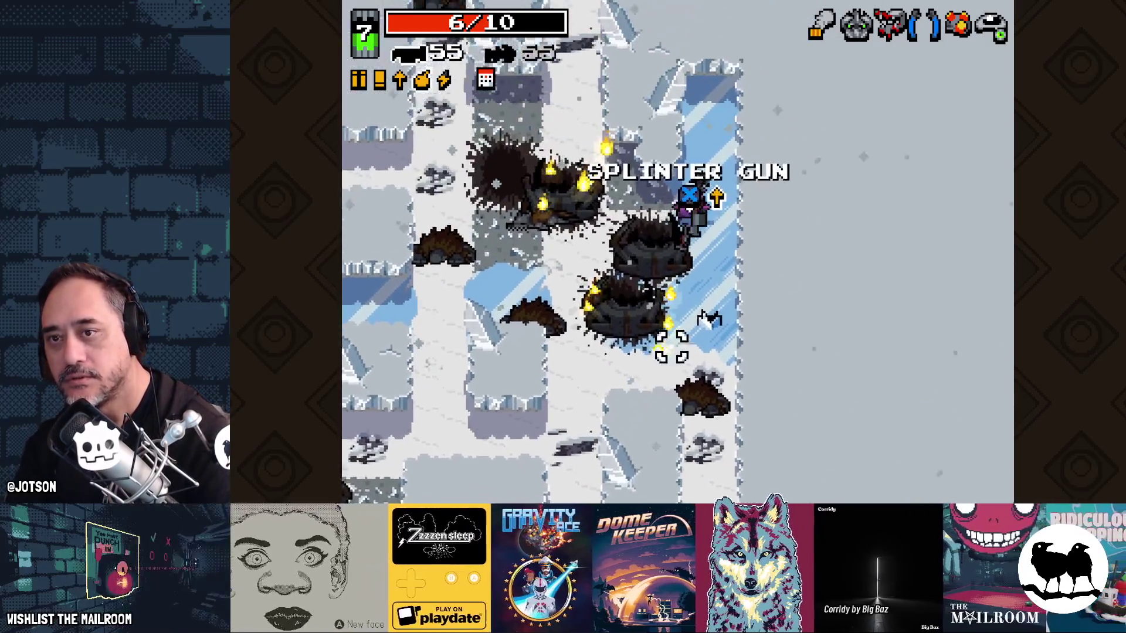
{"action": "key", "text": "s"}
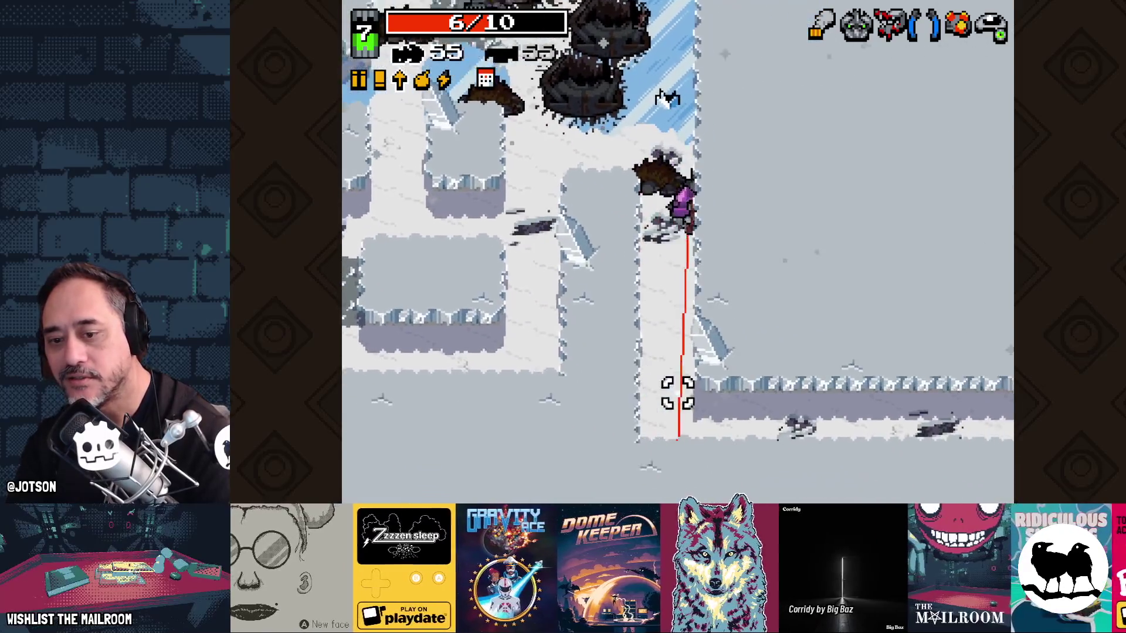
{"action": "key", "text": "d"}
{"action": "left_click", "coordinate": [827, 239]}
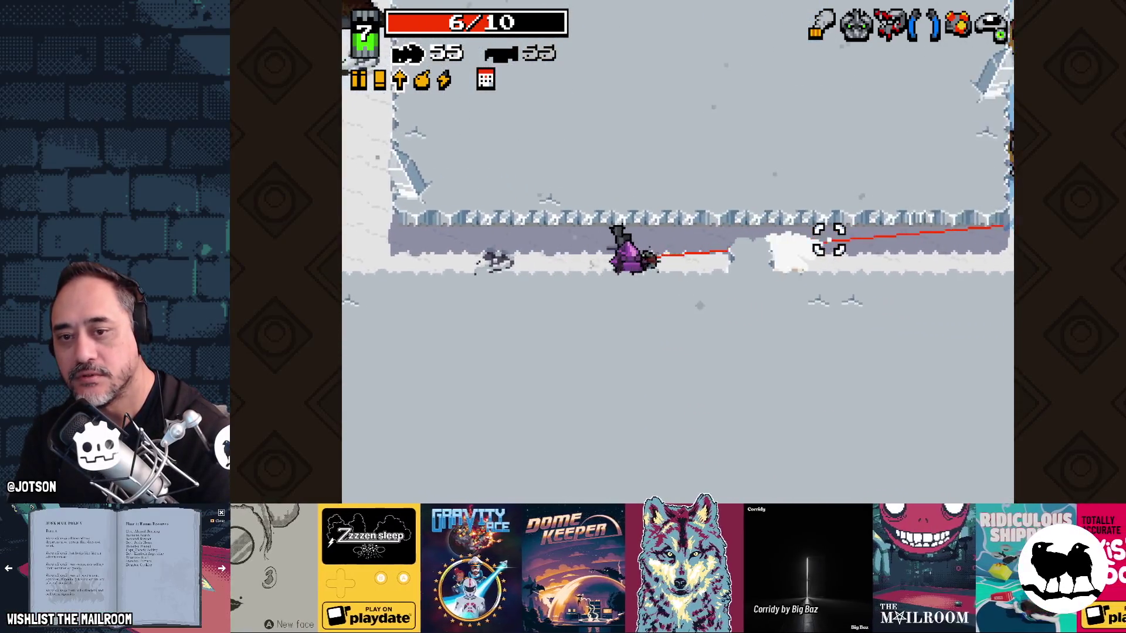
{"action": "left_click", "coordinate": [799, 256]}
{"action": "left_click", "coordinate": [784, 234]}
{"action": "left_click", "coordinate": [780, 250]}
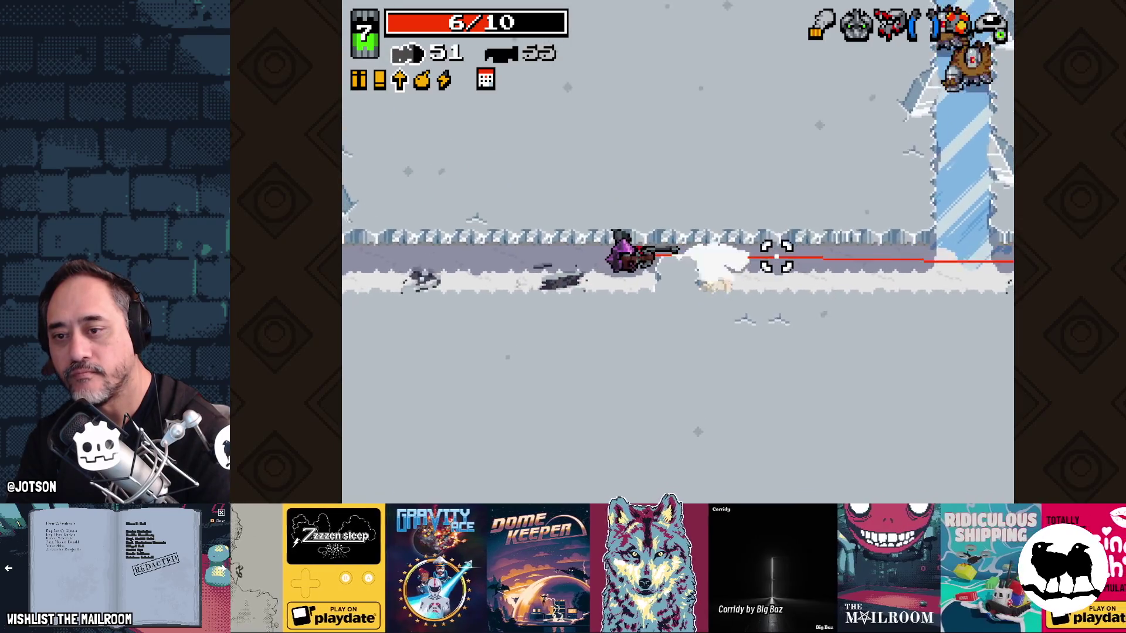
Step: Hold position in the corridor, stepping back and forth while firing bolts at the enemies ahead
{"action": "key", "text": "d"}
{"action": "key", "text": "a"}
{"action": "left_click", "coordinate": [768, 273]}
{"action": "left_click", "coordinate": [794, 276]}
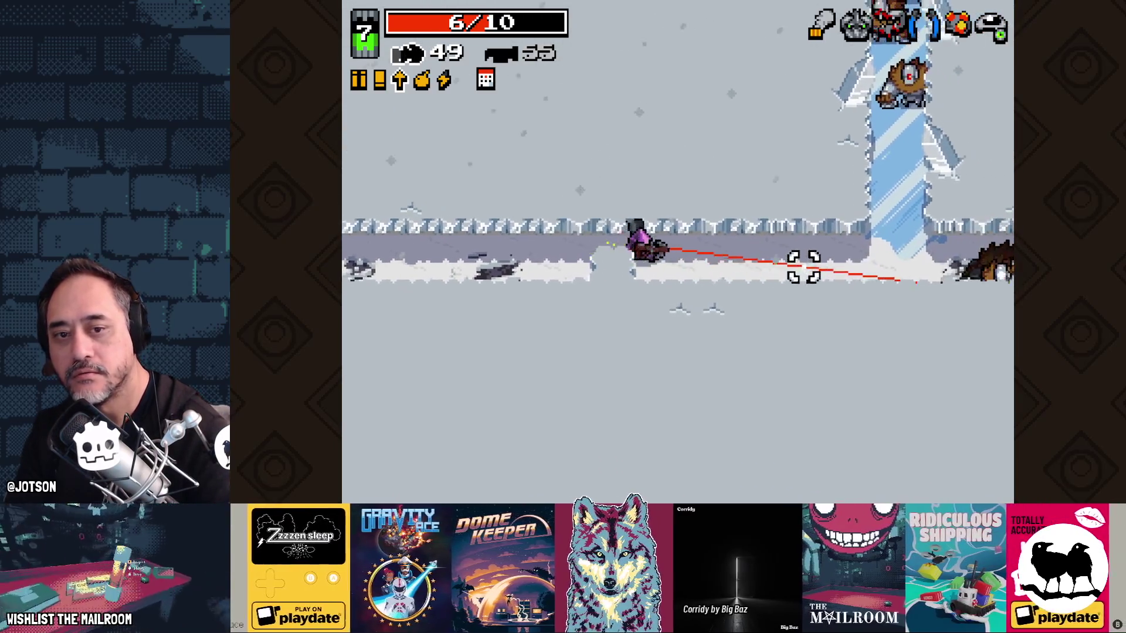
{"action": "left_click", "coordinate": [836, 262]}
{"action": "left_click", "coordinate": [832, 234]}
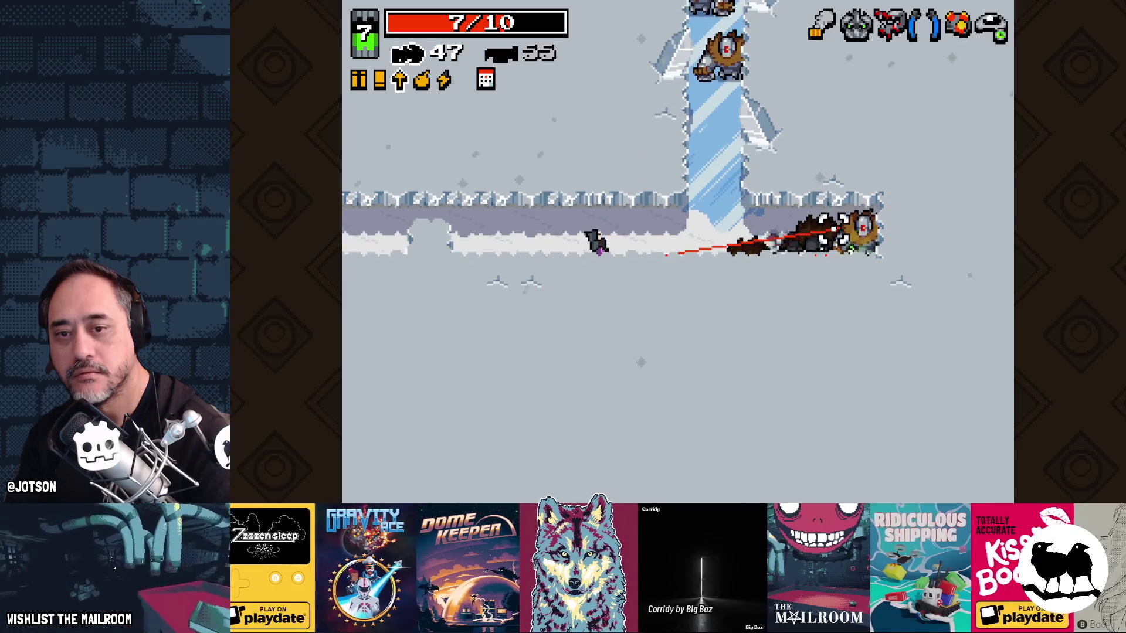
Step: Clear the enemies up the ice column, then walk up to the ammo
{"action": "left_click", "coordinate": [844, 235]}
{"action": "left_click", "coordinate": [693, 114]}
{"action": "left_click", "coordinate": [695, 114]}
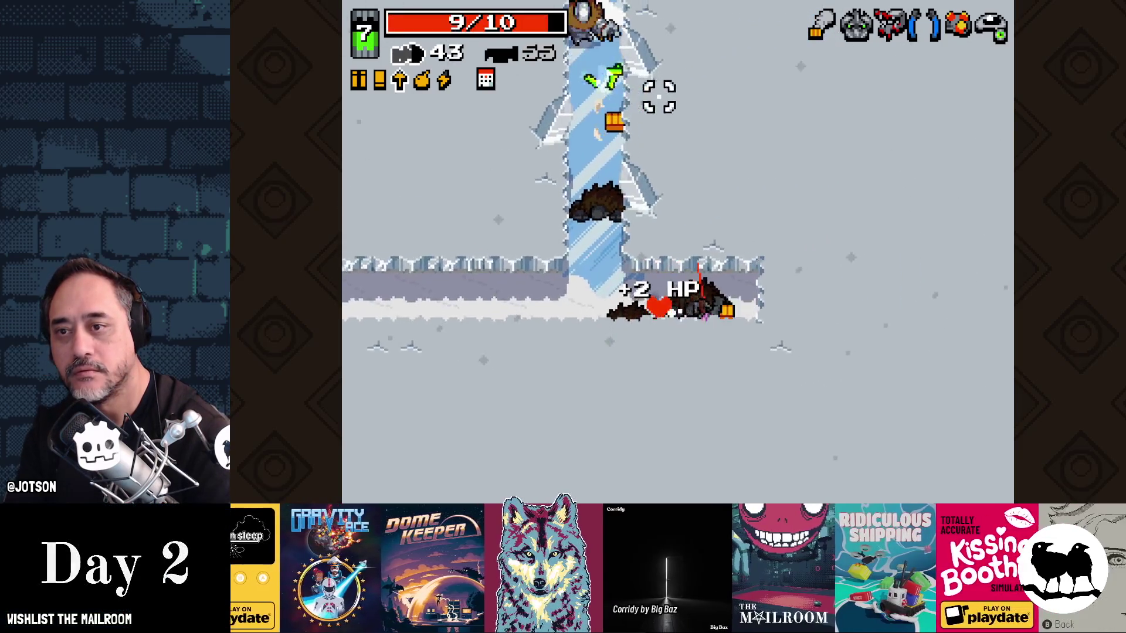
{"action": "left_click", "coordinate": [660, 96]}
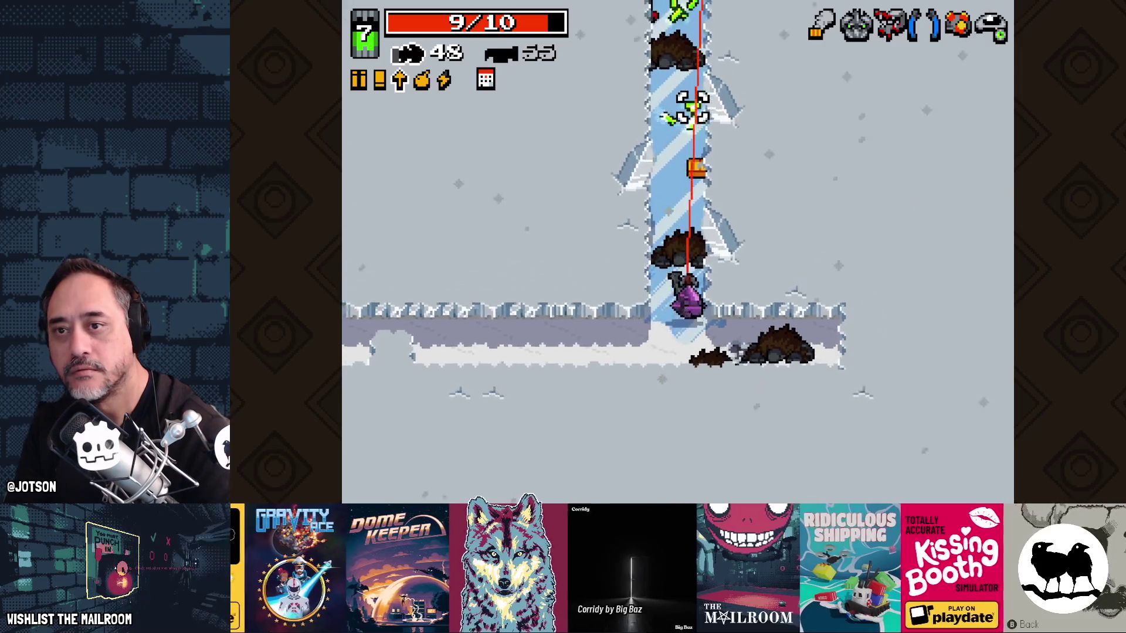
{"action": "key", "text": "w"}
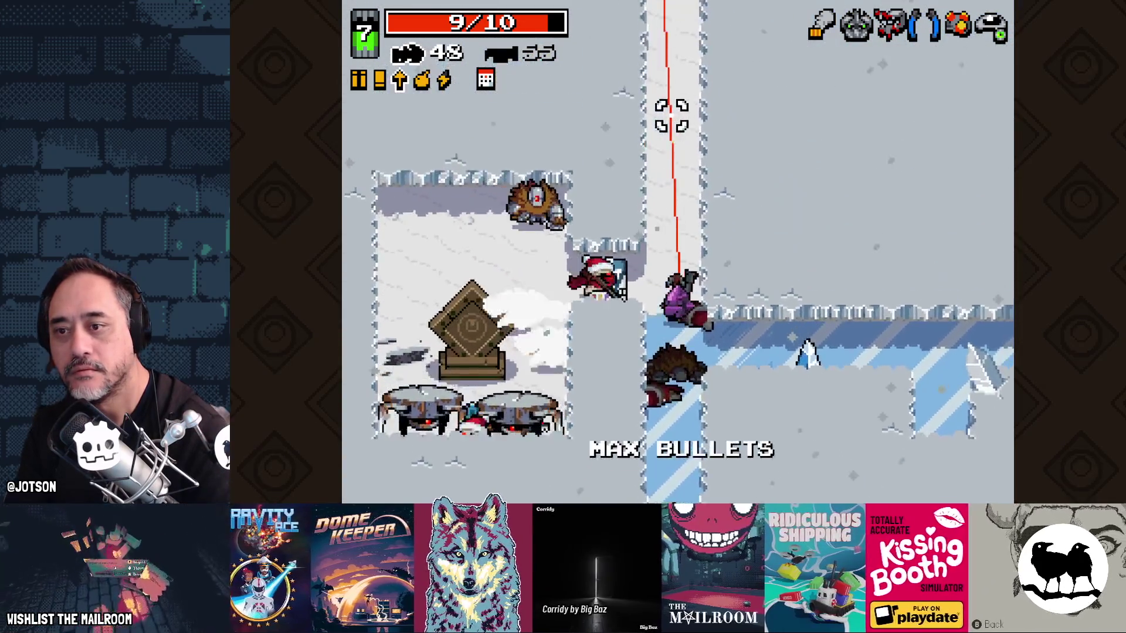
Step: Make the shotgun primary, shoot the room's enemies and grab the bolt ammo pickup
{"action": "key", "text": "w"}
{"action": "key", "text": "space"}
{"action": "left_click", "coordinate": [521, 330]}
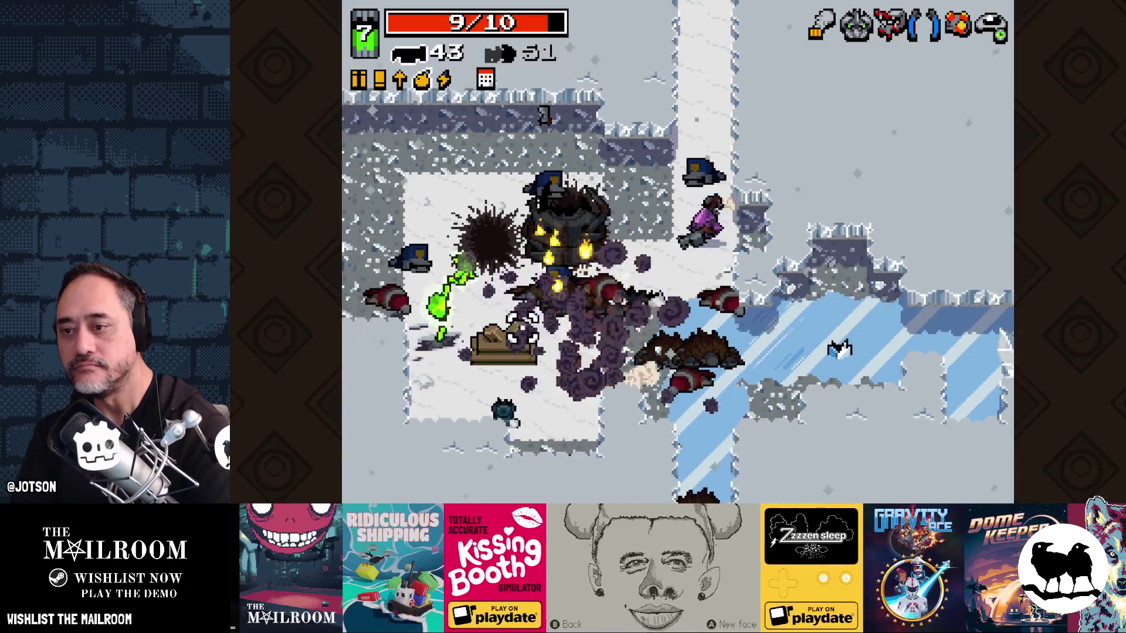
{"action": "key", "text": "a"}
{"action": "key", "text": "w"}
{"action": "key", "text": "d"}
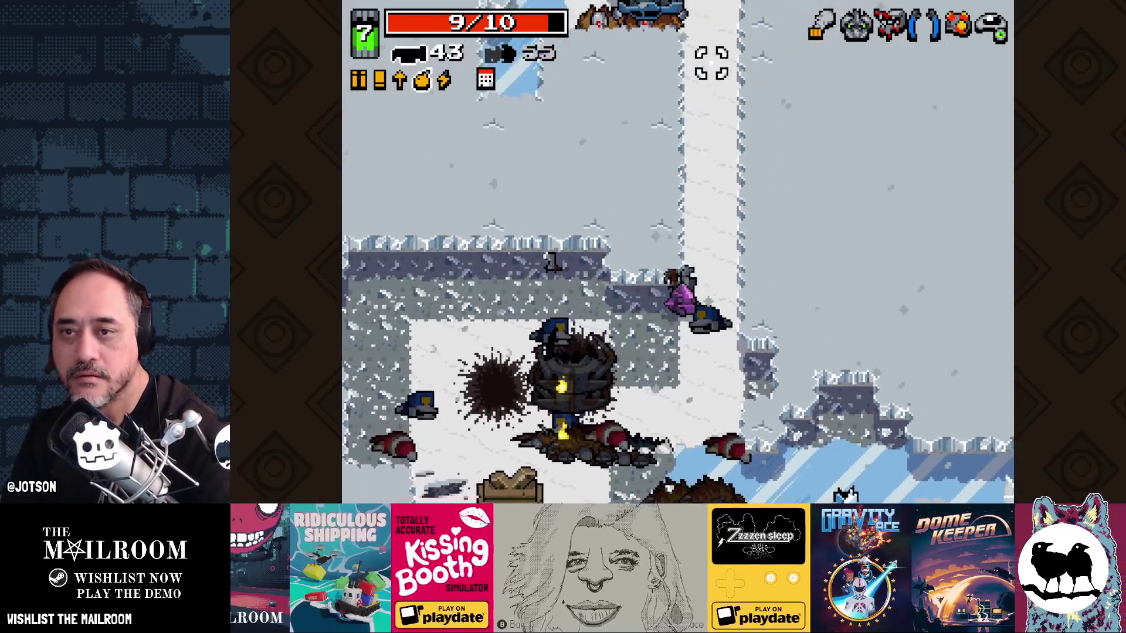
Step: Fight up the ice corridor, blasting enemies at its top, then shoot down the left corridor
{"action": "key", "text": "w"}
{"action": "left_click", "coordinate": [601, 113]}
{"action": "key", "text": "w"}
{"action": "left_click", "coordinate": [586, 114]}
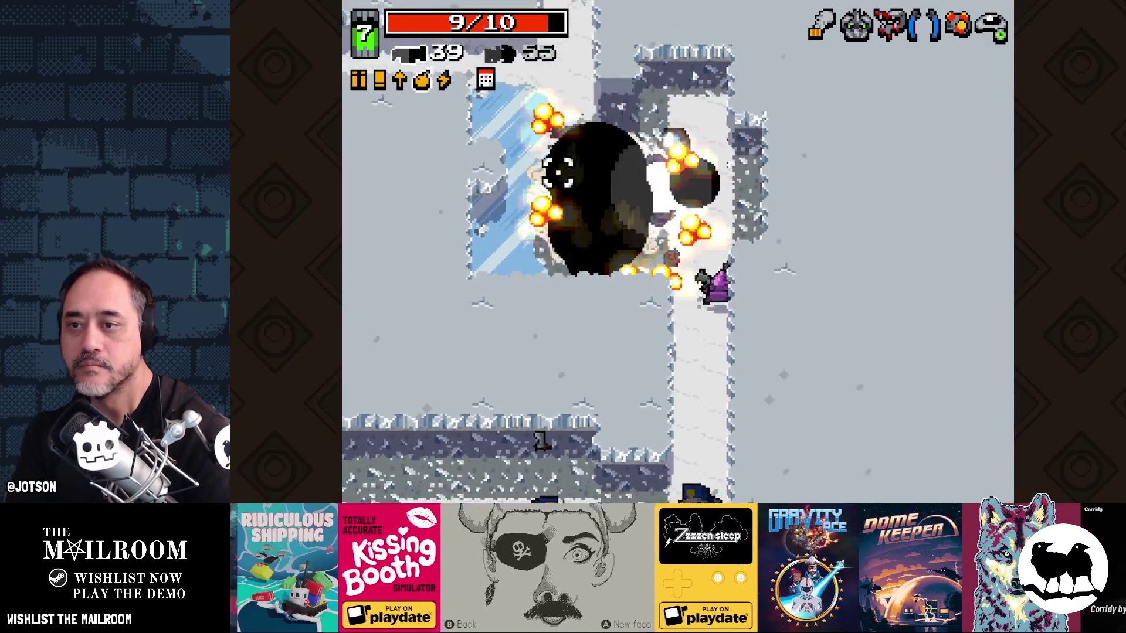
{"action": "key", "text": "w"}
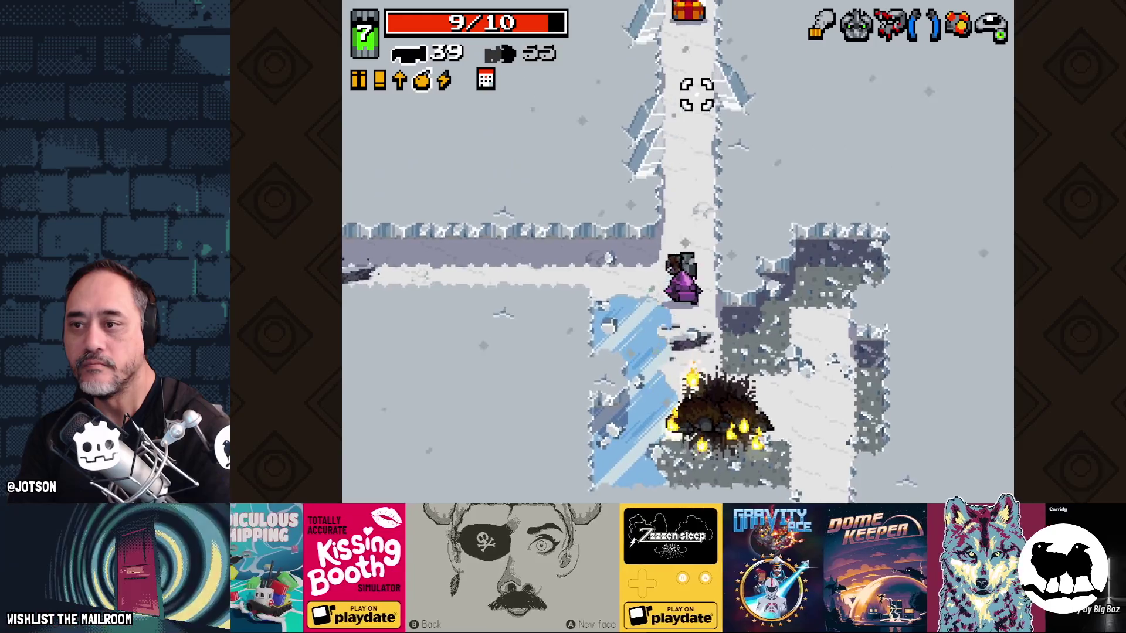
{"action": "key", "text": "a"}
{"action": "key", "text": "a"}
{"action": "left_click", "coordinate": [509, 233]}
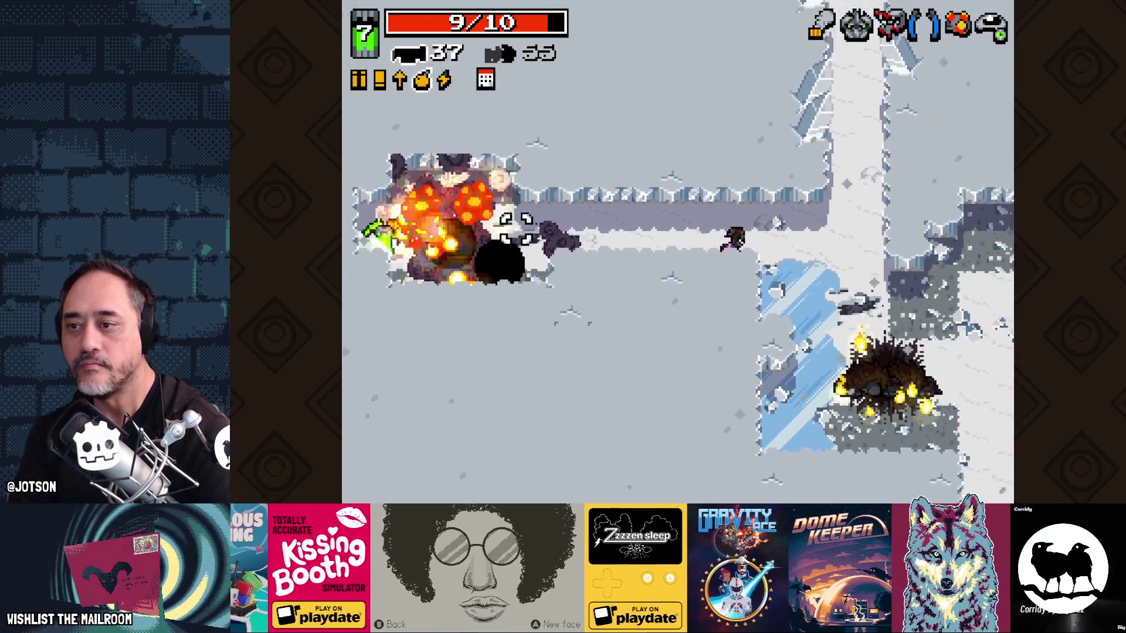
{"action": "key", "text": "a"}
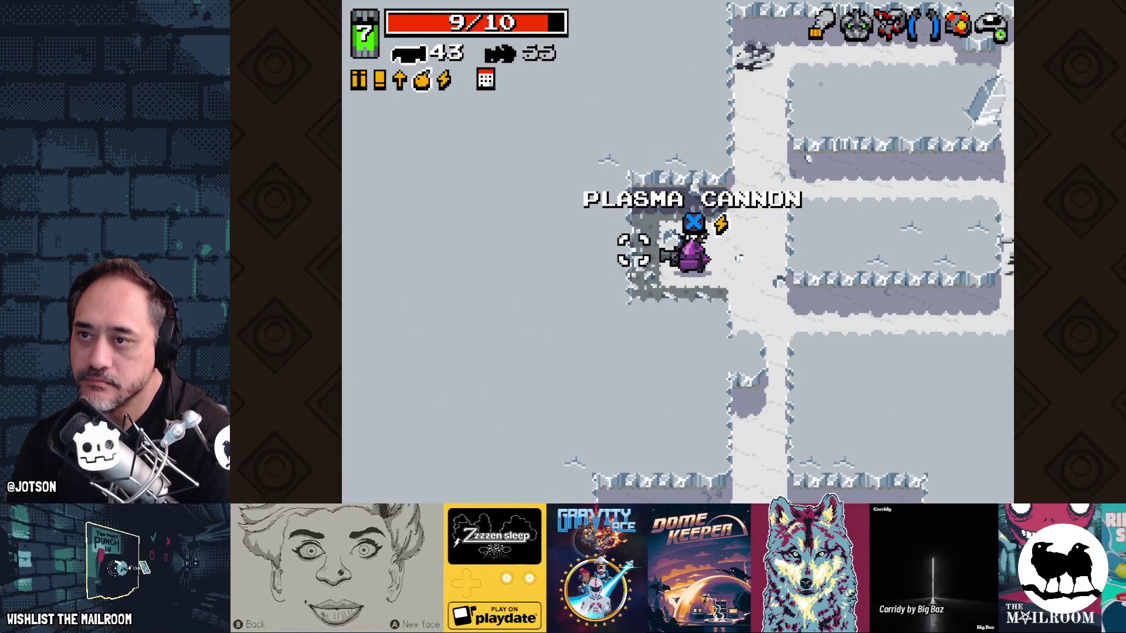
Step: Head right to the vertical corridor and fire explosive shots into the enemy group
{"action": "key", "text": "d"}
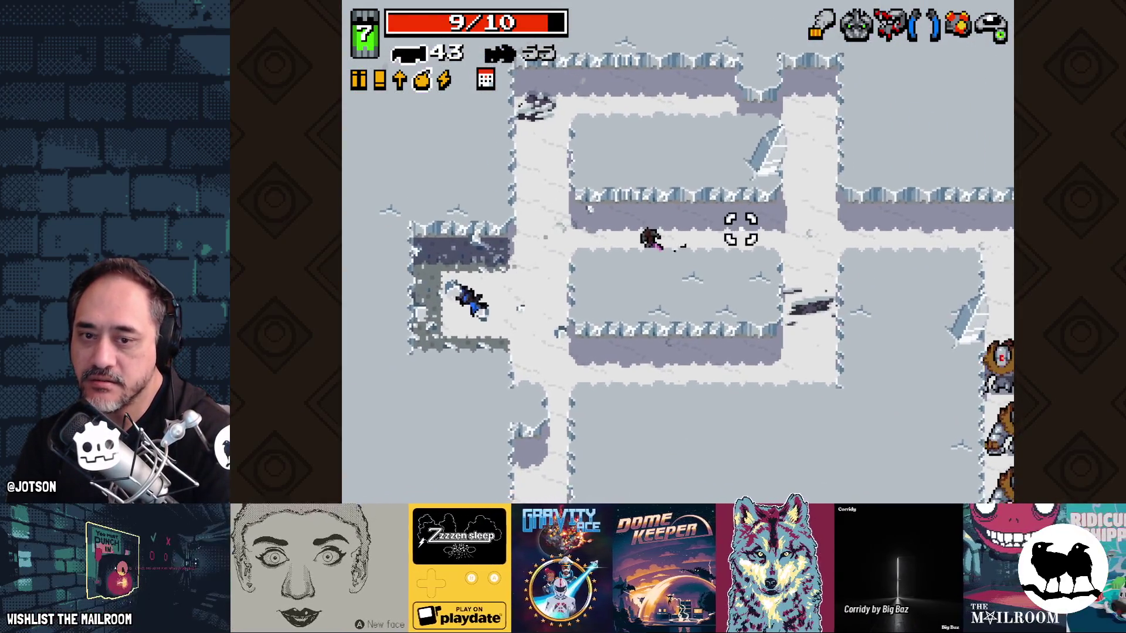
{"action": "key", "text": "d"}
{"action": "left_click", "coordinate": [827, 241]}
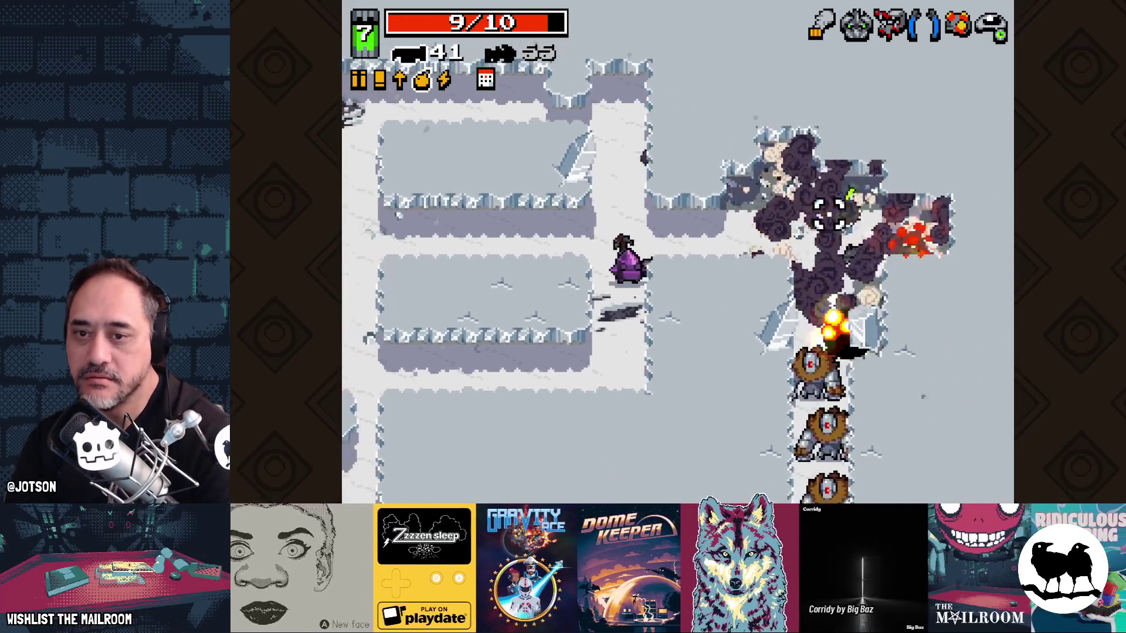
{"action": "key", "text": "d"}
{"action": "left_click", "coordinate": [736, 402]}
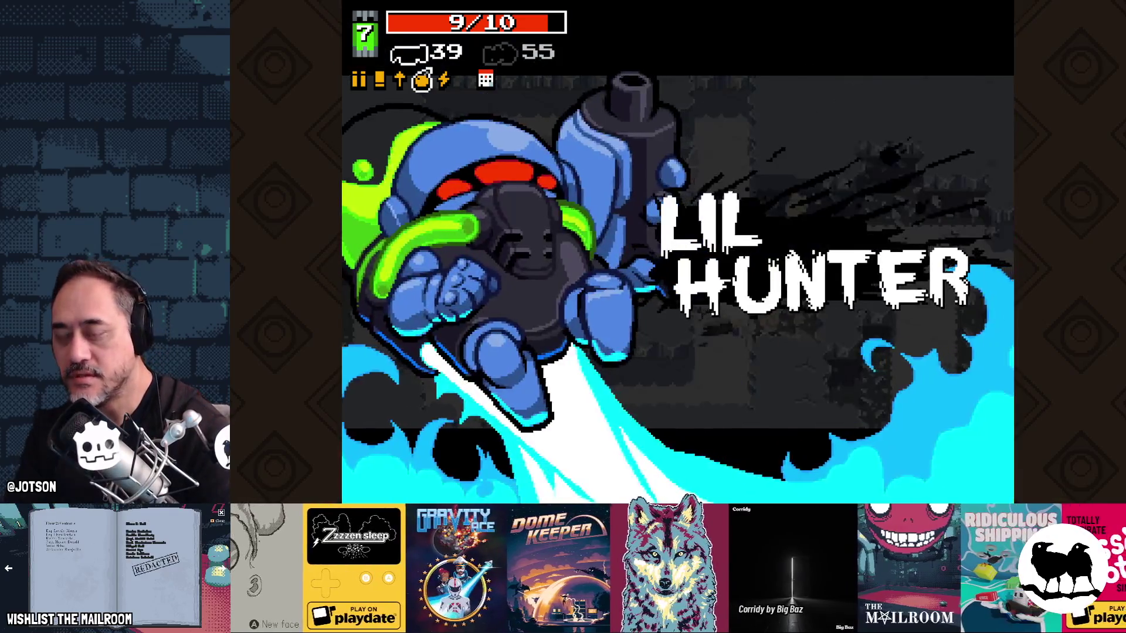
Step: Hit Lil Hunter with Plasma Cannon shots, dodging left and swapping with the Cluster Launcher
{"action": "key", "text": "space"}
{"action": "key", "text": "space"}
{"action": "key", "text": "space"}
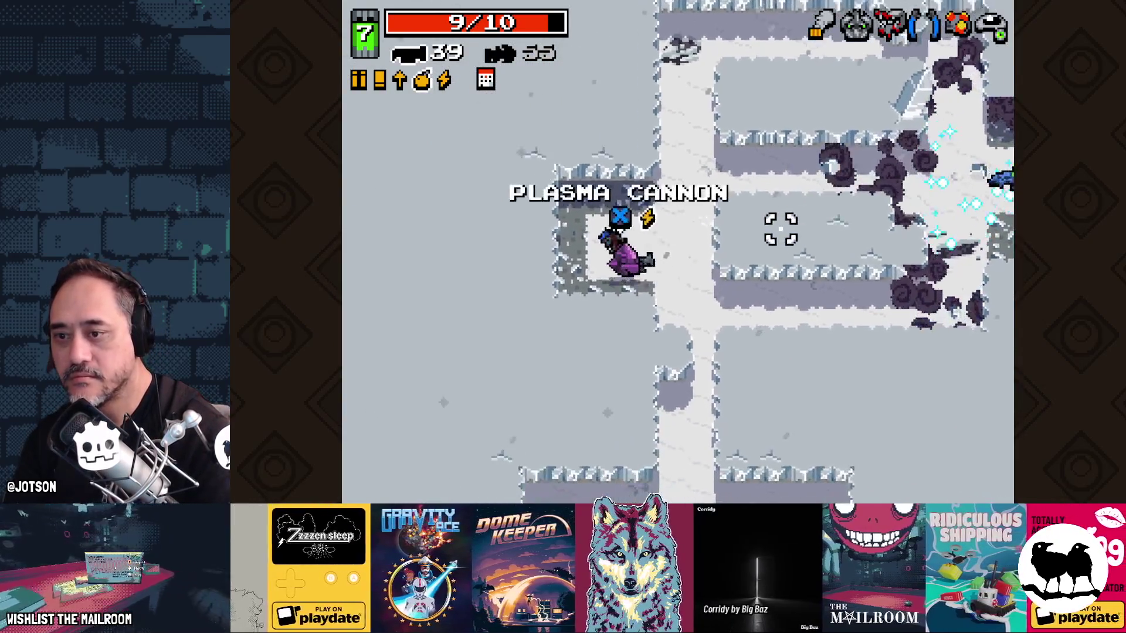
{"action": "left_click", "coordinate": [860, 265]}
{"action": "key", "text": "a"}
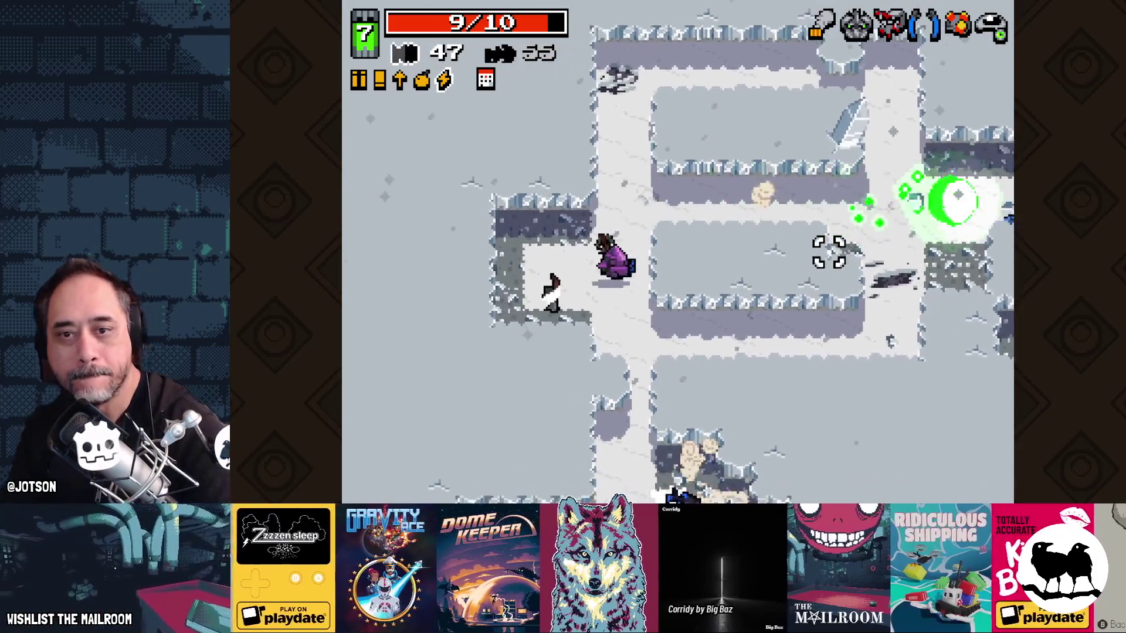
{"action": "key", "text": "space"}
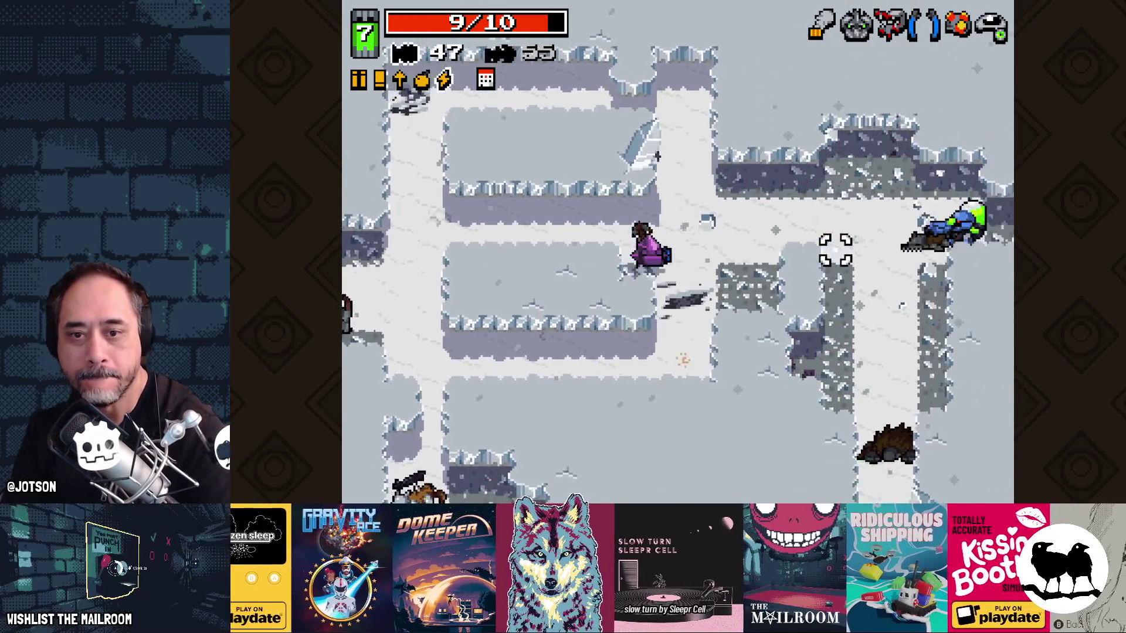
{"action": "left_click", "coordinate": [836, 246]}
Step: Retreat down-left through the snow, swap weapons and shoot at the enemies
{"action": "key", "text": "a"}
{"action": "key", "text": "s"}
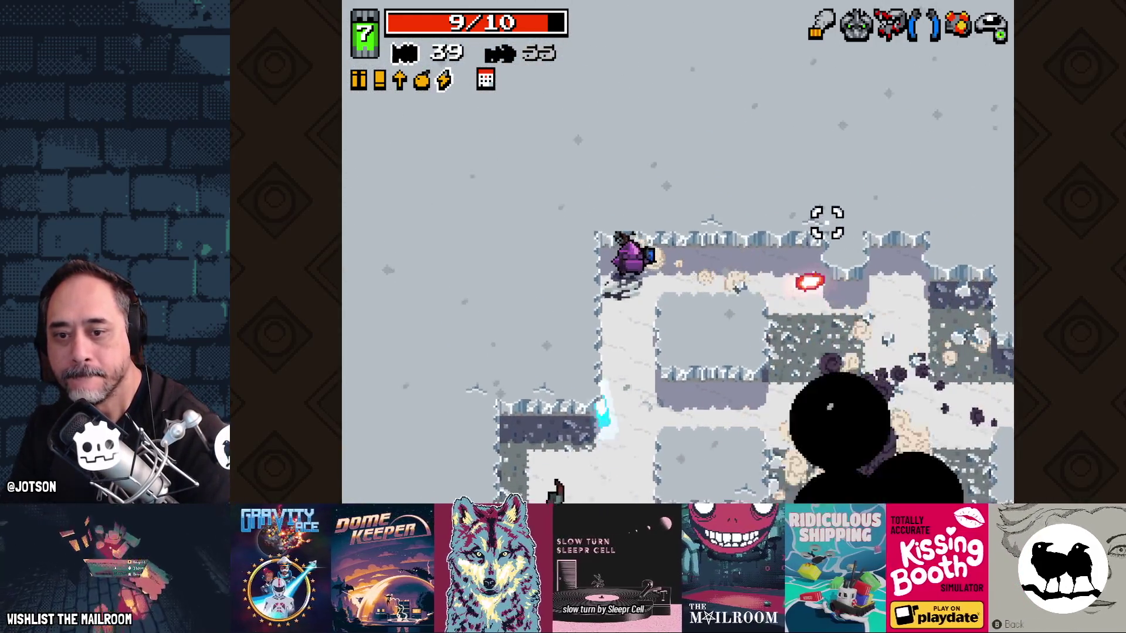
{"action": "key", "text": "s"}
{"action": "key", "text": "space"}
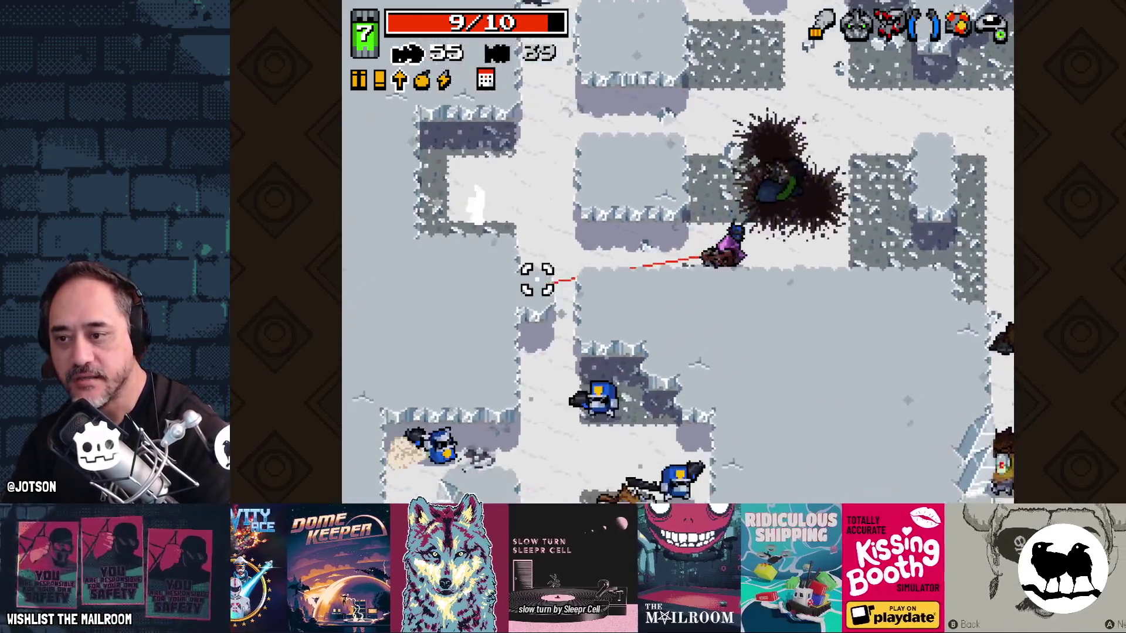
{"action": "key", "text": "a"}
{"action": "left_click", "coordinate": [678, 410]}
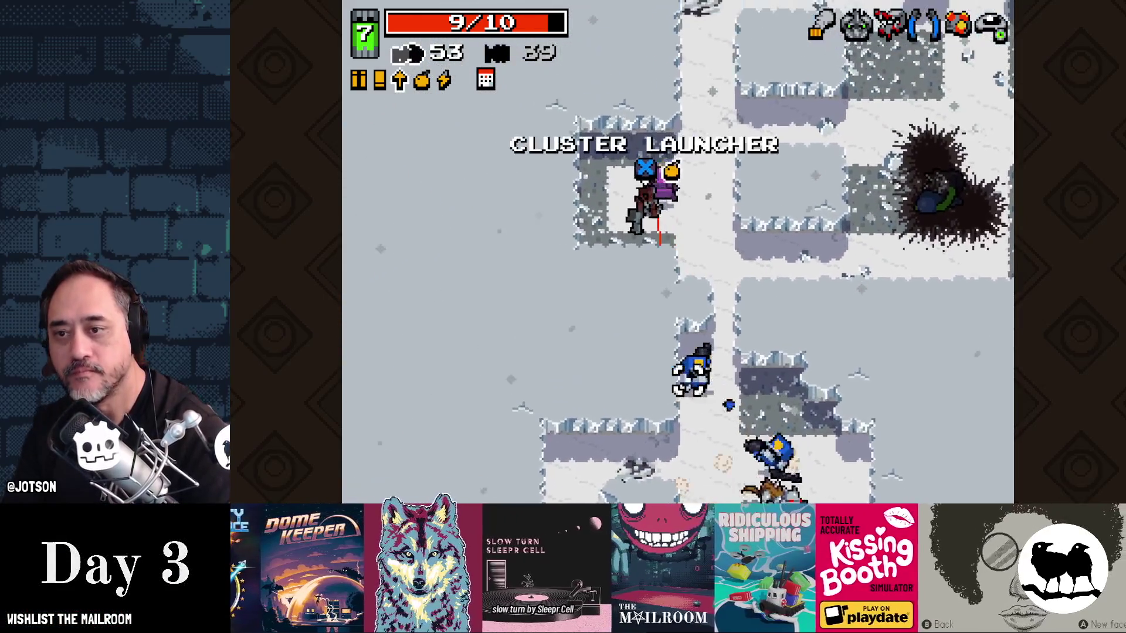
Step: Switch to the Heavy Crossbow and fire explosive shots at the enemies below while moving
{"action": "key", "text": "space"}
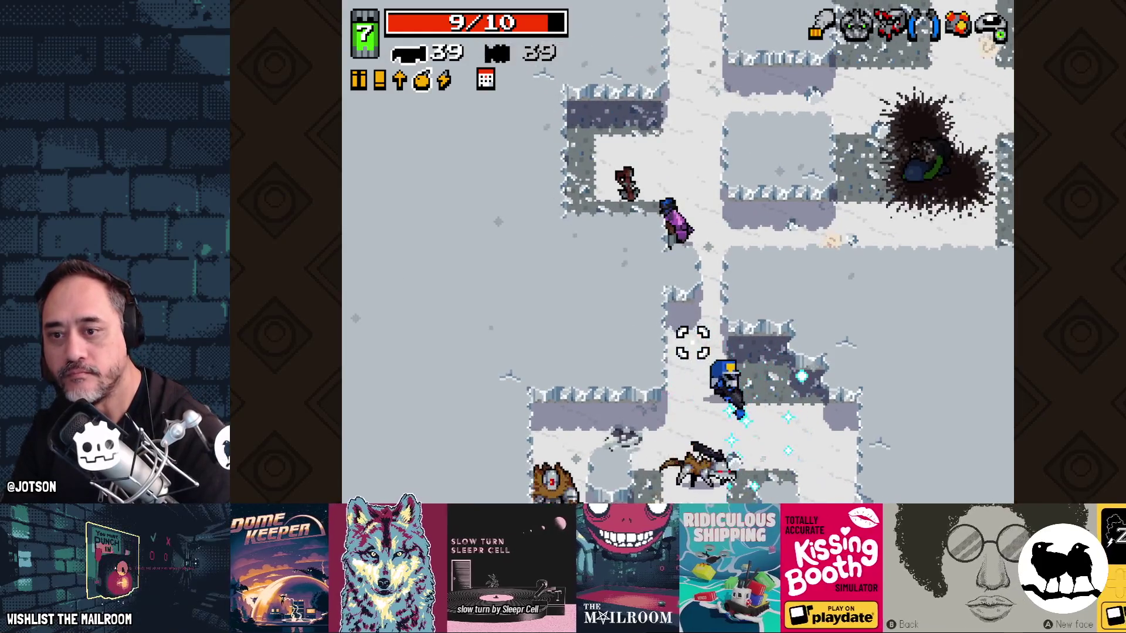
{"action": "left_click", "coordinate": [675, 357]}
{"action": "key", "text": "d"}
{"action": "key", "text": "a"}
{"action": "key", "text": "s"}
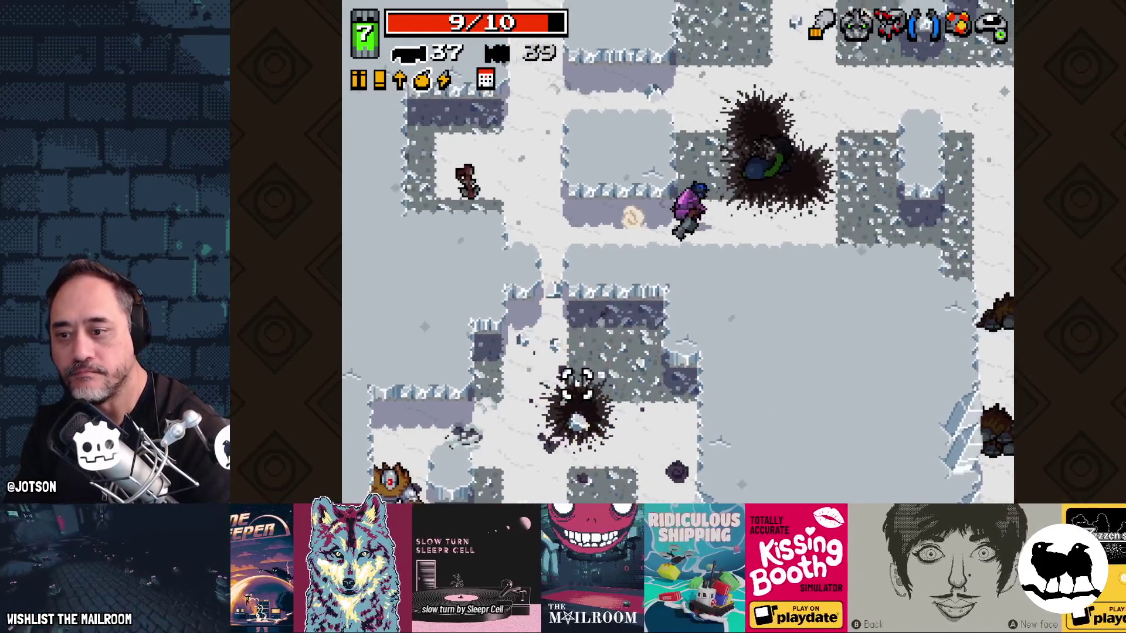
{"action": "left_click", "coordinate": [651, 399]}
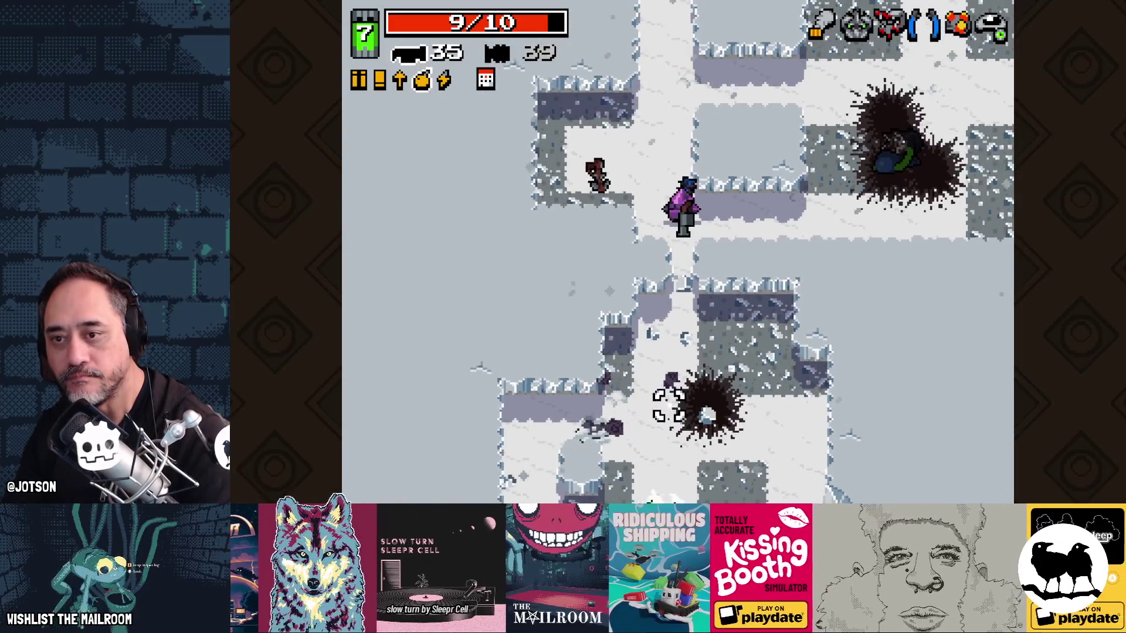
Step: Grab the explosives ammo and health pickup while blasting approaching enemies with the shotgun
{"action": "key", "text": "w"}
{"action": "key", "text": "space"}
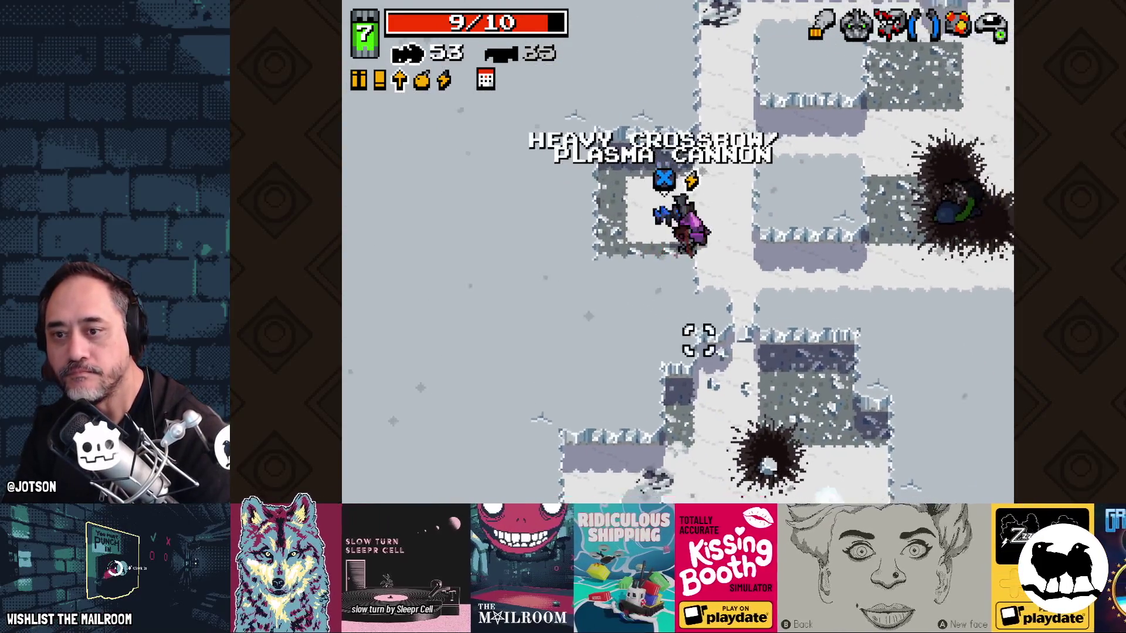
{"action": "key", "text": "s"}
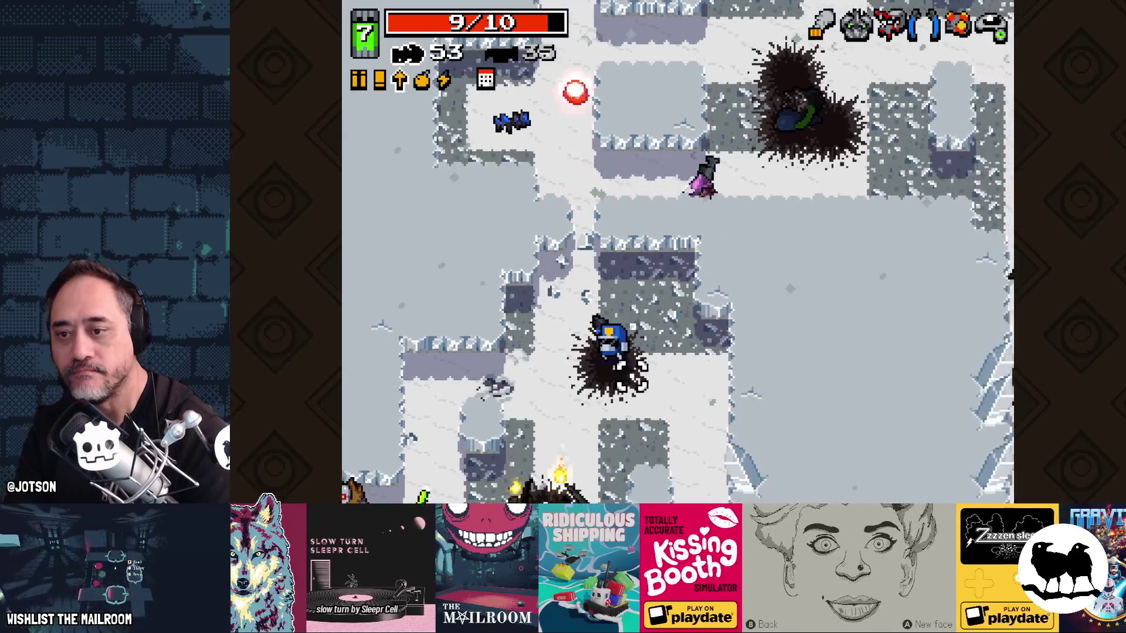
{"action": "left_click", "coordinate": [674, 398]}
{"action": "key", "text": "w"}
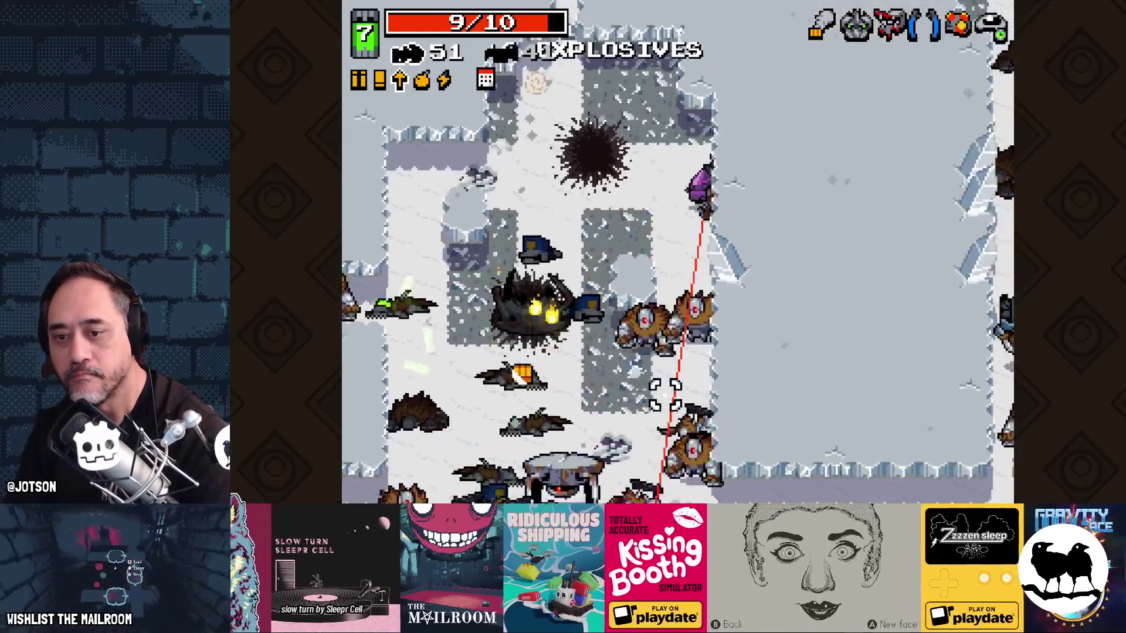
{"action": "left_click", "coordinate": [686, 393]}
Step: Back away upward, firing the explosives weapon at the enemies below and passing the Plasma Cannon
{"action": "key", "text": "w"}
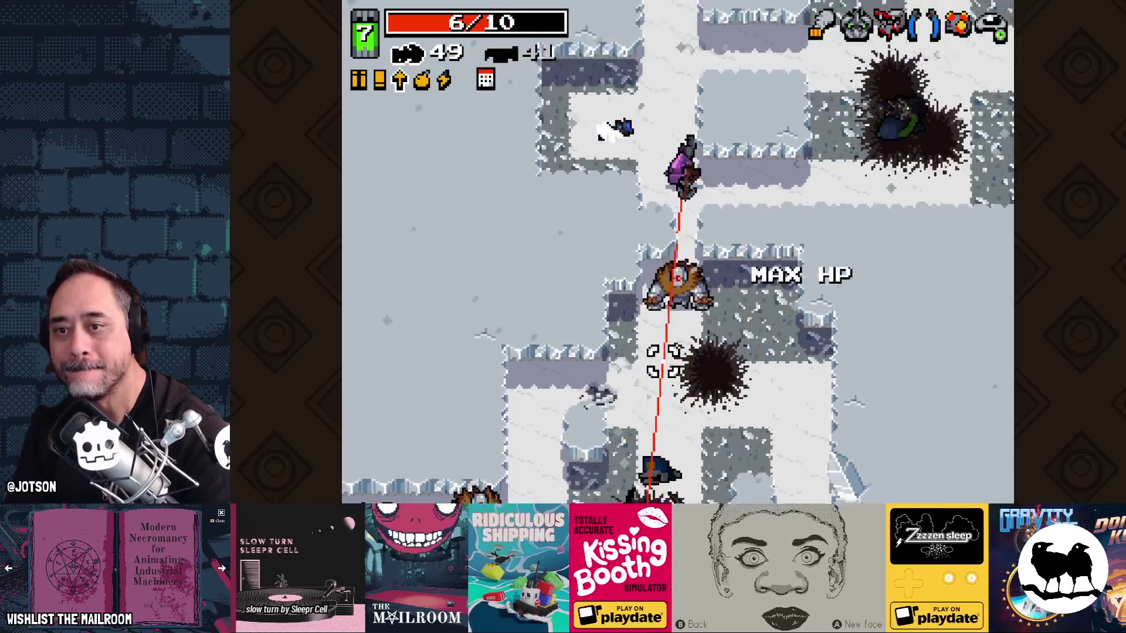
{"action": "left_click", "coordinate": [674, 378]}
{"action": "key", "text": "space"}
{"action": "left_click", "coordinate": [649, 359]}
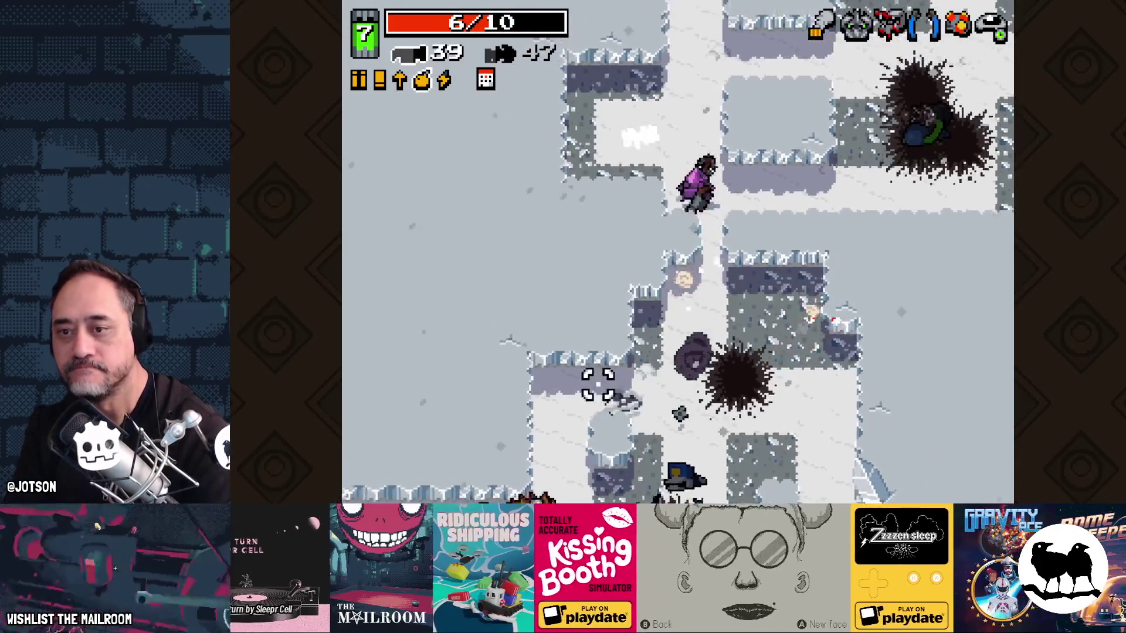
{"action": "key", "text": "a"}
{"action": "key", "text": "w"}
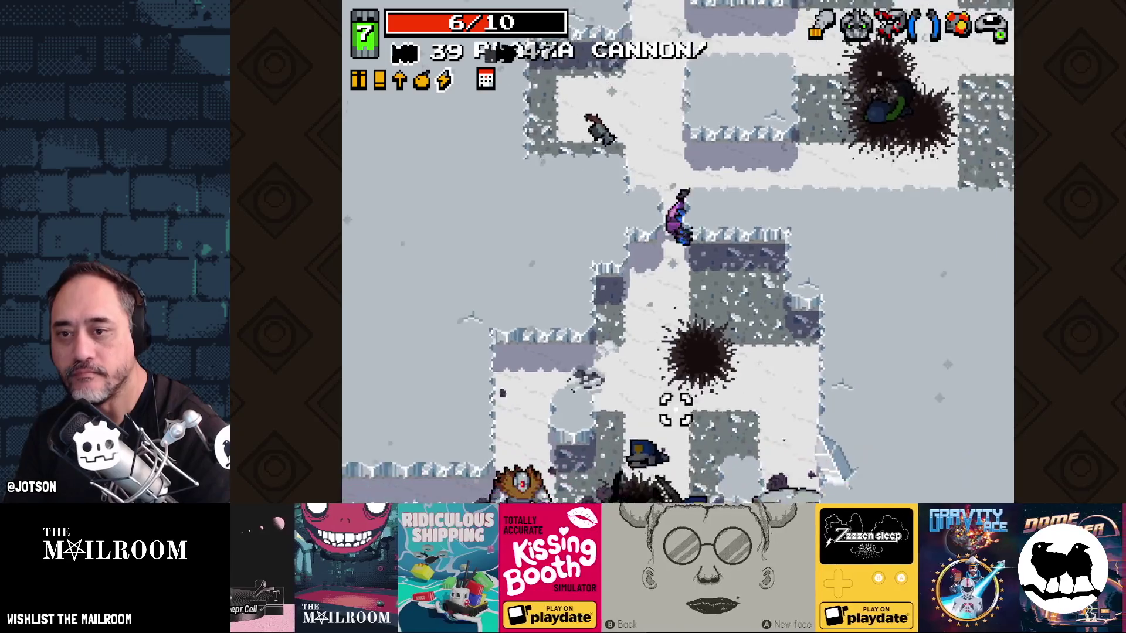
{"action": "left_click", "coordinate": [692, 398]}
Step: Keep firing at the enemies while moving up, then collect the energy ammo
{"action": "key", "text": "w"}
{"action": "left_click", "coordinate": [684, 403]}
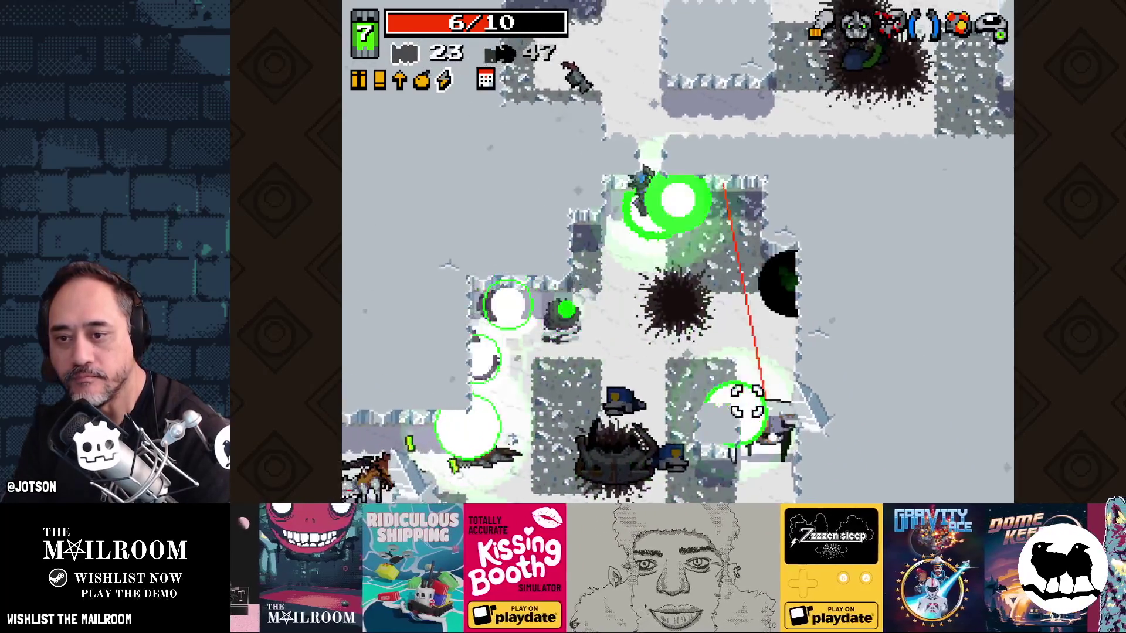
{"action": "key", "text": "w"}
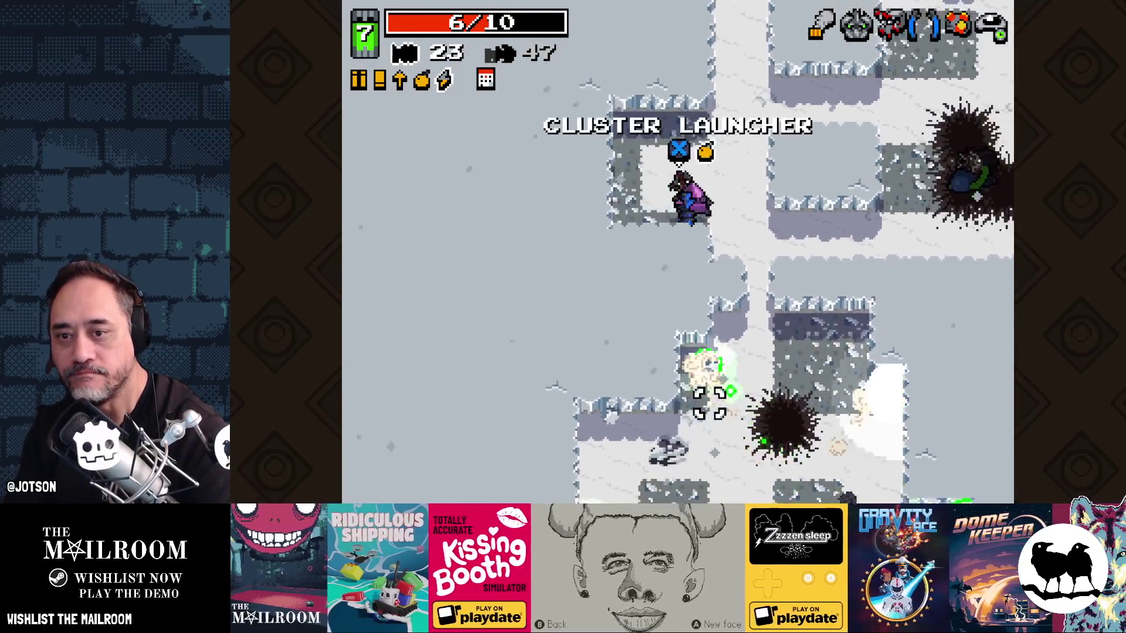
{"action": "key", "text": "s"}
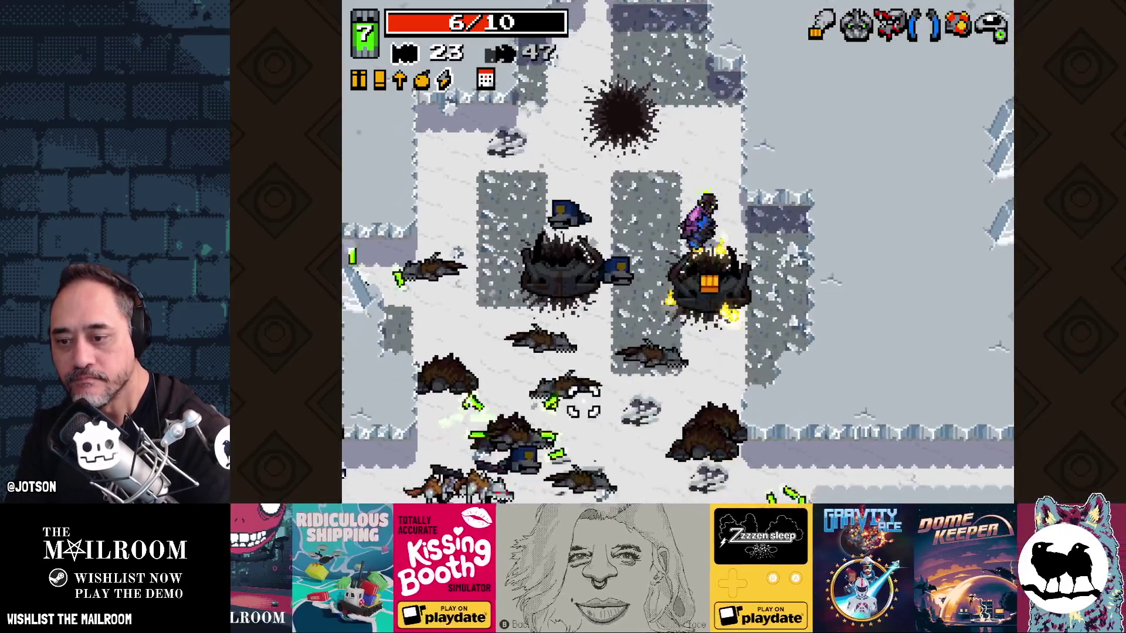
{"action": "key", "text": "w"}
{"action": "key", "text": "a"}
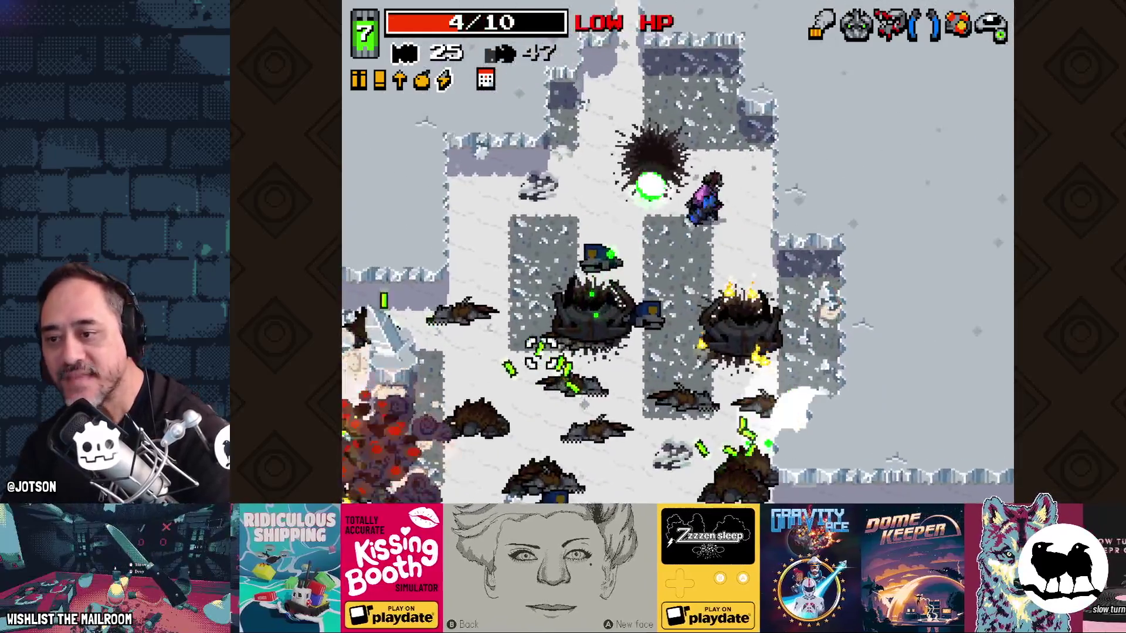
Step: Move up-left shooting at the surrounding enemies, then retreat down the level
{"action": "key", "text": "w"}
{"action": "key", "text": "a"}
{"action": "left_click", "coordinate": [540, 352]}
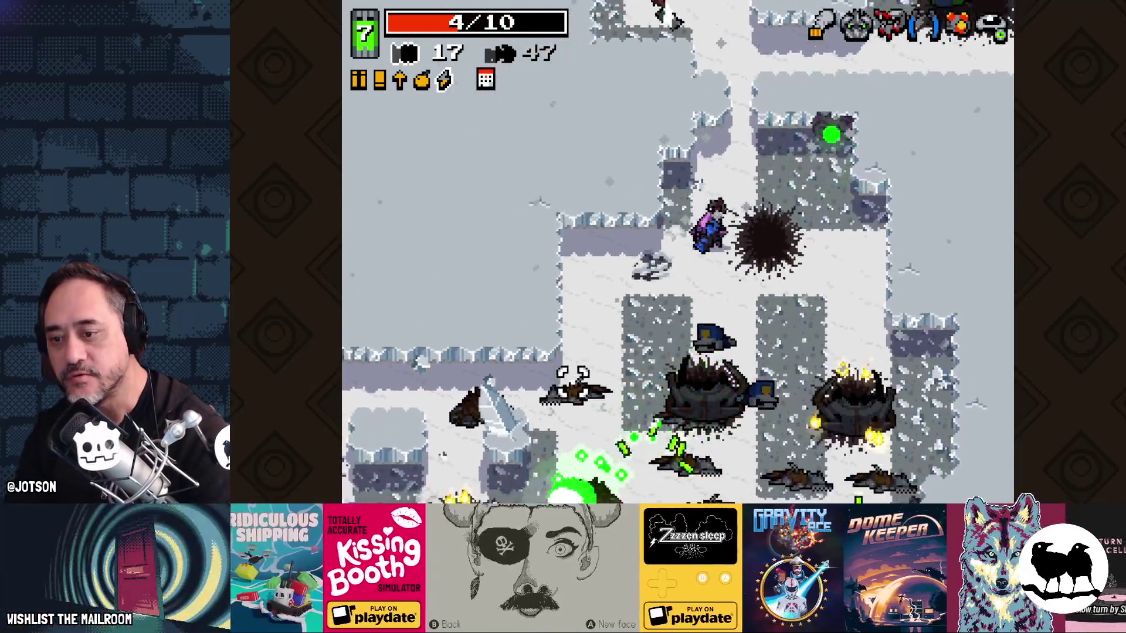
{"action": "key", "text": "s"}
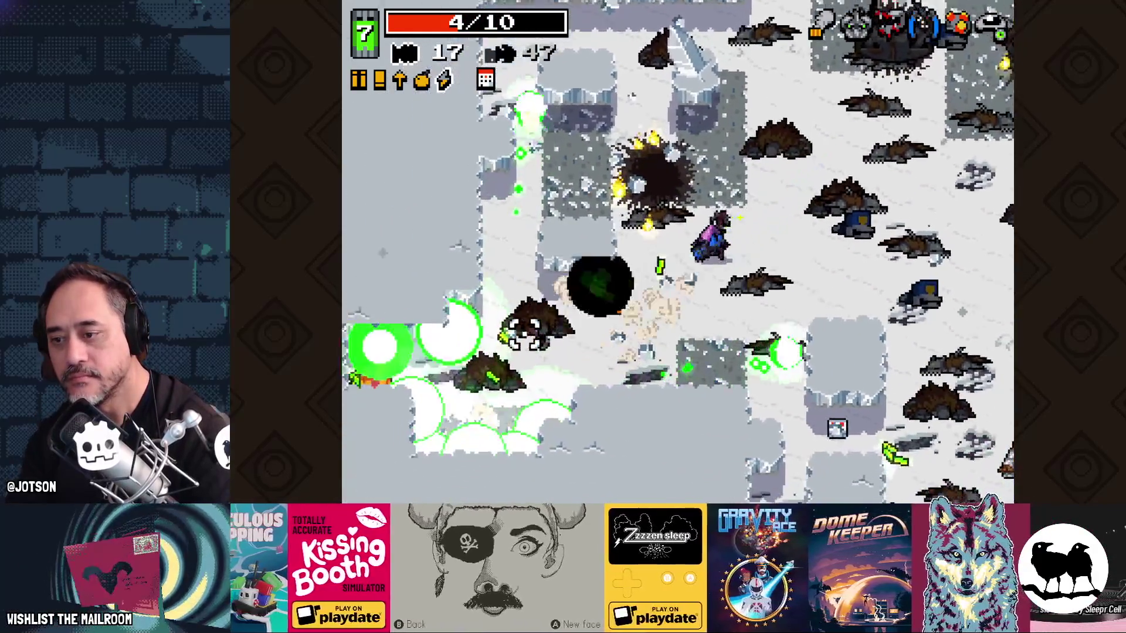
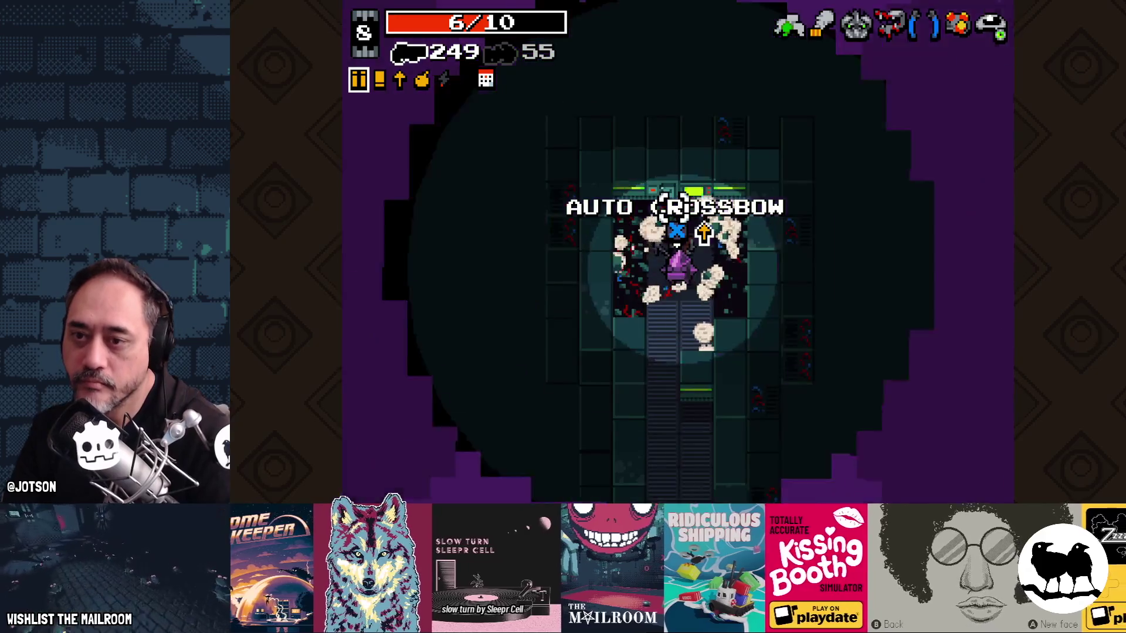
Step: Swap weapons and fire at approaching enemies until the daily run ends at 6-1
{"action": "key", "text": "space"}
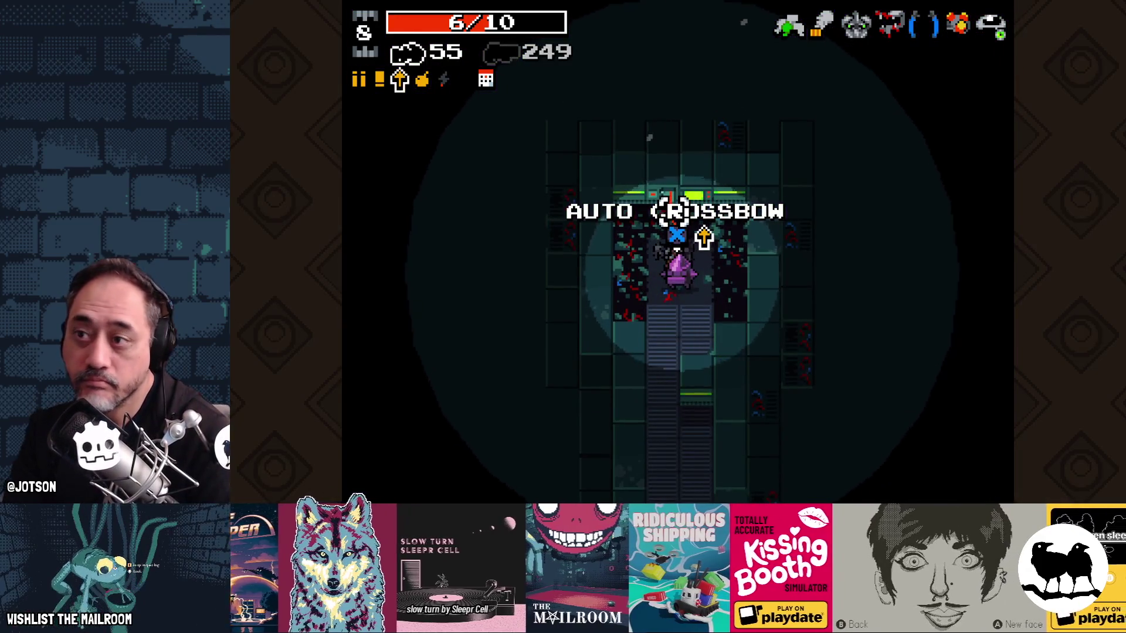
{"action": "key", "text": "space"}
{"action": "left_click", "coordinate": [622, 382]}
{"action": "left_click", "coordinate": [622, 382]}
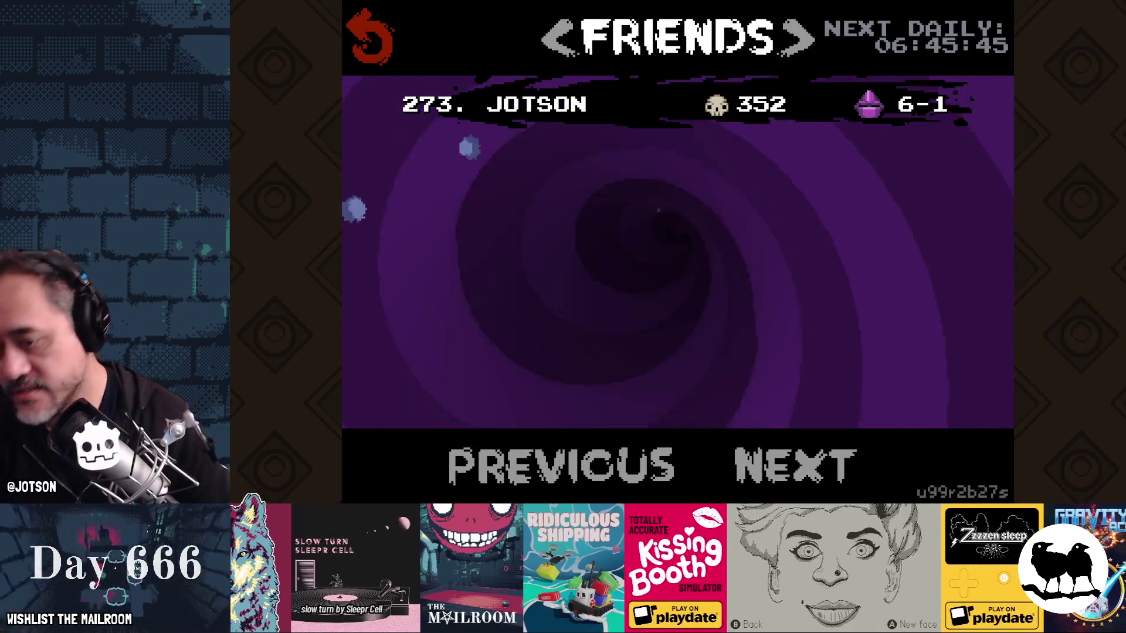
Step: Leave the leaderboard and quit Nuclear Throne from the main menu
{"action": "key", "text": "Escape"}
{"action": "key", "text": "Down"}
{"action": "key", "text": "Down"}
{"action": "key", "text": "Down"}
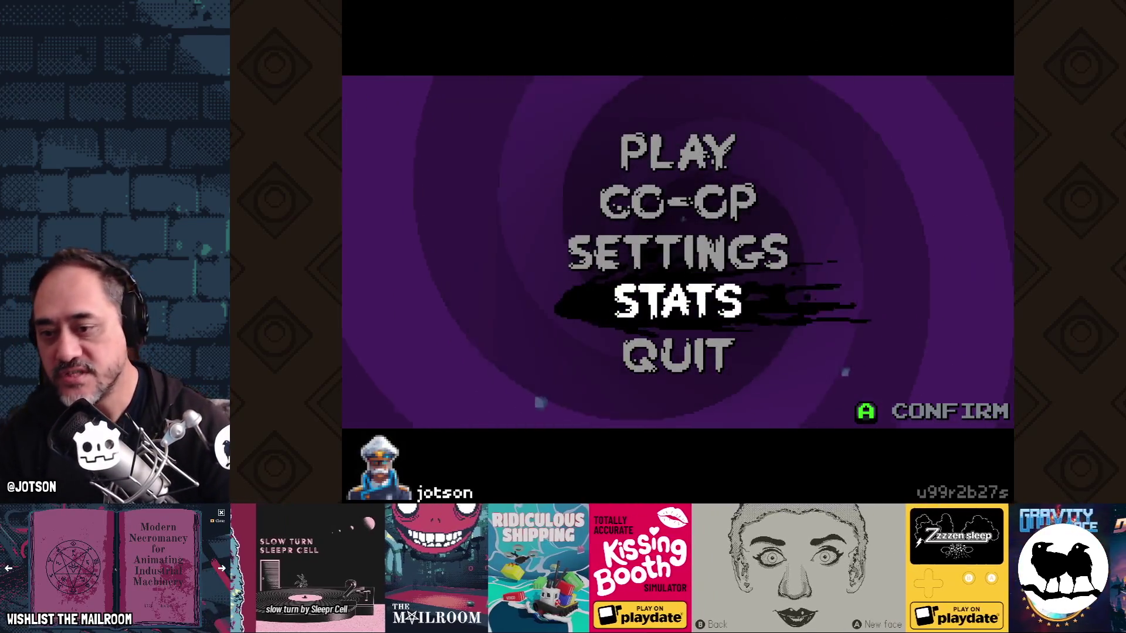
{"action": "key", "text": "Down"}
{"action": "key", "text": "Return"}
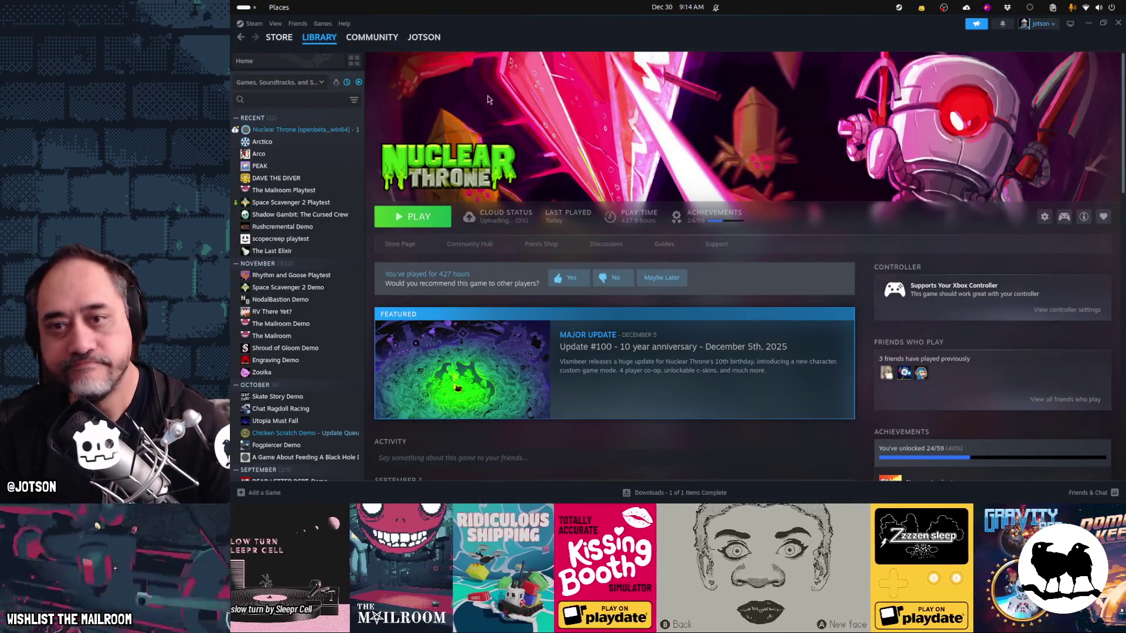
Step: Close the Steam window to bring Aseprite with action_icon_xboxa.png to the front
{"action": "mouse_move", "coordinate": [372, 37]}
{"action": "left_click", "coordinate": [1120, 24]}
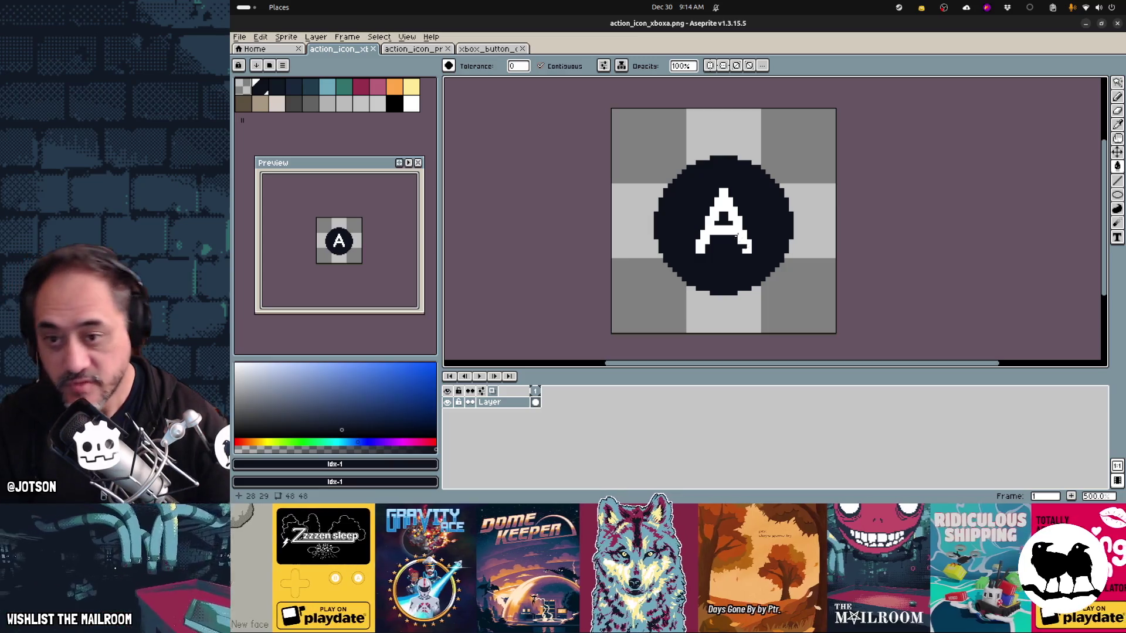
Step: Clear the icon canvas and draw a small circle outline in the top-middle tile
{"action": "key", "text": "Delete"}
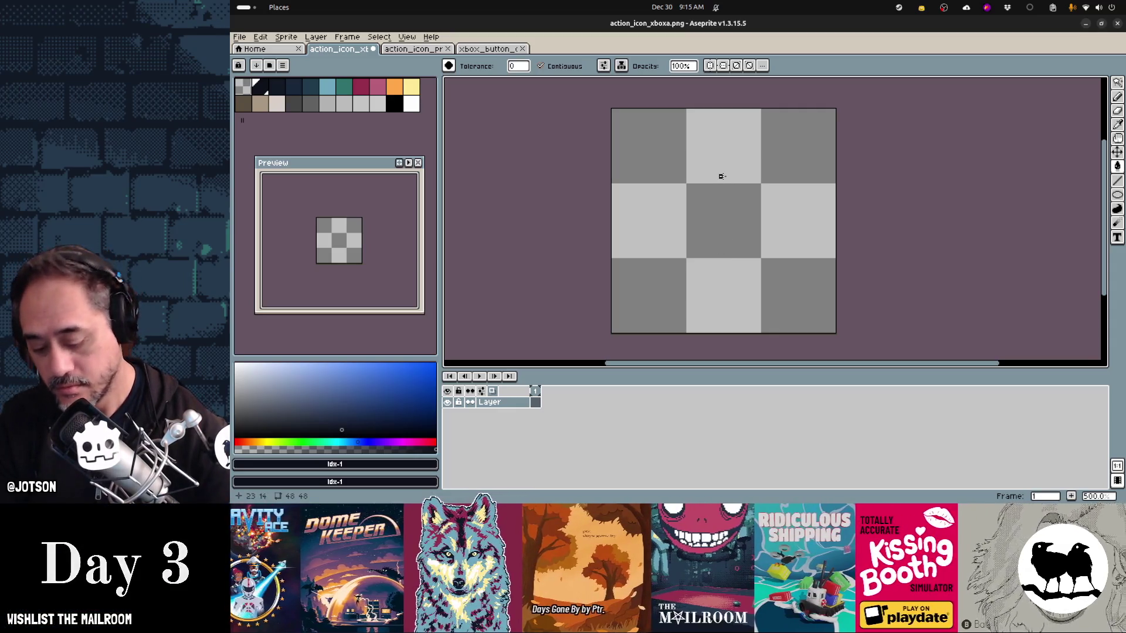
{"action": "key", "text": "shift+u"}
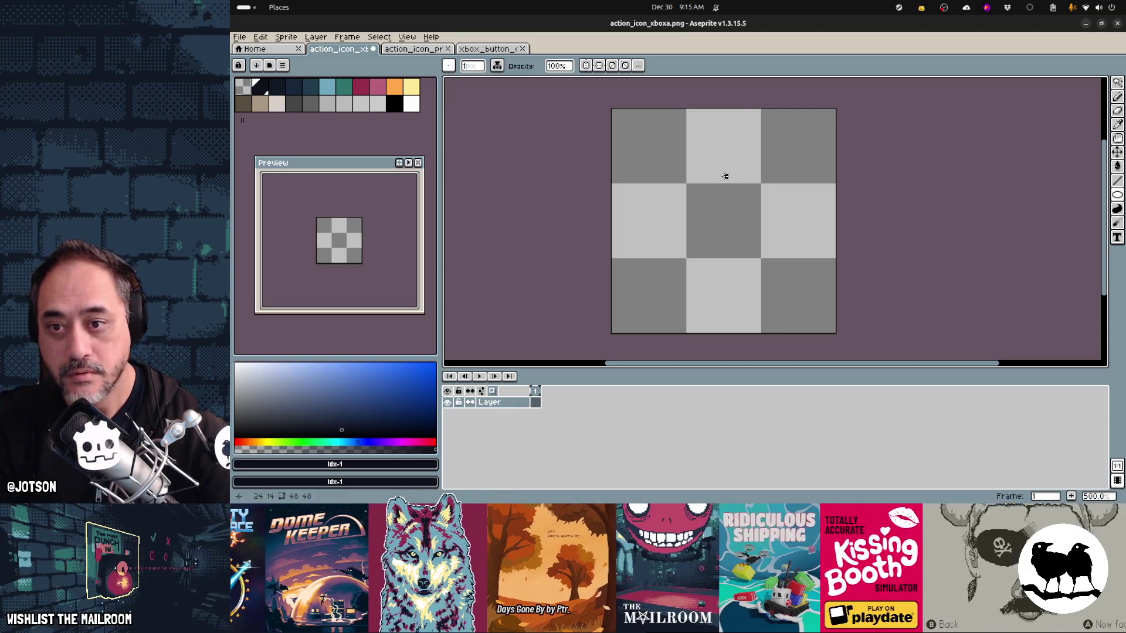
{"action": "left_click_drag", "start_coordinate": [721, 168], "coordinate": [739, 184]}
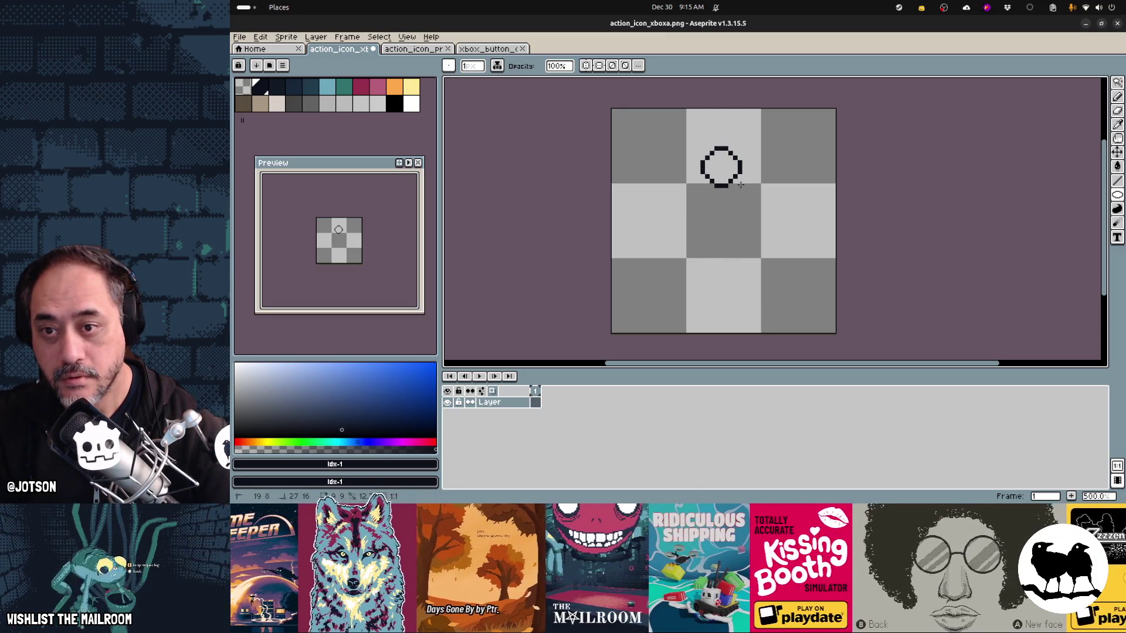
{"action": "left_click_drag", "start_coordinate": [738, 183], "coordinate": [744, 209]}
Step: Nudge the circle down one pixel and place a copy in the left tile
{"action": "key", "text": "m"}
{"action": "left_click", "coordinate": [733, 187]}
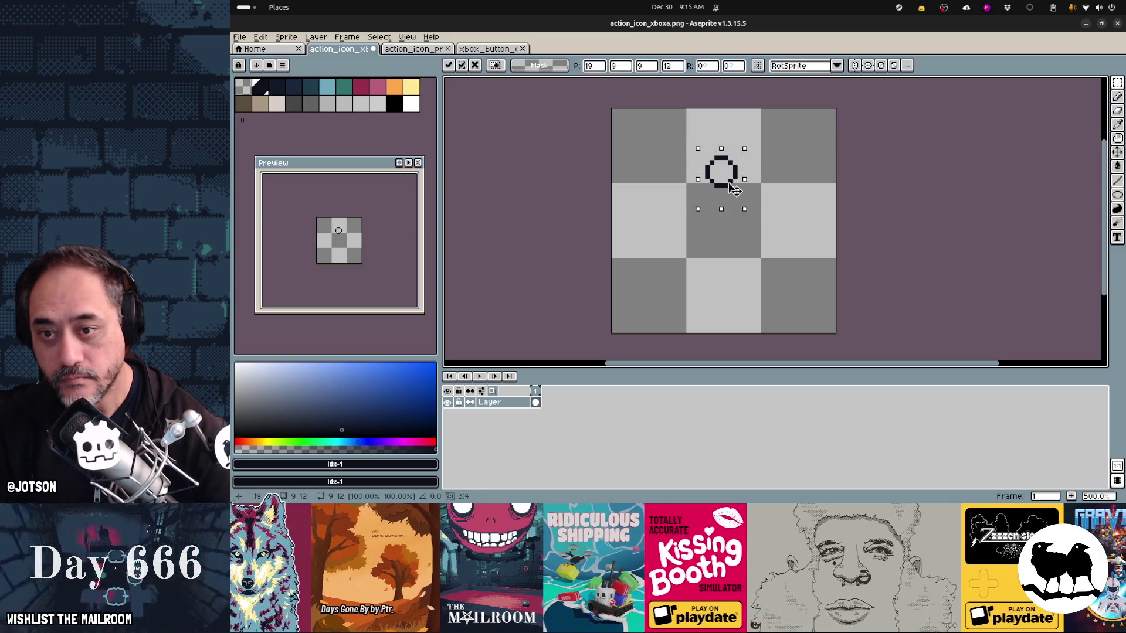
{"action": "key", "text": "Down"}
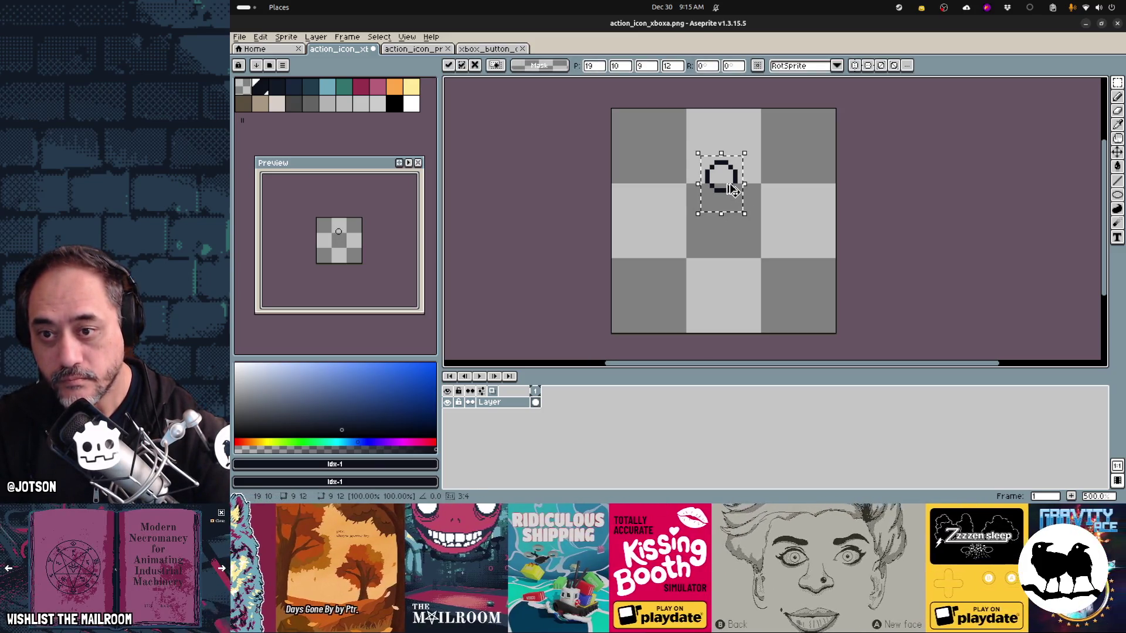
{"action": "left_click_drag", "start_coordinate": [733, 190], "coordinate": [695, 233], "text": "ctrl"}
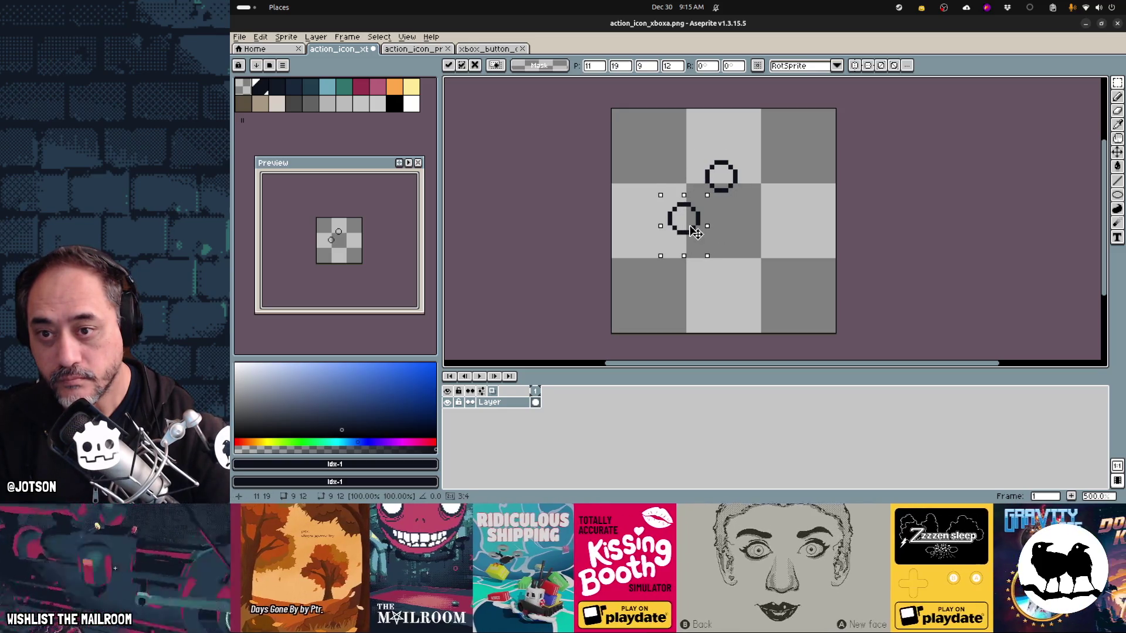
{"action": "mouse_move", "coordinate": [696, 233]}
{"action": "left_mouse_down"}
{"action": "mouse_move", "coordinate": [780, 232]}
{"action": "mouse_move", "coordinate": [733, 280]}
{"action": "left_mouse_up"}
Step: Adjust the right and bottom circles into a diamond, undoing a stray selection
{"action": "mouse_move", "coordinate": [800, 251]}
{"action": "left_mouse_down"}
{"action": "mouse_move", "coordinate": [745, 196]}
{"action": "mouse_move", "coordinate": [766, 221]}
{"action": "left_mouse_up"}
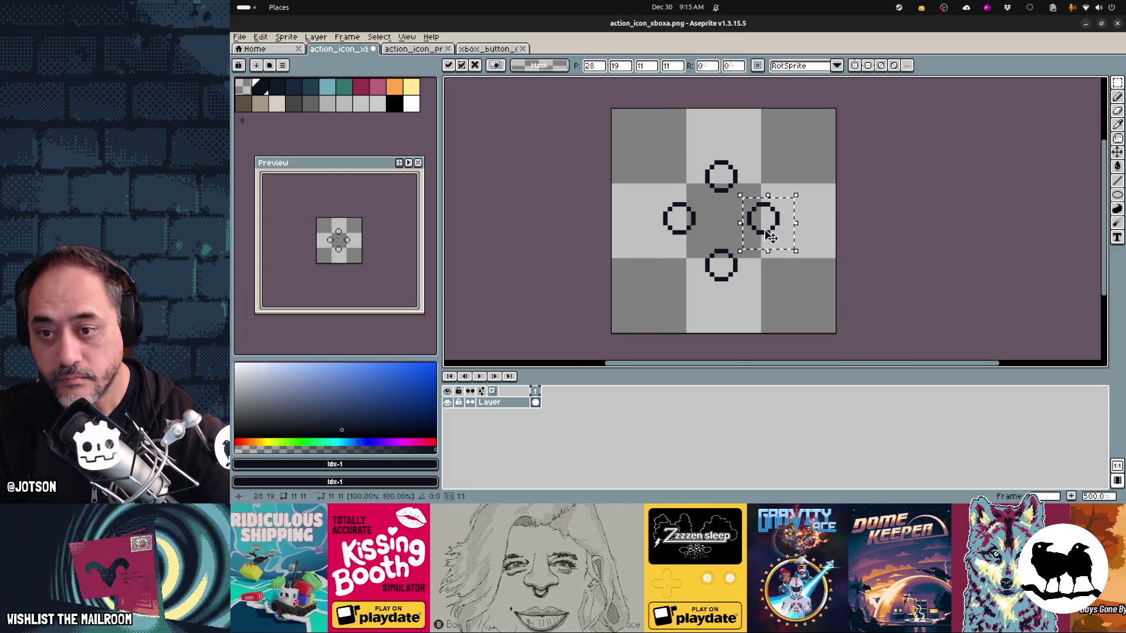
{"action": "left_click", "coordinate": [708, 251]}
{"action": "key", "text": "Up"}
{"action": "key", "text": "ctrl+d"}
{"action": "key", "text": "u"}
{"action": "left_click_drag", "start_coordinate": [655, 198], "coordinate": [707, 246]}
{"action": "key", "text": "ctrl+z"}
{"action": "key", "text": "m"}
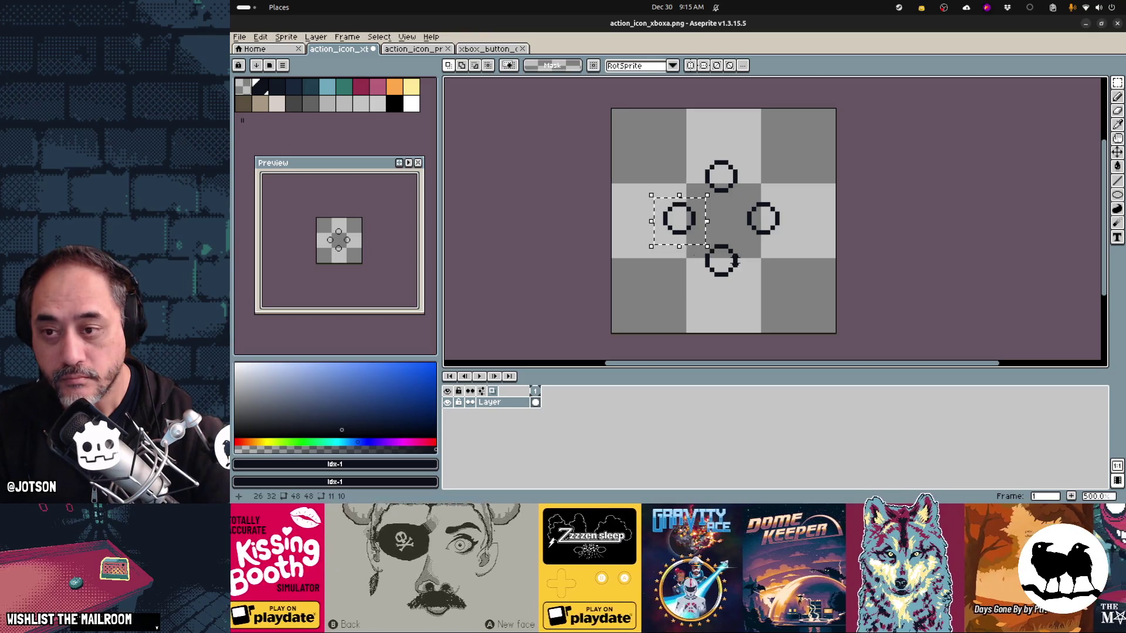
{"action": "key", "text": "ctrl+d"}
Step: Fill the bottom circle white and save action_icon_xboxa.png
{"action": "key", "text": "g"}
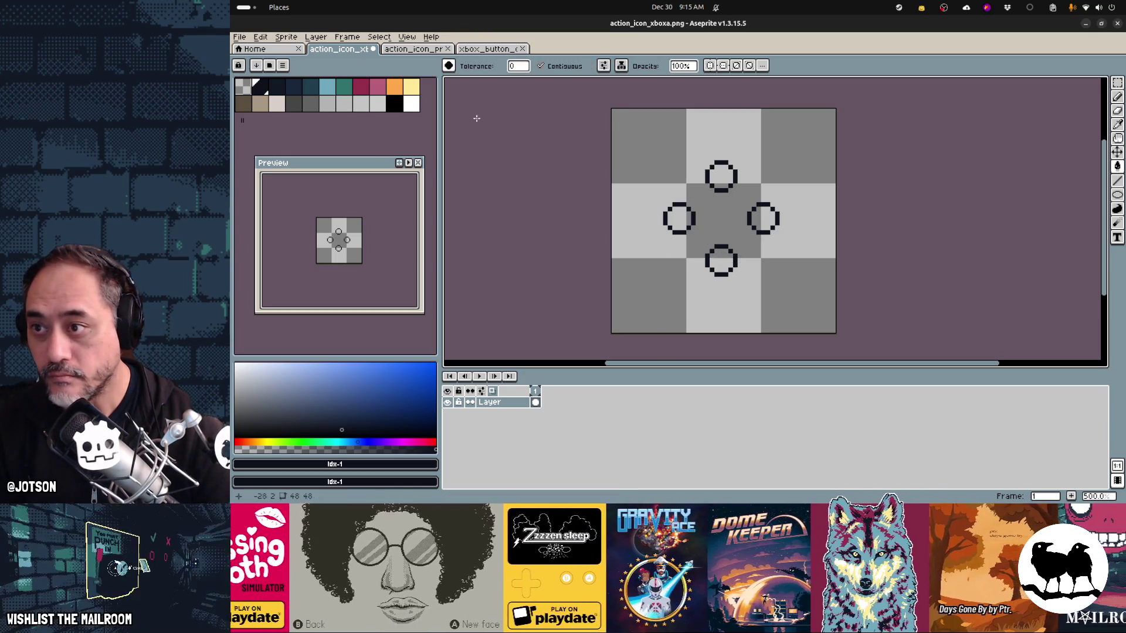
{"action": "left_click", "coordinate": [413, 105]}
{"action": "left_click", "coordinate": [721, 256]}
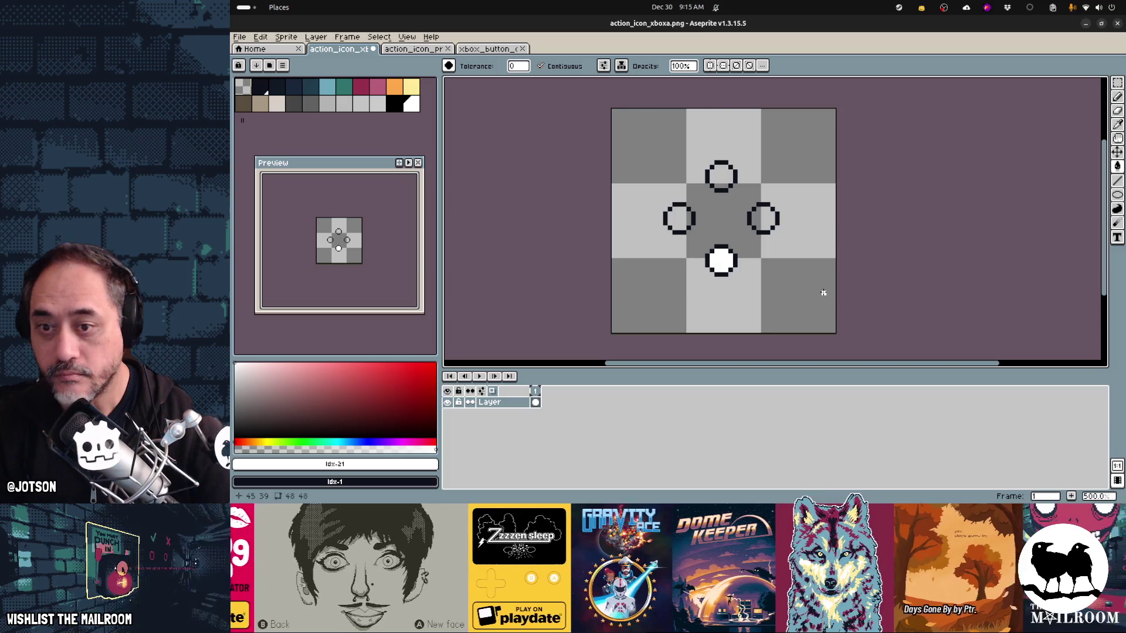
{"action": "key", "text": "ctrl+s"}
{"action": "key", "text": "alt+Tab"}
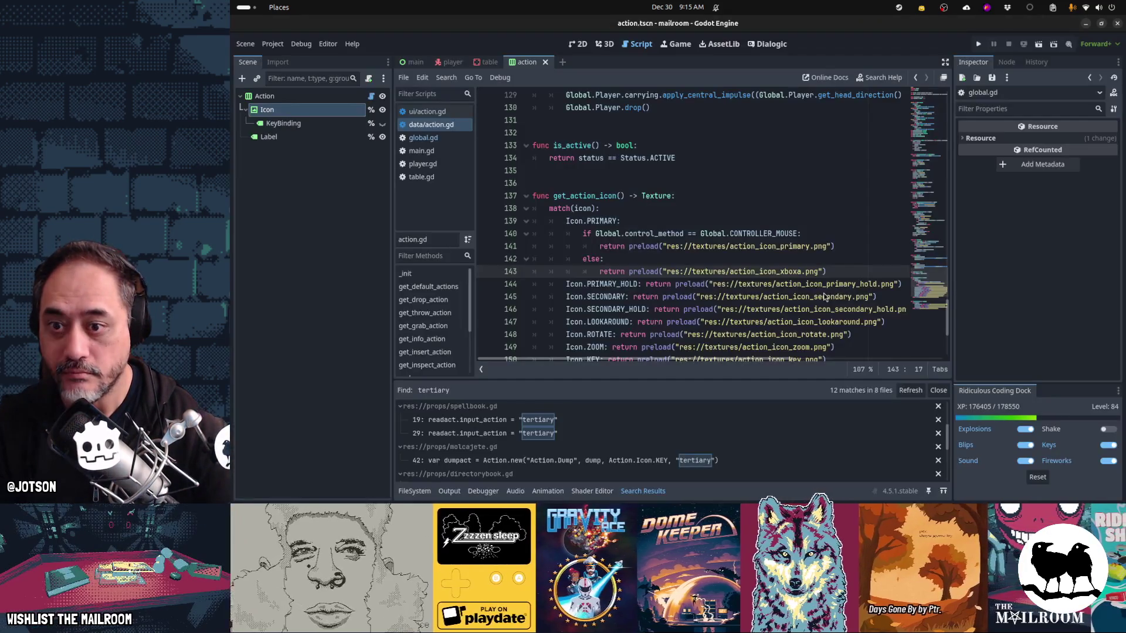
Step: Relaunch the game from Godot with F5 to check the new icon, then return to Aseprite
{"action": "key", "text": "alt+Tab"}
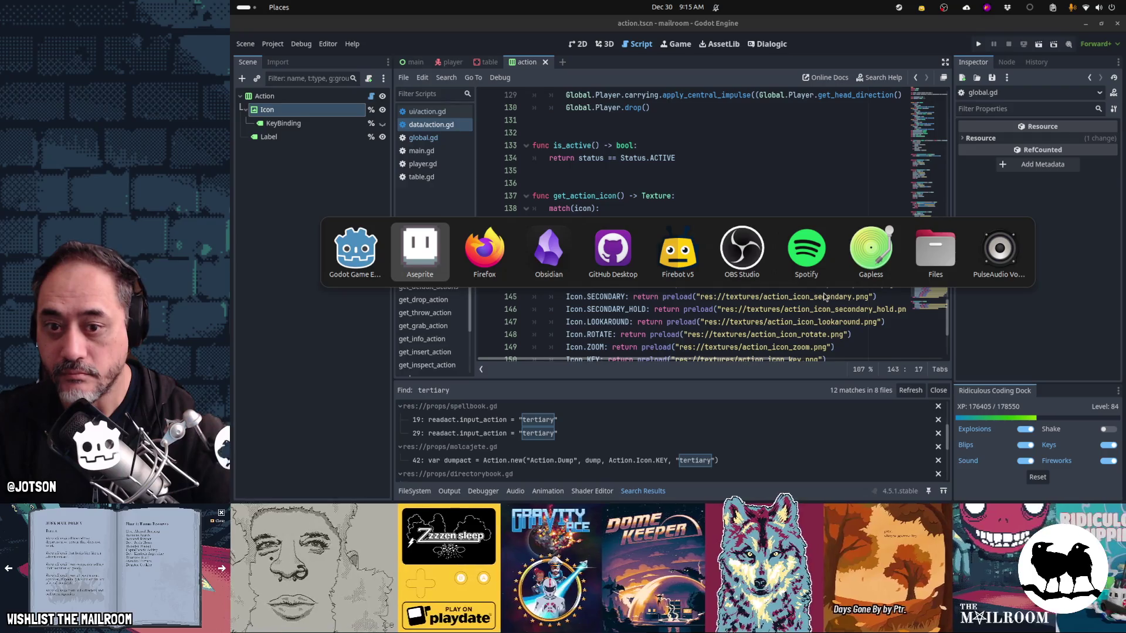
{"action": "key", "text": "Escape"}
{"action": "key", "text": "F5"}
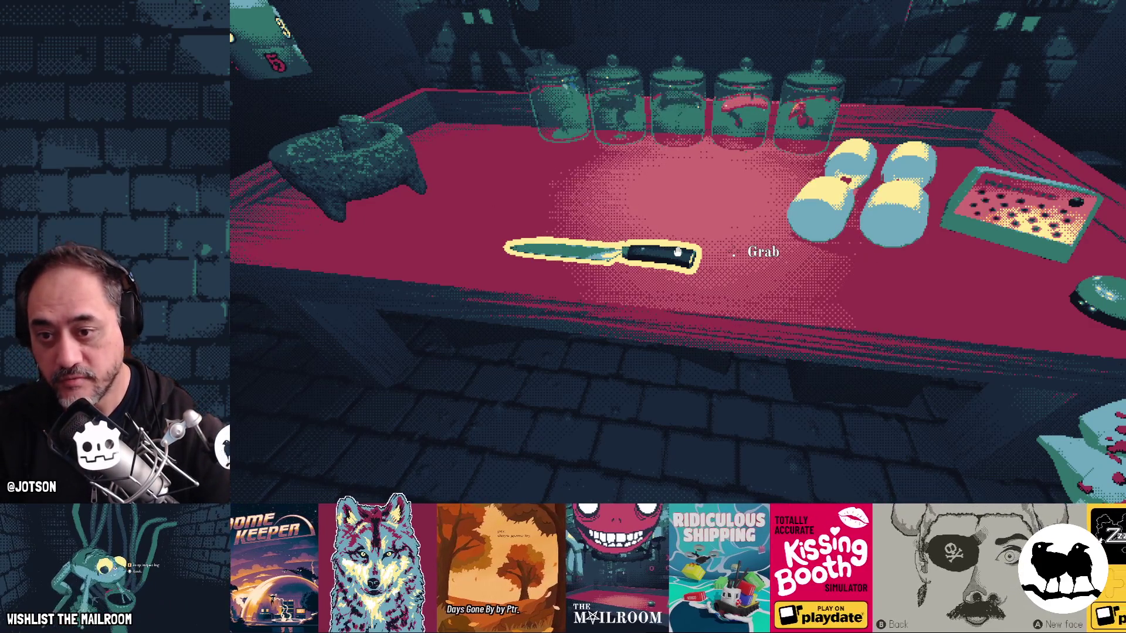
{"action": "key", "text": "alt+Tab"}
{"action": "key", "text": "alt+Tab"}
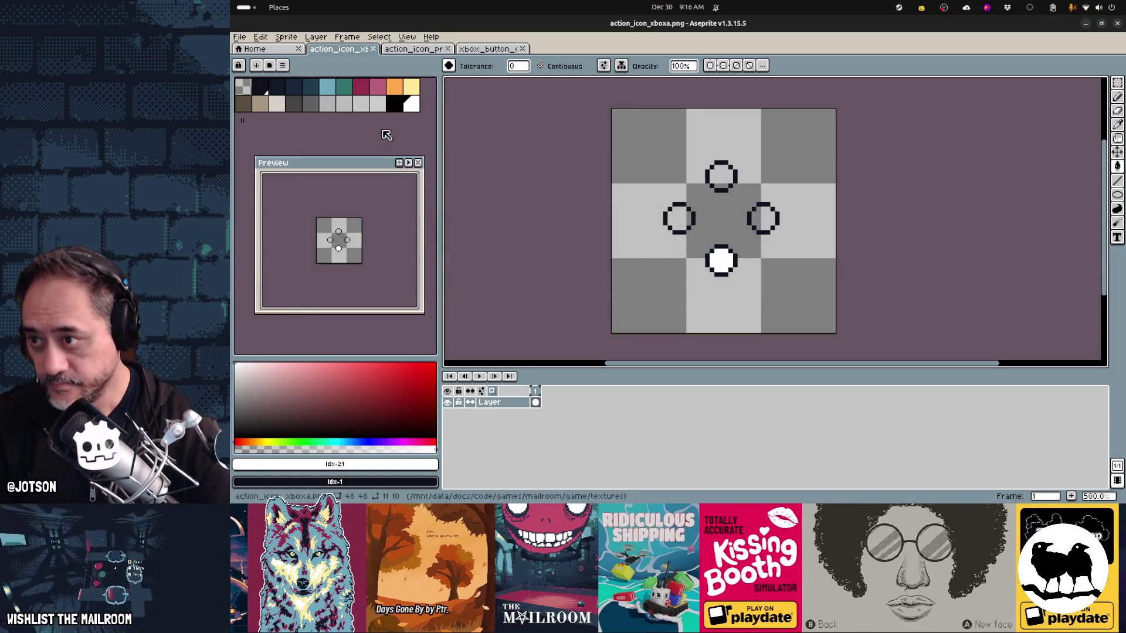
Step: Fill the bottom circle orange and the left, top and right circles white
{"action": "left_click", "coordinate": [397, 87]}
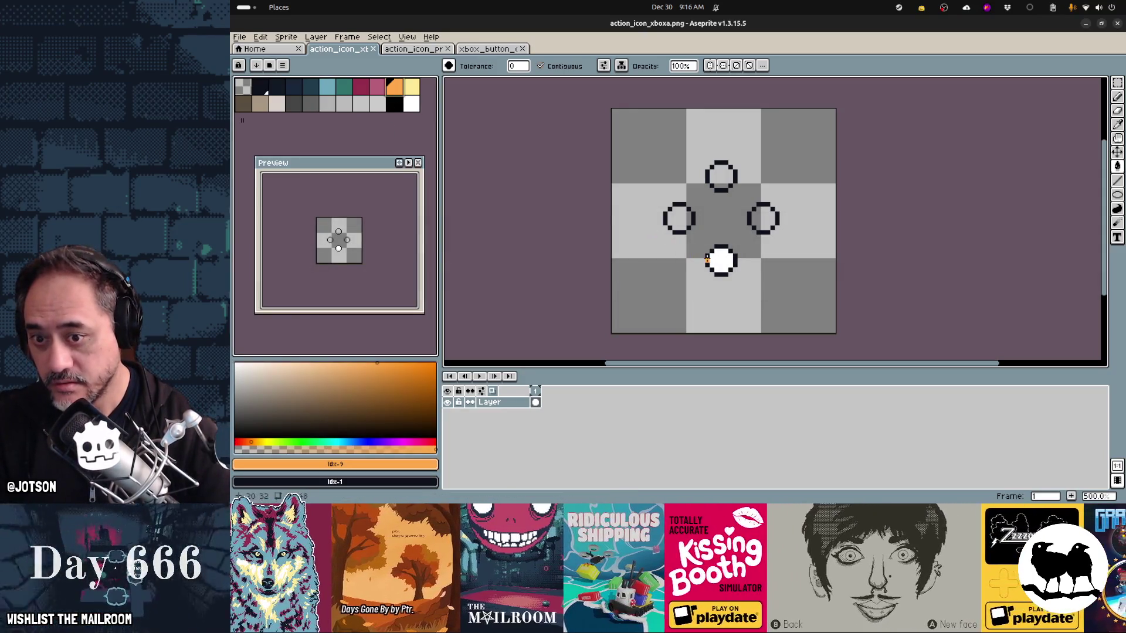
{"action": "left_click", "coordinate": [712, 260]}
{"action": "left_click", "coordinate": [411, 104]}
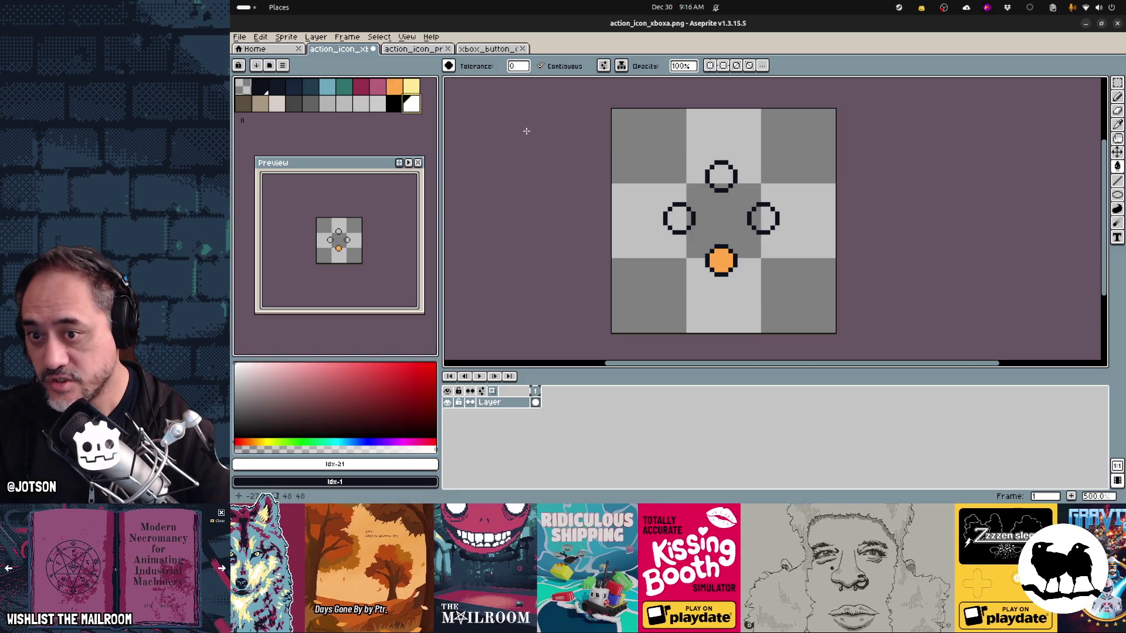
{"action": "left_click", "coordinate": [672, 216]}
{"action": "left_click", "coordinate": [720, 176]}
{"action": "left_click", "coordinate": [762, 218]}
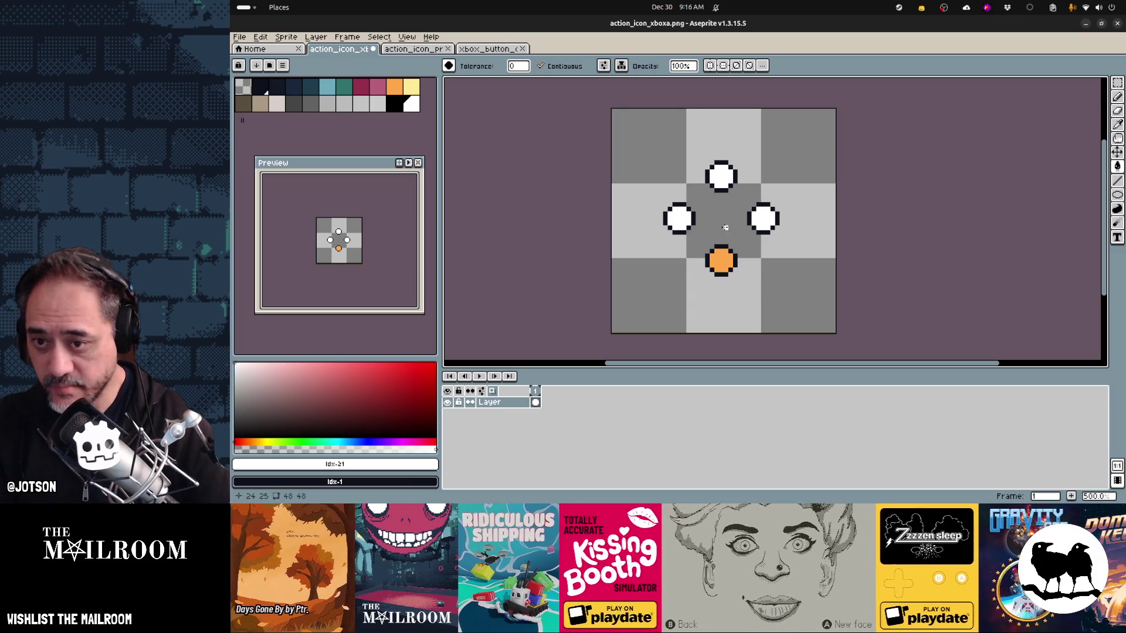
Step: Make the left circle solid white and stamp a copy of it onto the canvas
{"action": "key", "text": "b"}
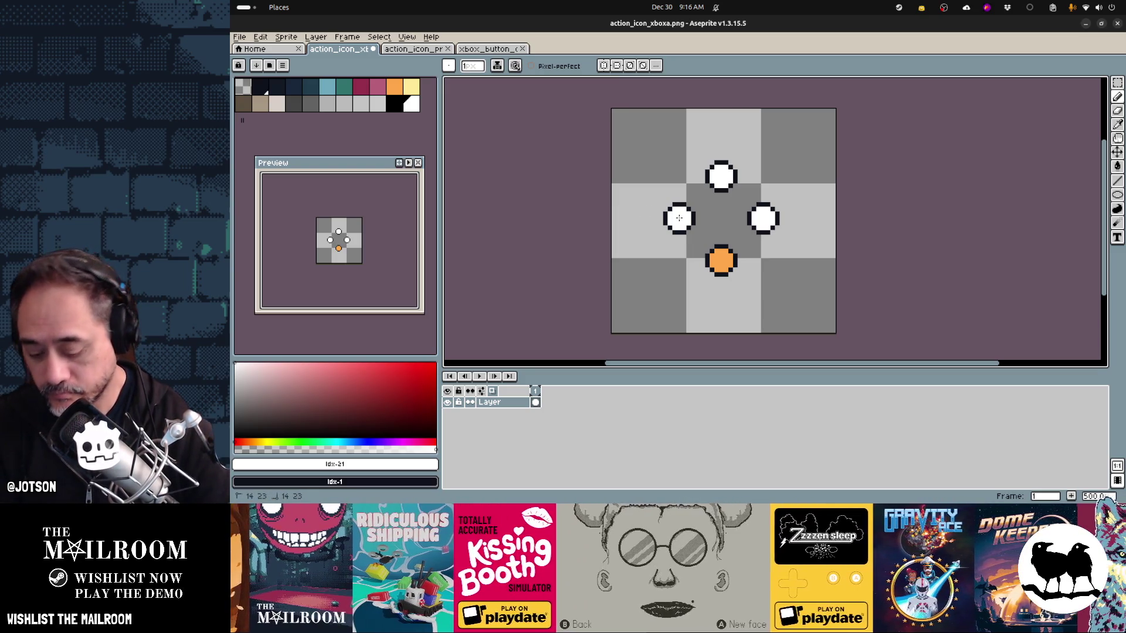
{"action": "left_click", "coordinate": [679, 218]}
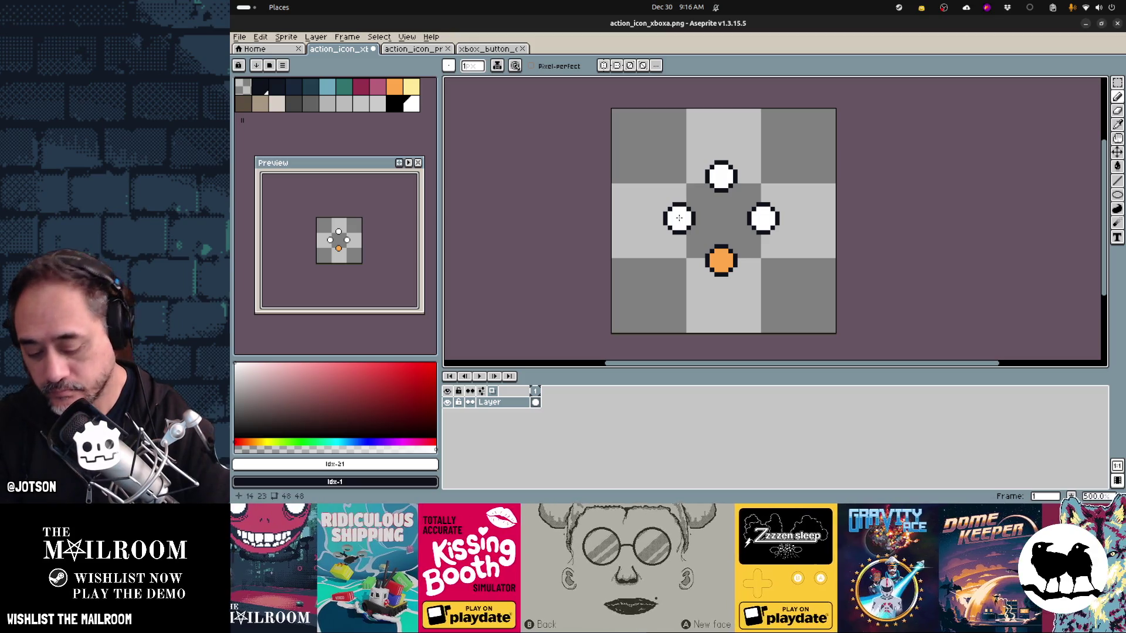
{"action": "key", "text": "shift"}
{"action": "left_click", "coordinate": [691, 227], "text": "shift"}
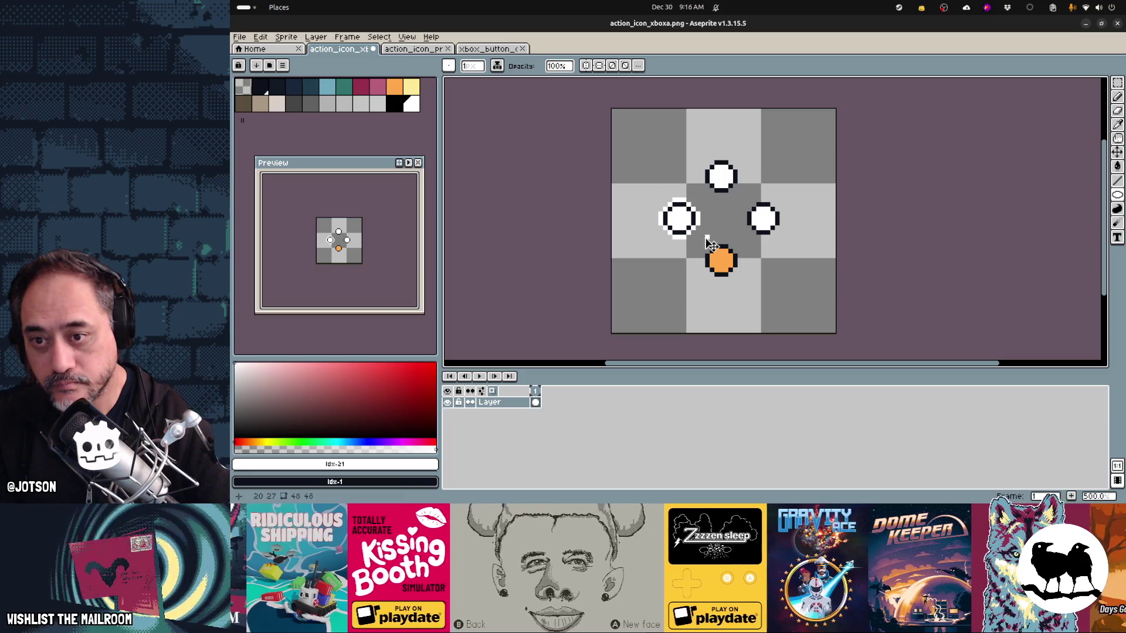
{"action": "key", "text": "g"}
{"action": "left_click", "coordinate": [691, 221]}
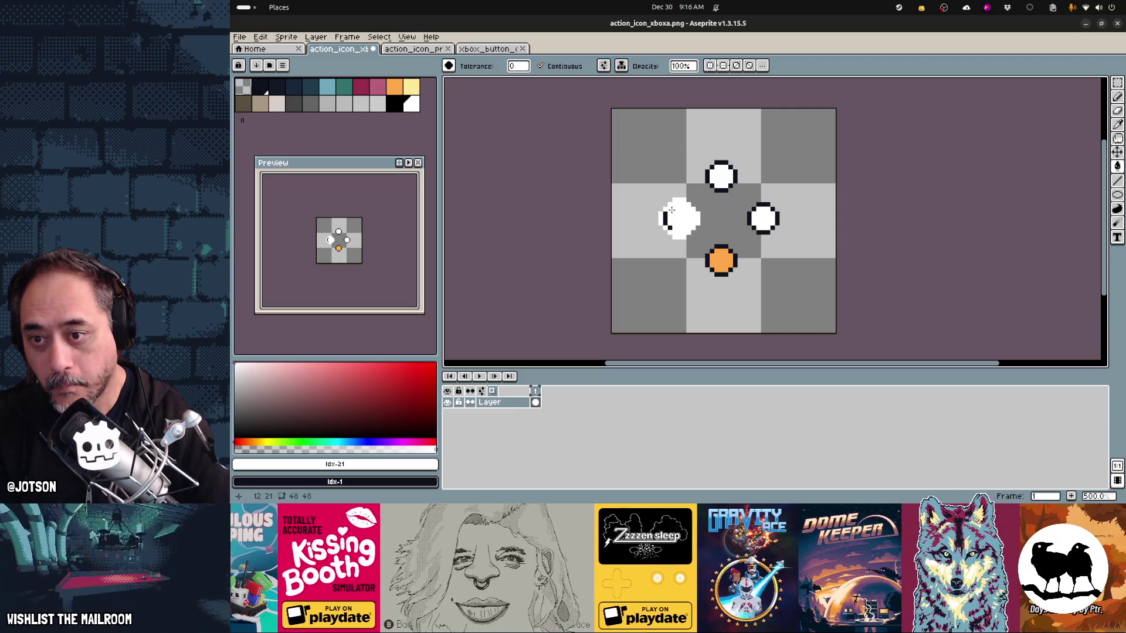
{"action": "left_click", "coordinate": [668, 225]}
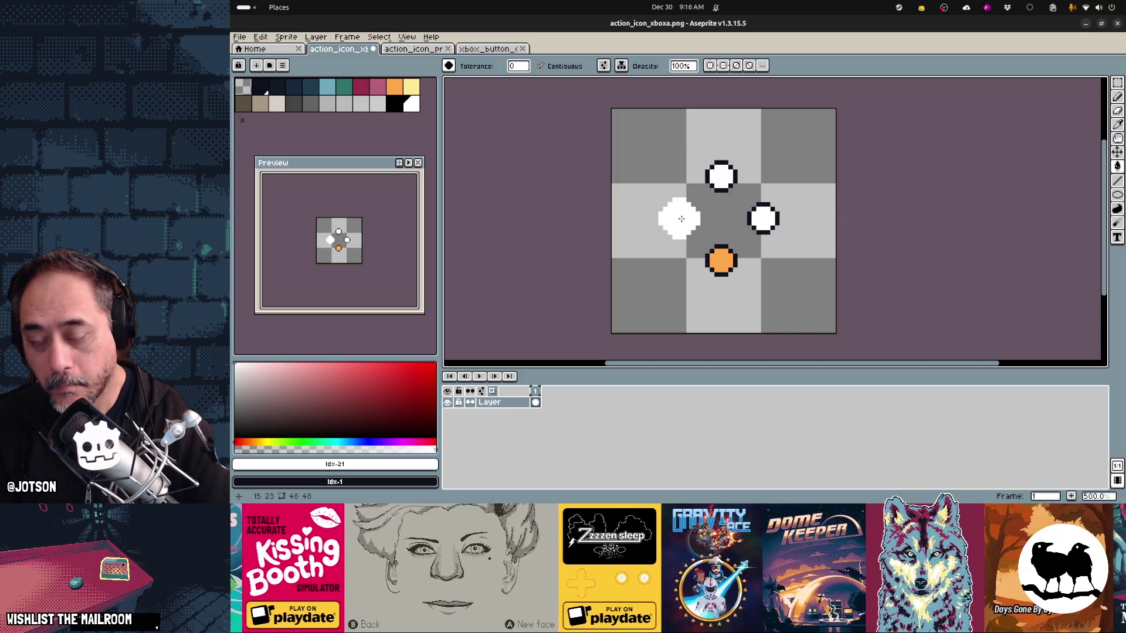
{"action": "key", "text": "w"}
{"action": "left_click", "coordinate": [679, 219]}
{"action": "mouse_move", "coordinate": [694, 224]}
{"action": "left_mouse_down"}
{"action": "mouse_move", "coordinate": [768, 225]}
{"action": "mouse_move", "coordinate": [739, 185]}
{"action": "mouse_move", "coordinate": [723, 176]}
{"action": "mouse_move", "coordinate": [728, 267]}
{"action": "left_mouse_up"}
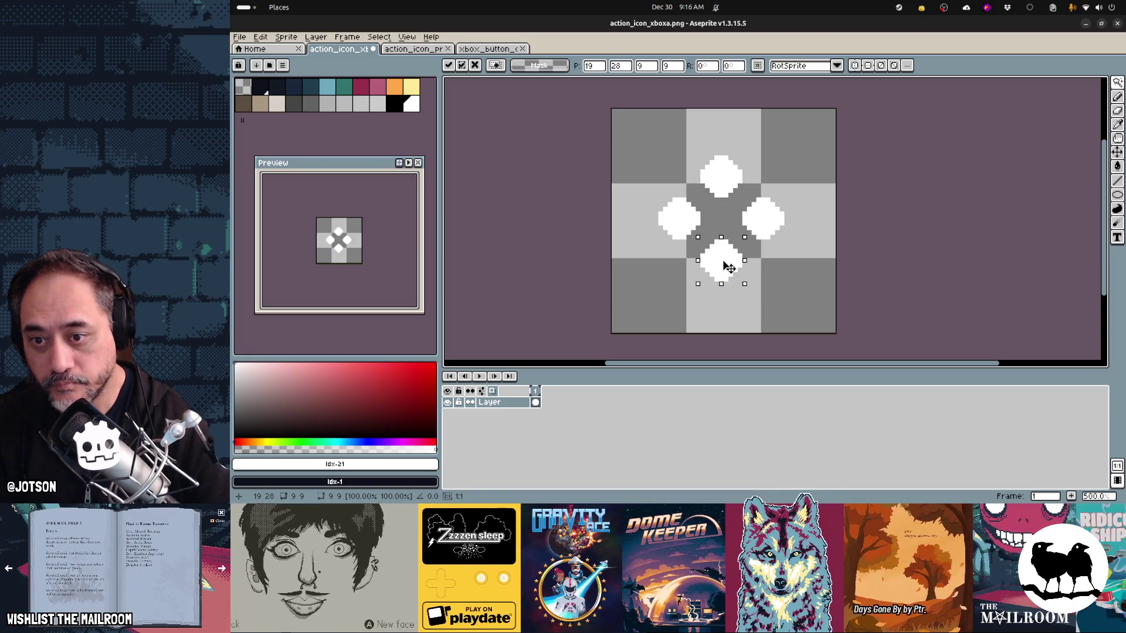
{"action": "key", "text": "ctrl+d"}
Step: Refill the bottom circle orange, add a dark outline to all circles, and save
{"action": "left_click", "coordinate": [395, 86]}
{"action": "key", "text": "g"}
{"action": "left_click", "coordinate": [719, 254]}
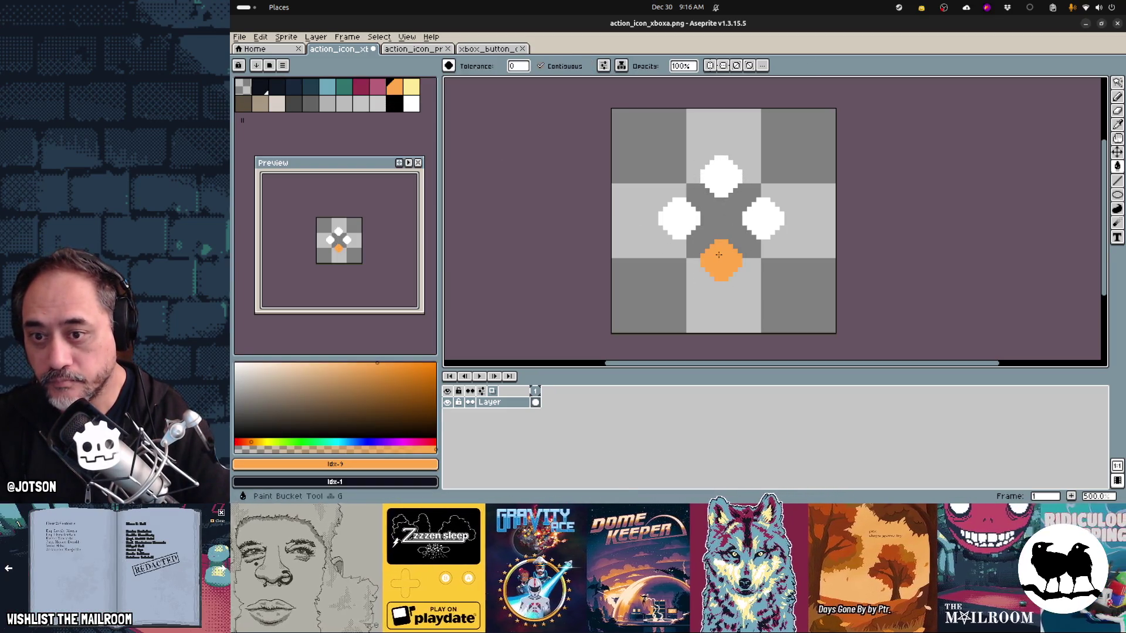
{"action": "left_click", "coordinate": [262, 91]}
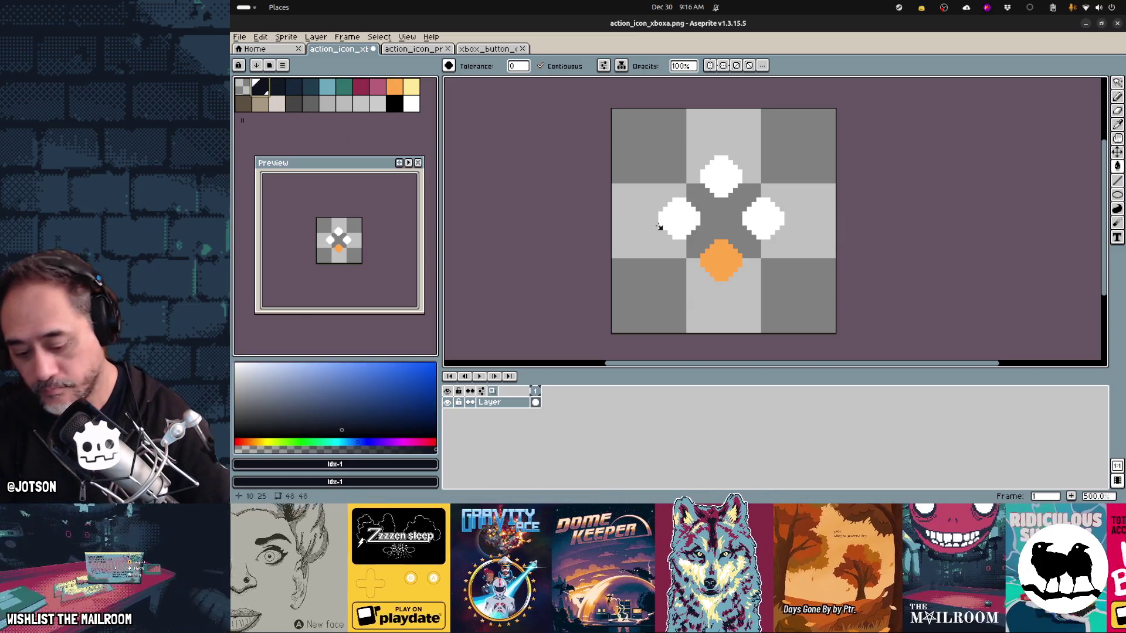
{"action": "key", "text": "shift+o"}
{"action": "key", "text": "Return"}
{"action": "key", "text": "ctrl+s"}
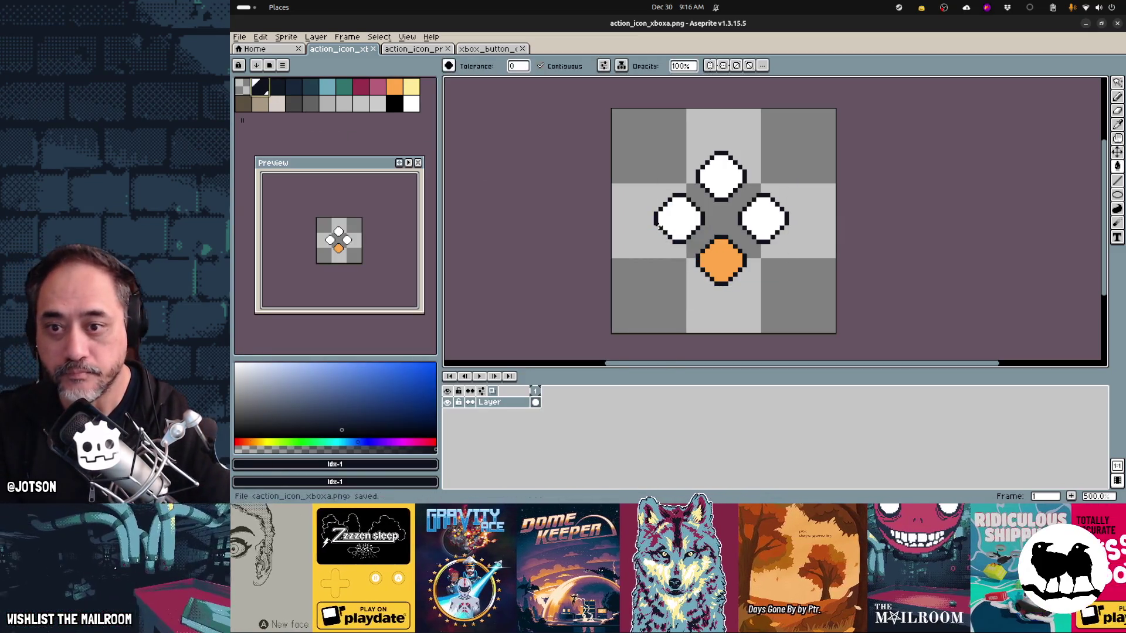
{"action": "key", "text": "alt+Tab"}
{"action": "key", "text": "alt+Tab"}
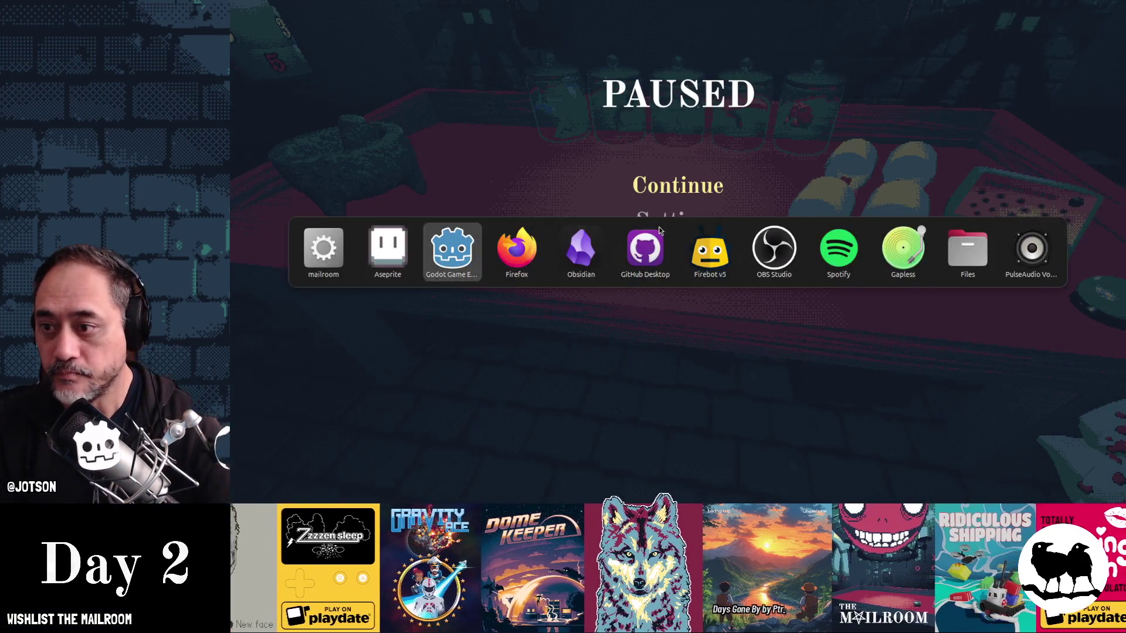
{"action": "key", "text": "alt+Tab"}
Step: Resume The Mailroom and check the new button icon on the knife's Grab prompt
{"action": "left_click", "coordinate": [675, 196]}
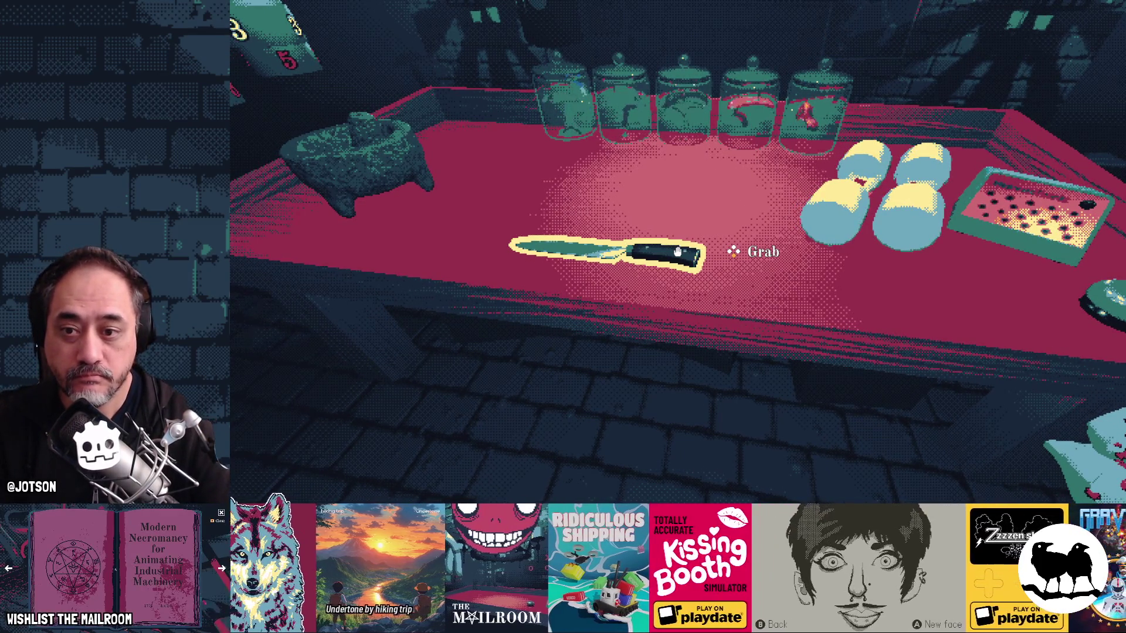
{"action": "key", "text": "alt+Tab"}
{"action": "key", "text": "alt+Tab"}
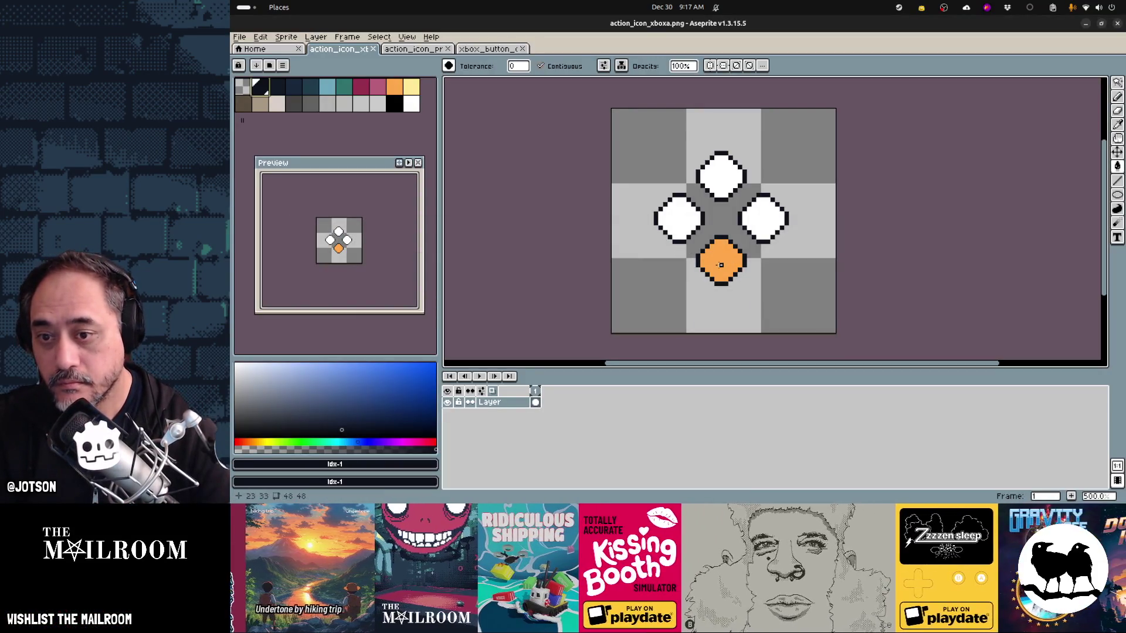
Step: Draw a bigger solid orange circle at the bottom and copy it into the right slot
{"action": "left_click", "coordinate": [721, 260], "text": "alt"}
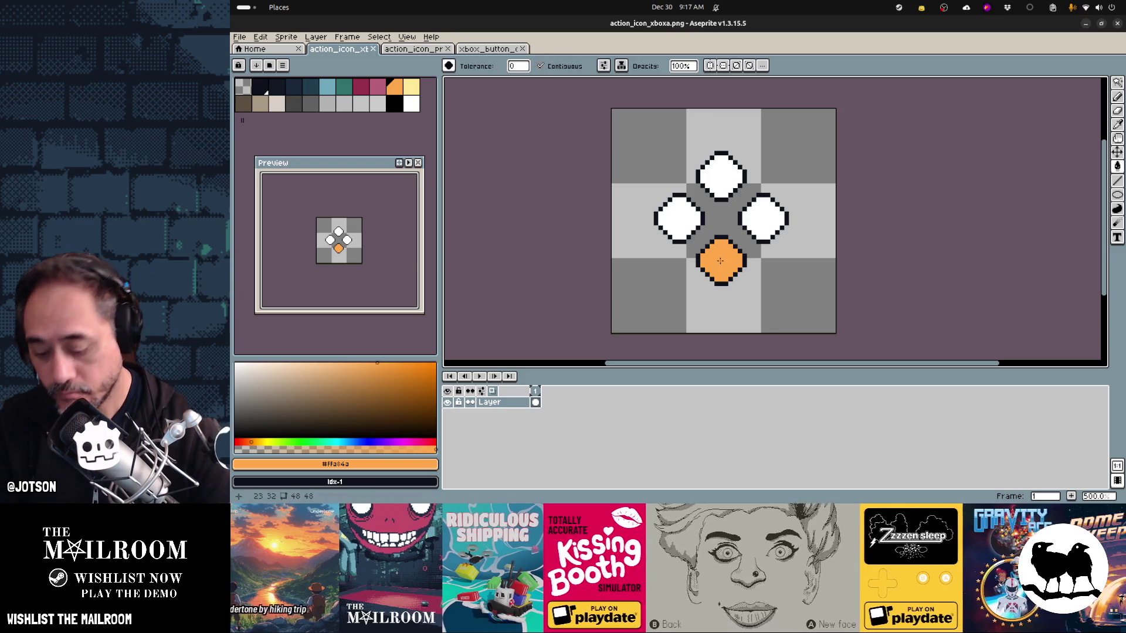
{"action": "key", "text": "shift+u"}
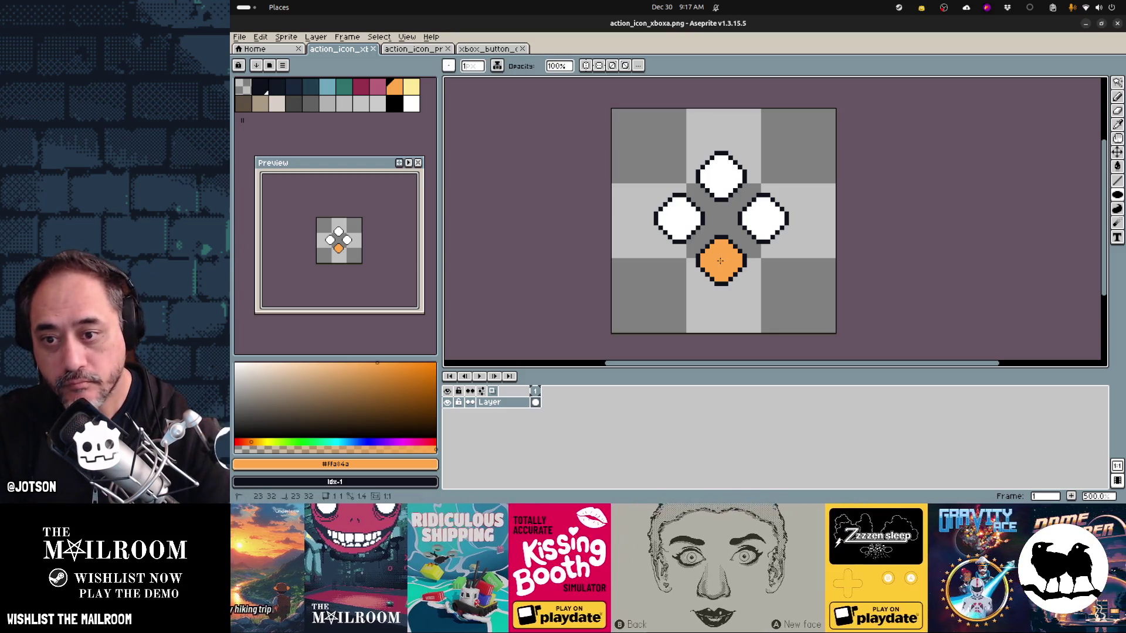
{"action": "mouse_move", "coordinate": [754, 284]}
{"action": "left_mouse_down"}
{"action": "mouse_move", "coordinate": [748, 275]}
{"action": "mouse_move", "coordinate": [757, 284]}
{"action": "left_mouse_up"}
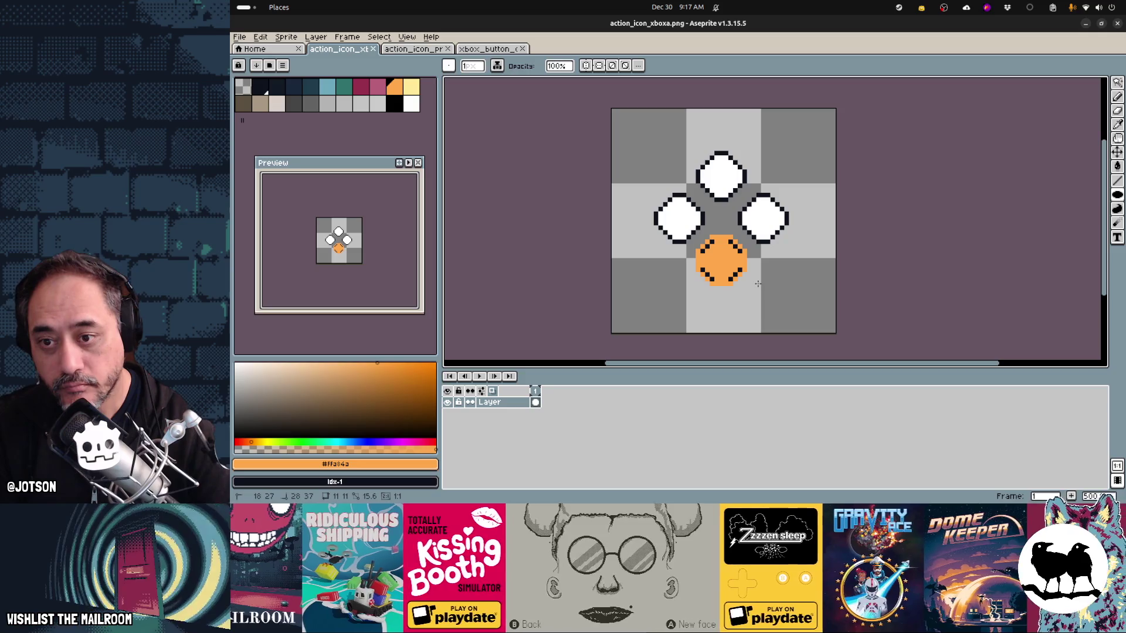
{"action": "left_click_drag", "start_coordinate": [758, 284], "coordinate": [757, 284]}
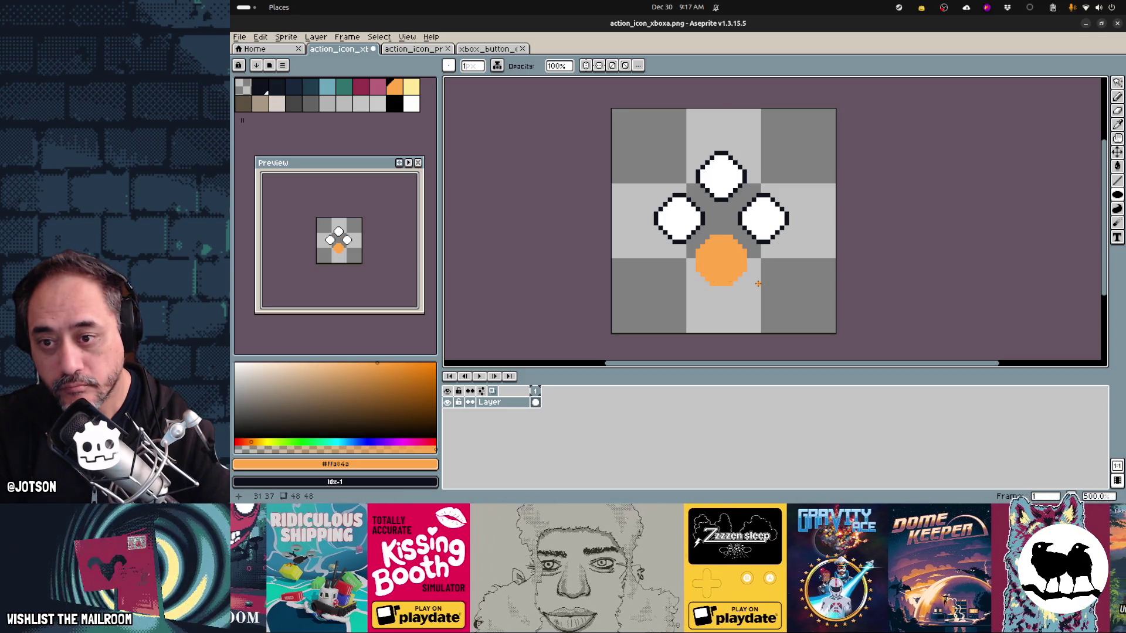
{"action": "key", "text": "w"}
{"action": "left_click", "coordinate": [736, 265]}
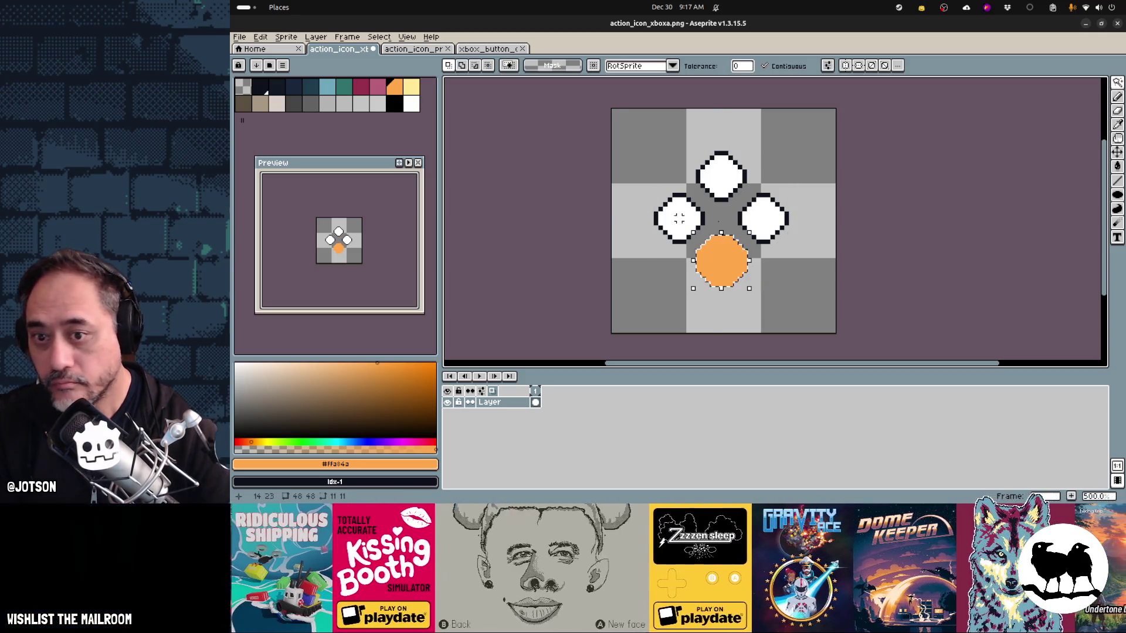
{"action": "left_click", "coordinate": [743, 265]}
{"action": "mouse_move", "coordinate": [743, 265]}
{"action": "left_mouse_down"}
{"action": "mouse_move", "coordinate": [776, 229]}
{"action": "mouse_move", "coordinate": [766, 234]}
{"action": "left_mouse_up"}
{"action": "left_click", "coordinate": [467, 141]}
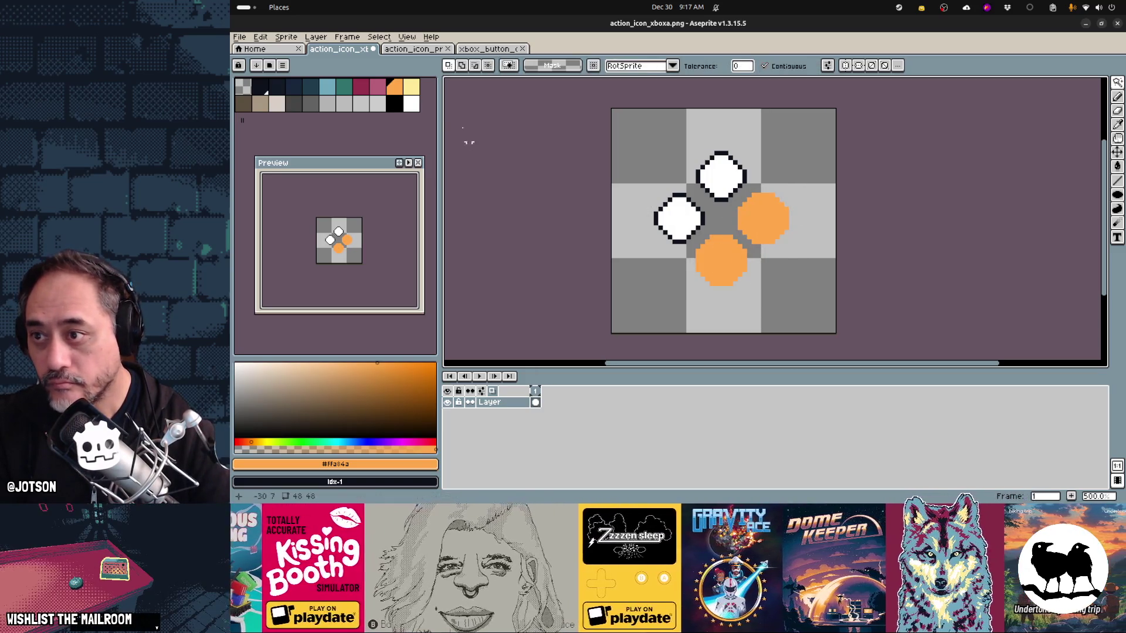
Step: Fill the right circle white and copy it into the left slot
{"action": "left_click", "coordinate": [411, 104]}
{"action": "key", "text": "g"}
{"action": "left_click", "coordinate": [753, 233]}
{"action": "key", "text": "w"}
{"action": "left_click", "coordinate": [766, 228]}
{"action": "mouse_move", "coordinate": [767, 229]}
{"action": "left_mouse_down"}
{"action": "mouse_move", "coordinate": [684, 226]}
{"action": "mouse_move", "coordinate": [729, 171]}
{"action": "mouse_move", "coordinate": [727, 188]}
{"action": "left_mouse_up"}
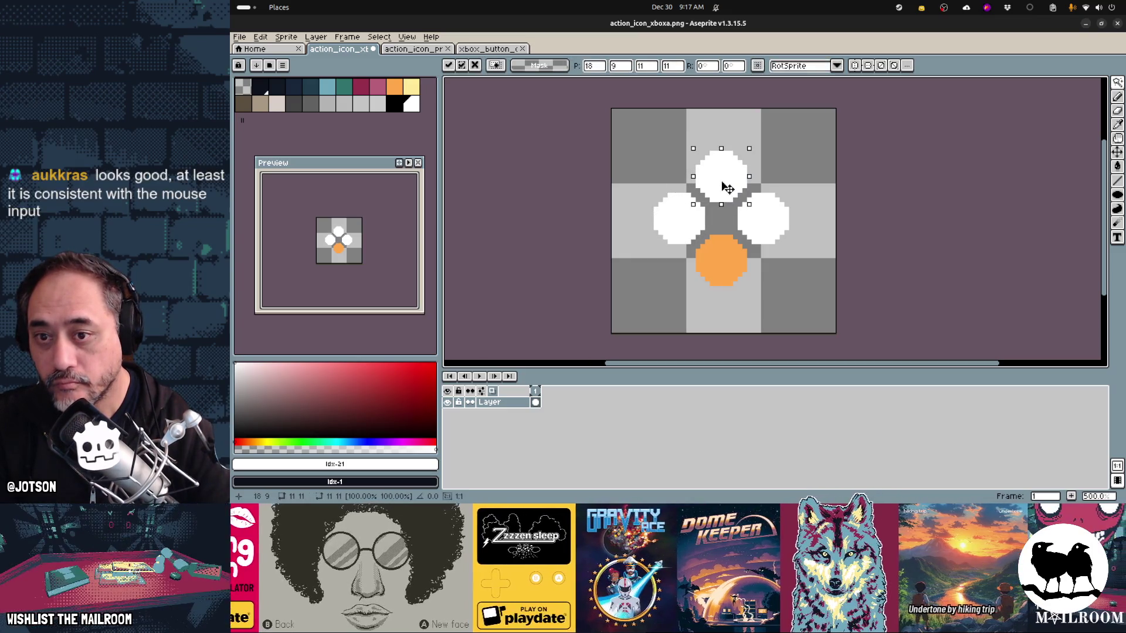
{"action": "key", "text": "ctrl+d"}
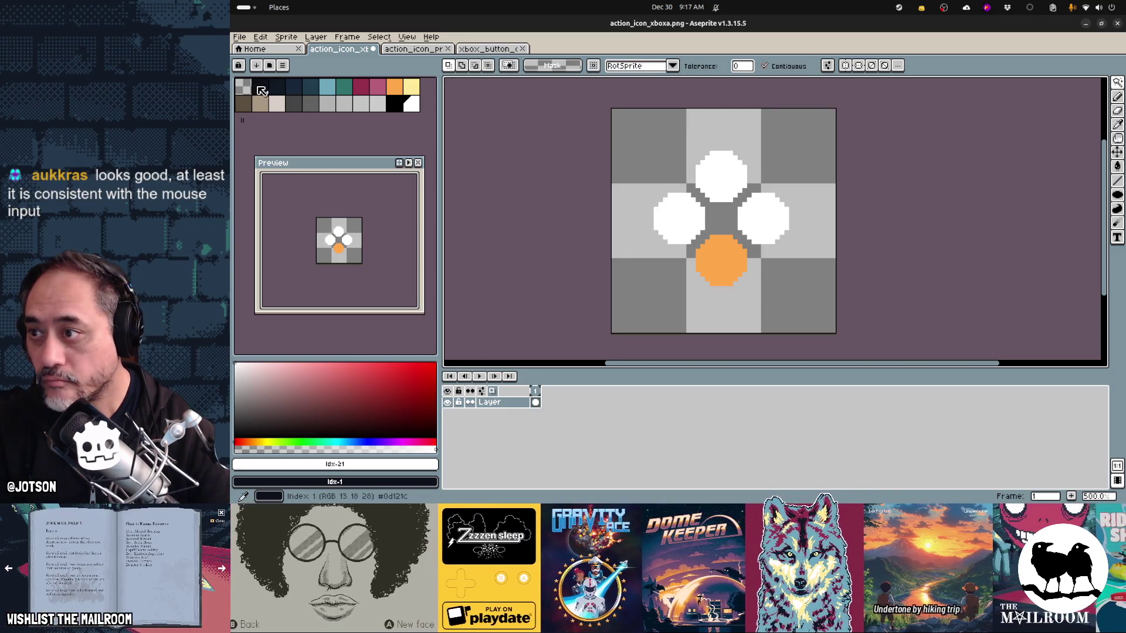
Step: Apply a dark outline around all four circles
{"action": "left_click", "coordinate": [261, 90]}
{"action": "key", "text": "shift+o"}
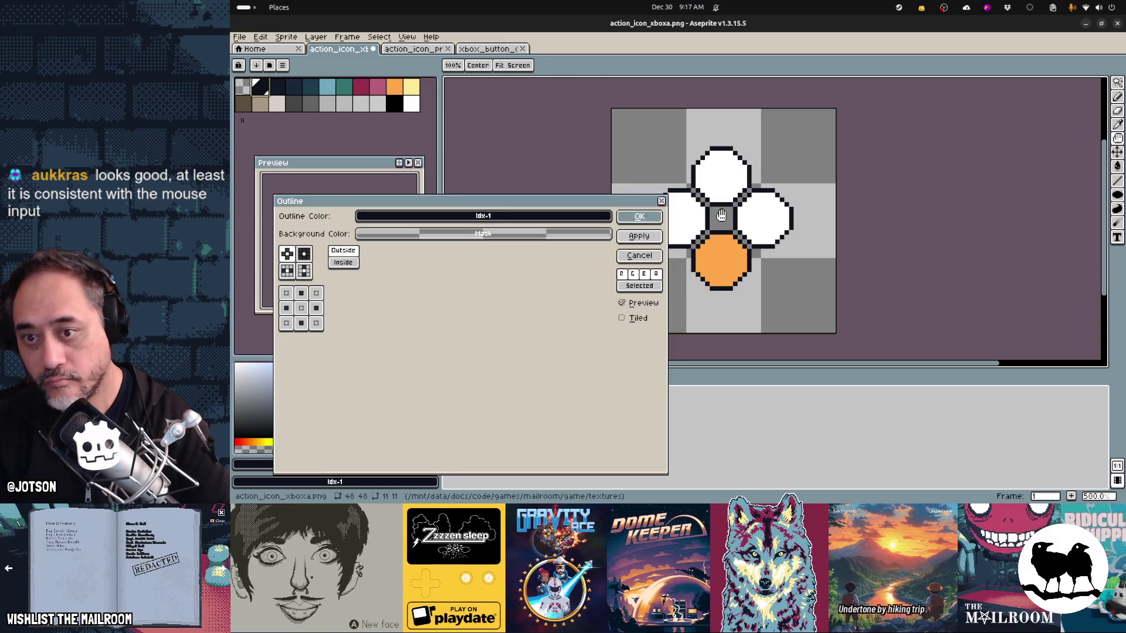
{"action": "key", "text": "Return"}
{"action": "key", "text": "alt+Tab"}
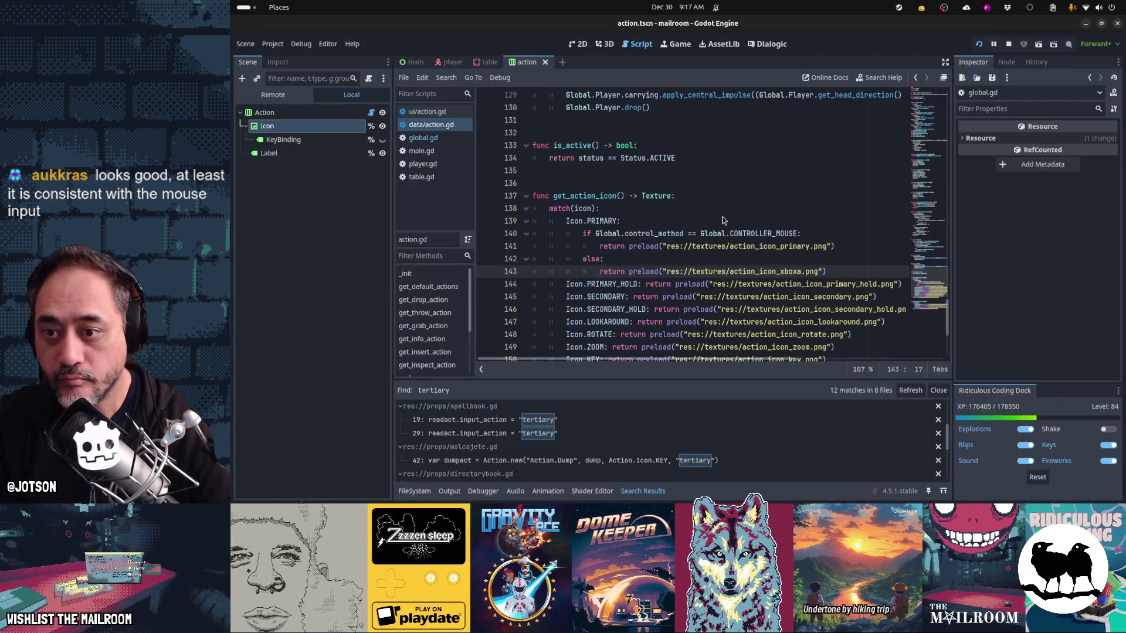
Step: Resume the running game to check the tighter four-circle icon on the Grab prompt
{"action": "key", "text": "alt+Tab"}
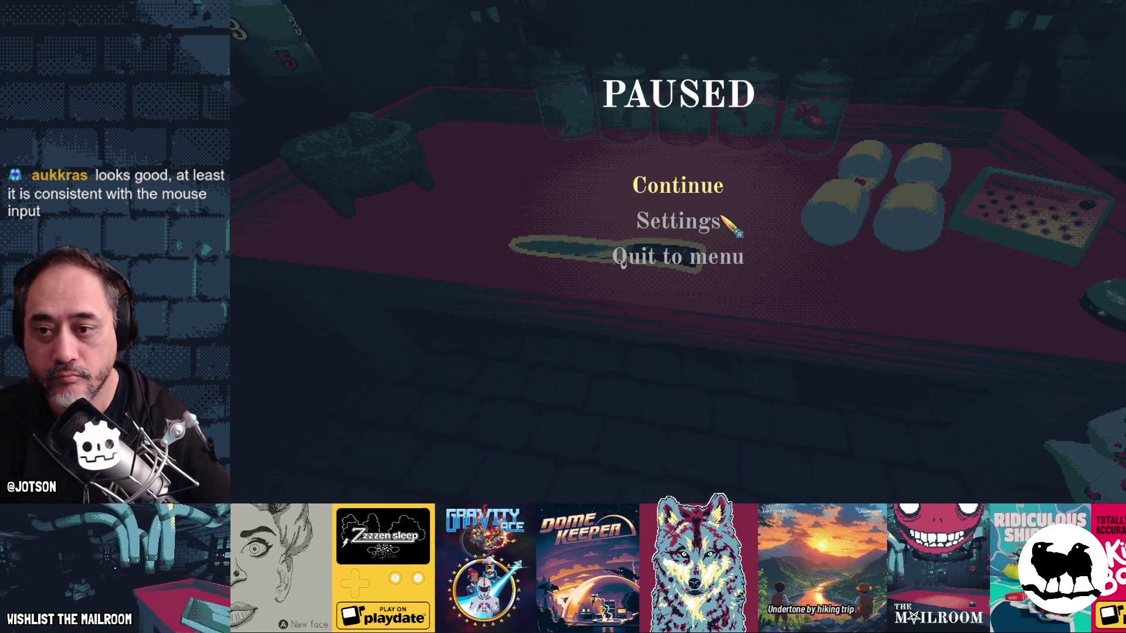
{"action": "key", "text": "Escape"}
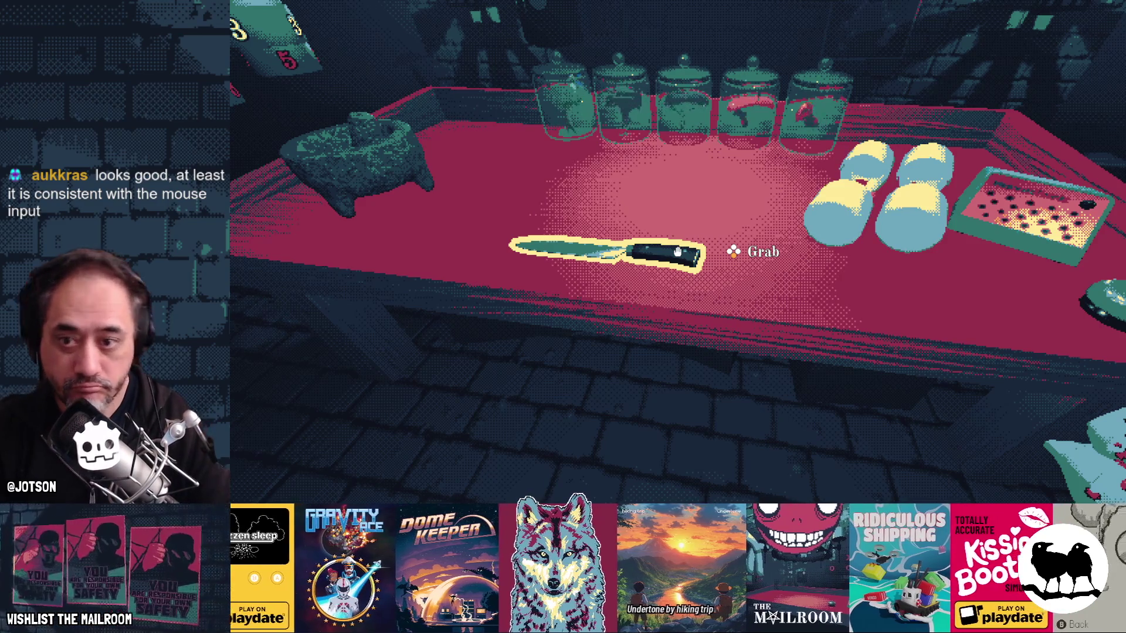
{"action": "key", "text": "alt+Tab"}
{"action": "key", "text": "alt+Tab"}
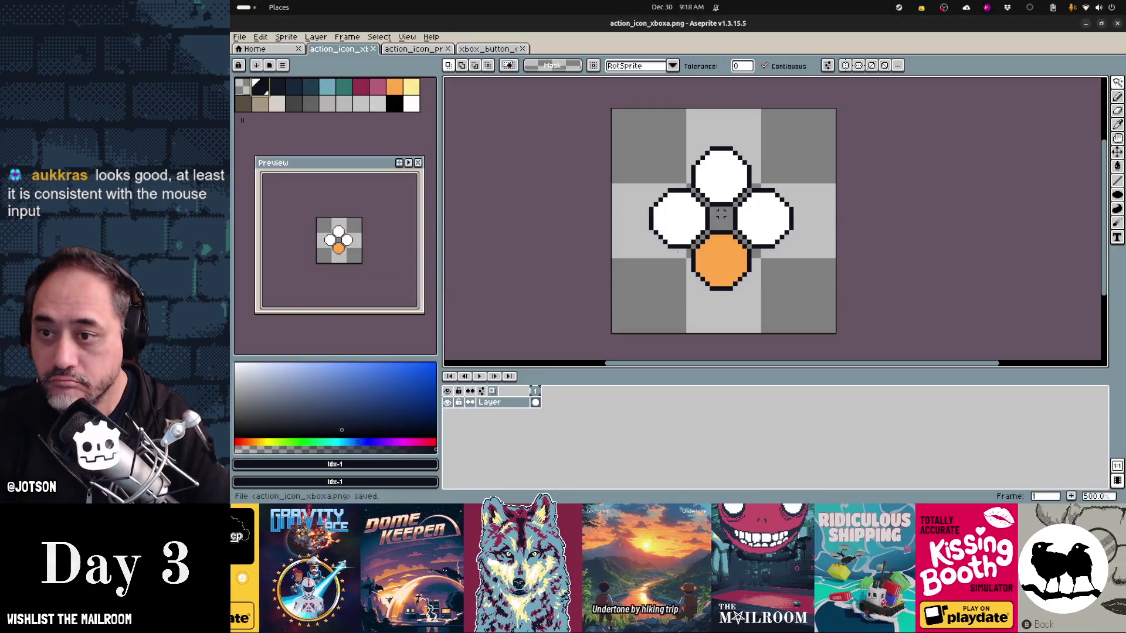
Step: Lasso the left circle and shift it one pixel left
{"action": "left_click", "coordinate": [683, 232]}
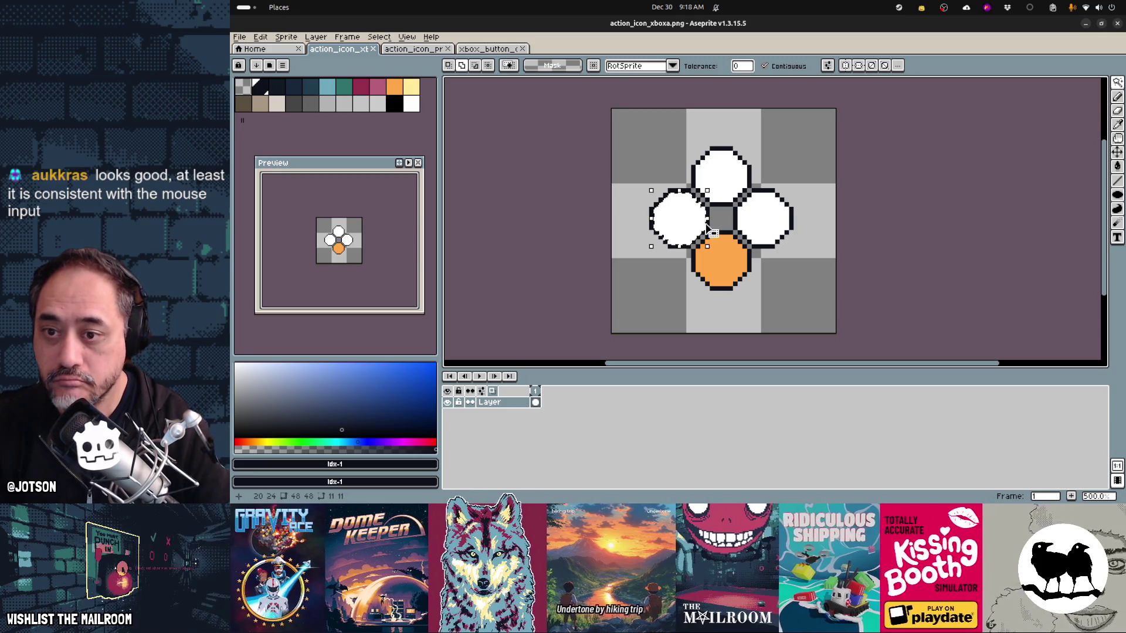
{"action": "key", "text": "ctrl+d"}
{"action": "key", "text": "q"}
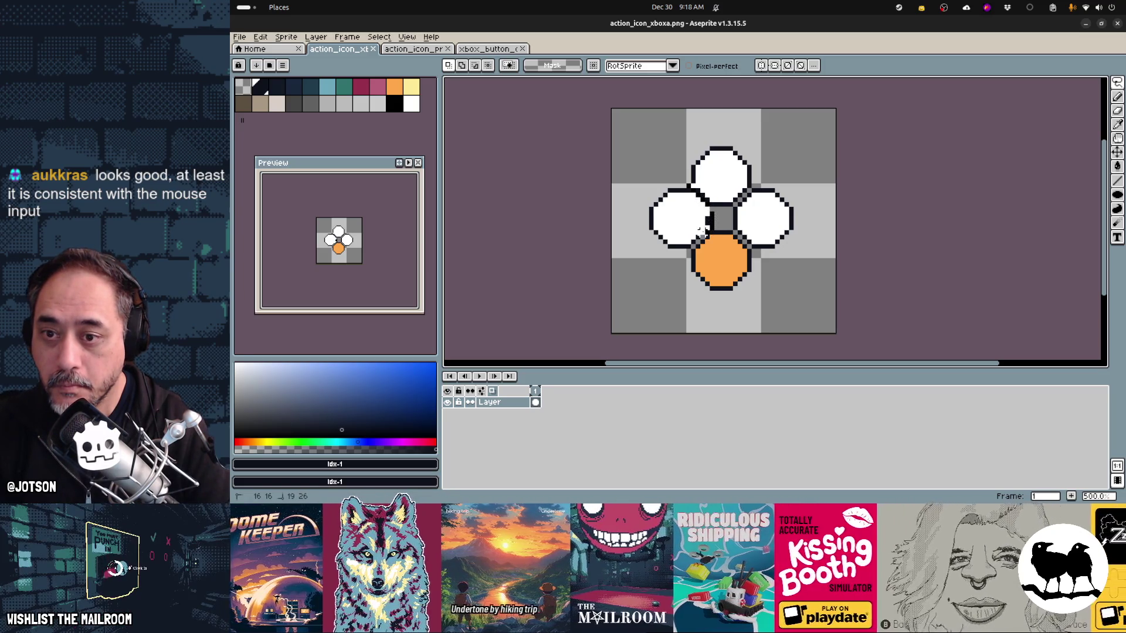
{"action": "mouse_move", "coordinate": [691, 240]}
{"action": "left_mouse_down"}
{"action": "mouse_move", "coordinate": [680, 258]}
{"action": "mouse_move", "coordinate": [628, 220]}
{"action": "mouse_move", "coordinate": [660, 187]}
{"action": "left_mouse_up"}
{"action": "key", "text": "Left"}
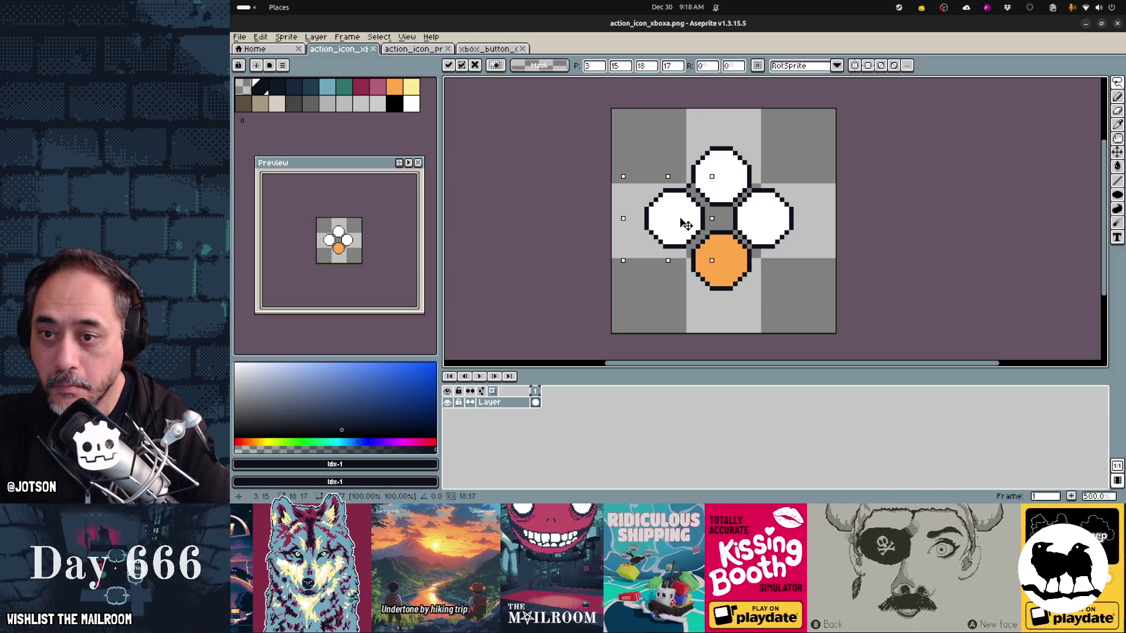
{"action": "key", "text": "ctrl+d"}
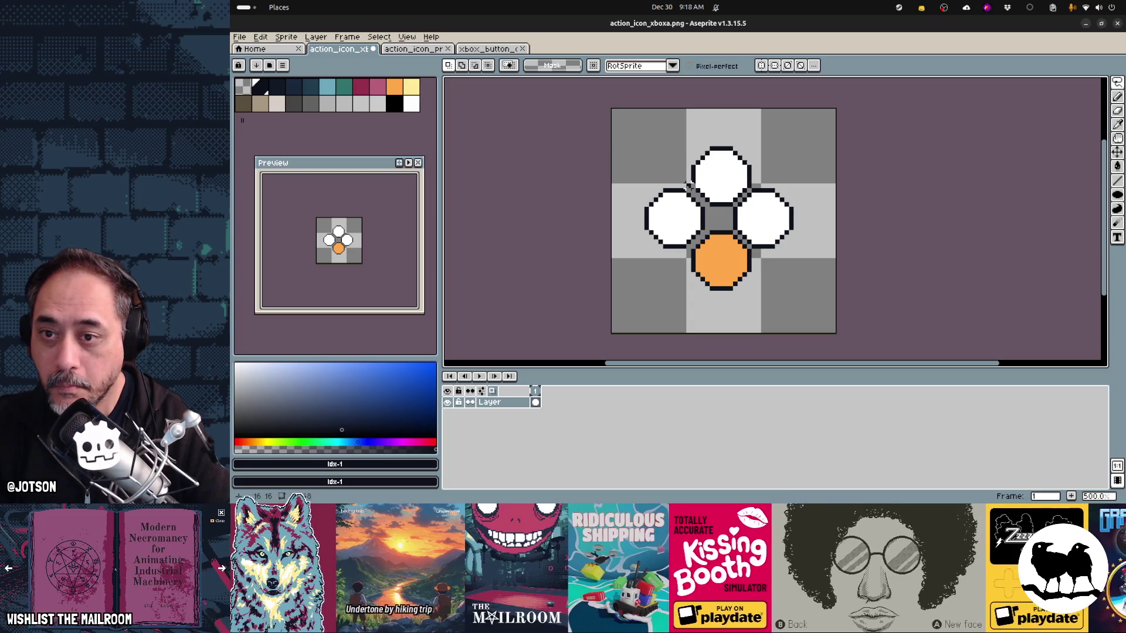
{"action": "key", "text": "e"}
{"action": "key", "text": "b"}
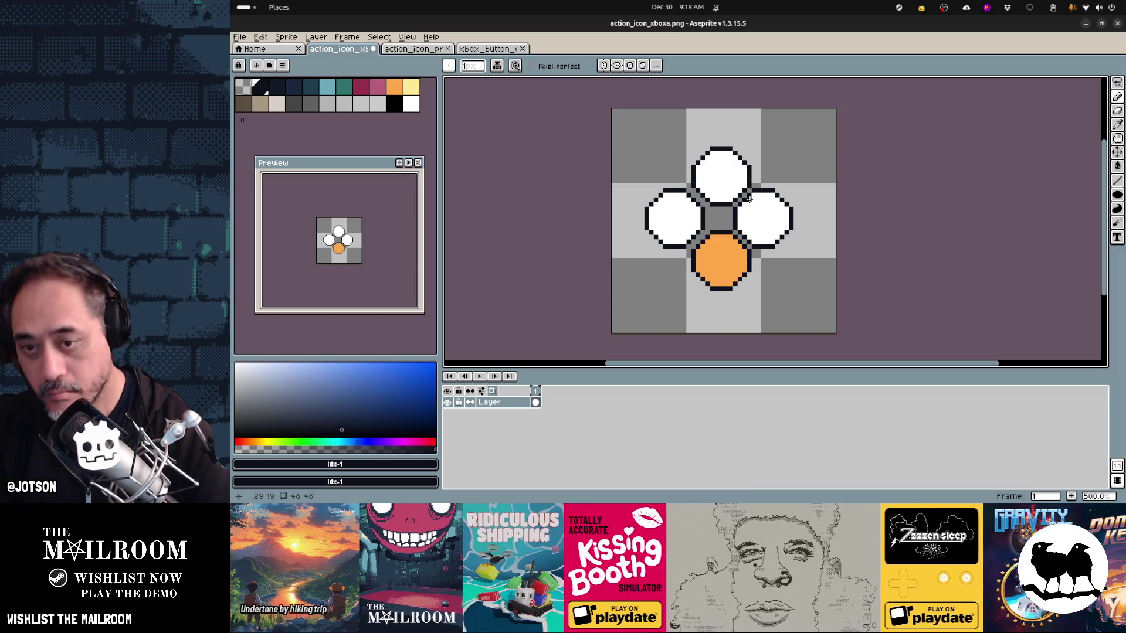
Step: Lasso the right circle and shift it one pixel right, undoing stray outline strokes
{"action": "key", "text": "q"}
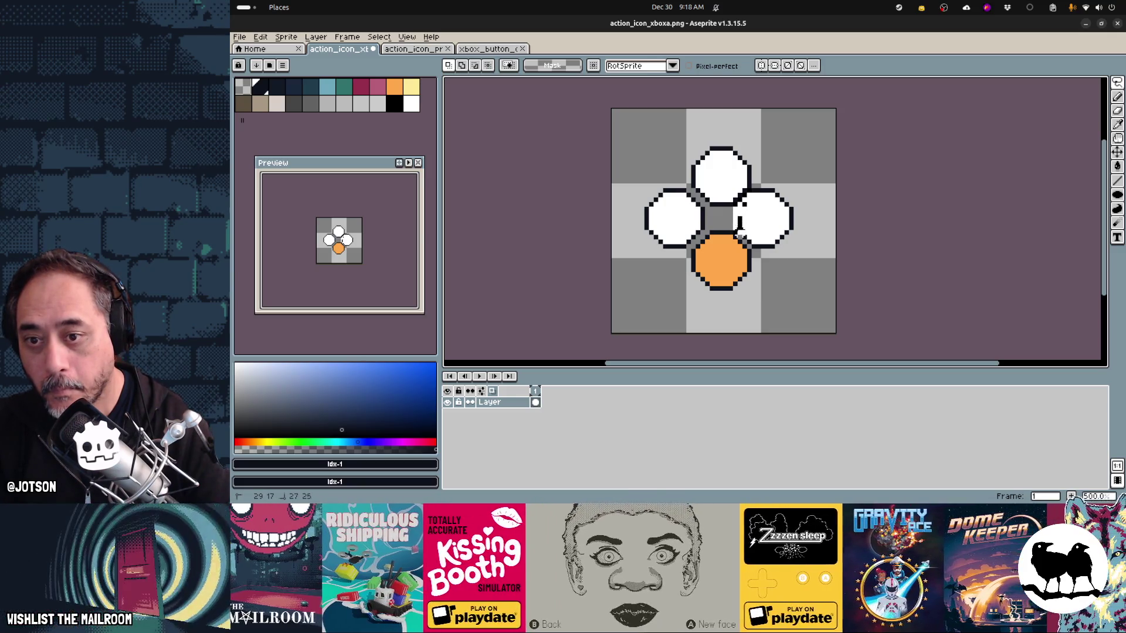
{"action": "mouse_move", "coordinate": [753, 245]}
{"action": "left_mouse_down"}
{"action": "mouse_move", "coordinate": [788, 193]}
{"action": "mouse_move", "coordinate": [735, 191]}
{"action": "left_mouse_up"}
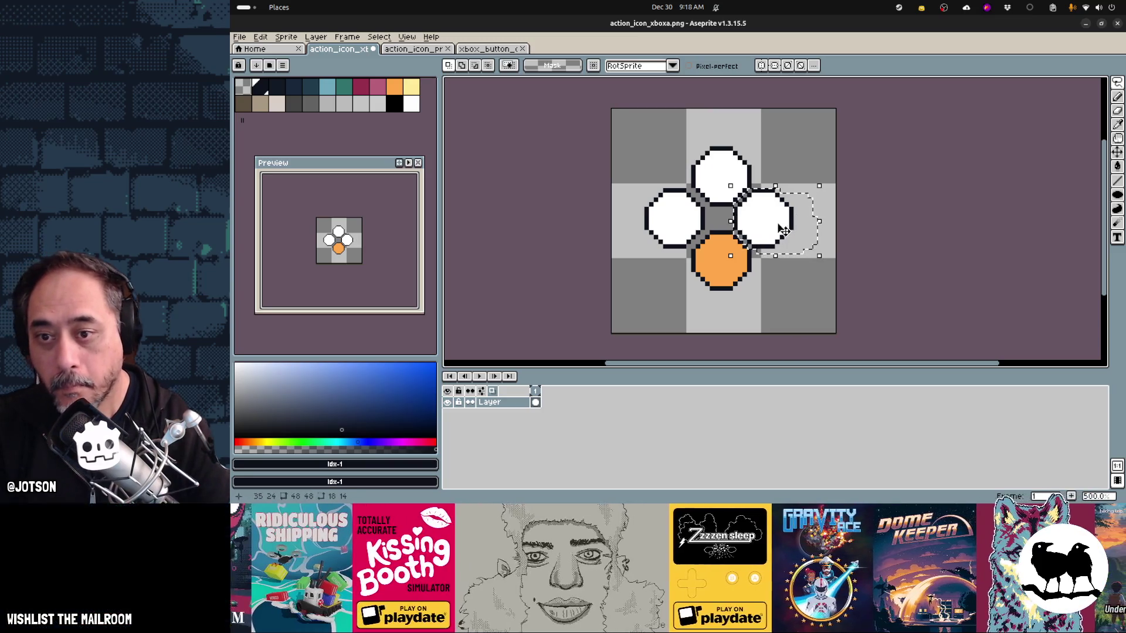
{"action": "left_click_drag", "start_coordinate": [782, 229], "coordinate": [788, 230]}
{"action": "left_click", "coordinate": [749, 280]}
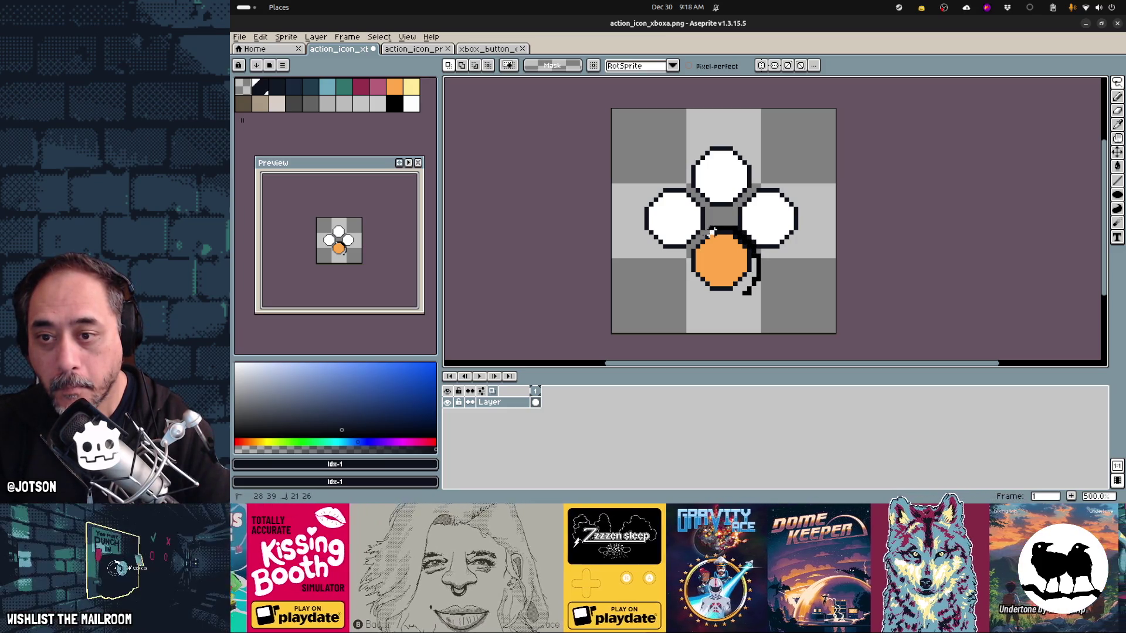
{"action": "mouse_move", "coordinate": [743, 289]}
{"action": "left_mouse_down"}
{"action": "mouse_move", "coordinate": [682, 234]}
{"action": "mouse_move", "coordinate": [722, 260]}
{"action": "left_mouse_up"}
{"action": "left_click", "coordinate": [698, 132]}
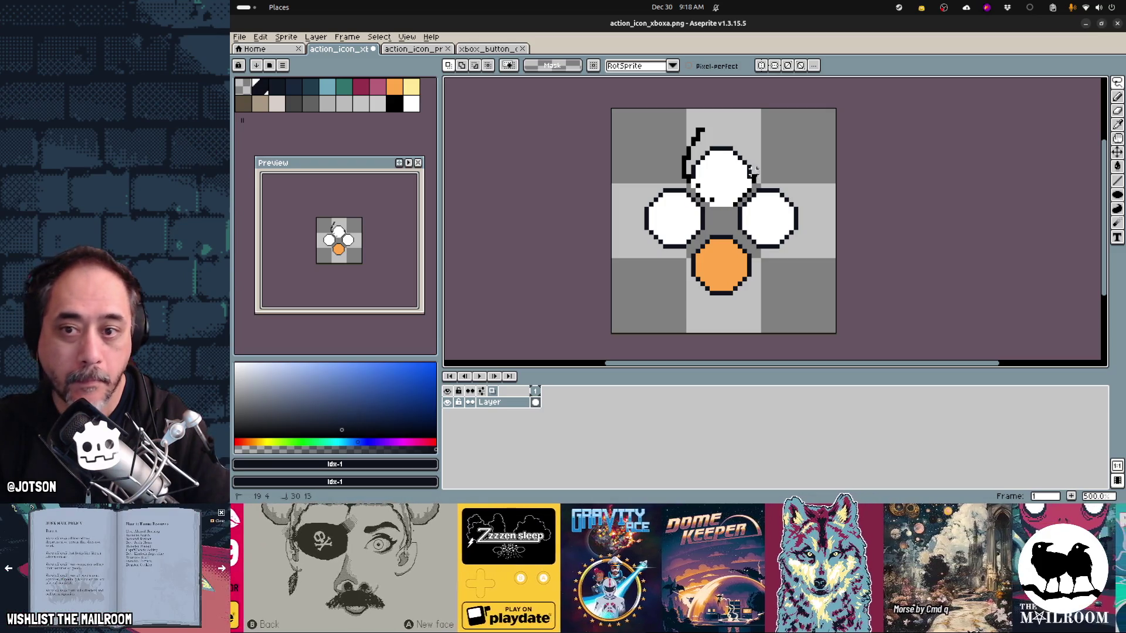
{"action": "key", "text": "ctrl+z"}
{"action": "key", "text": "ctrl+z"}
{"action": "key", "text": "ctrl+z"}
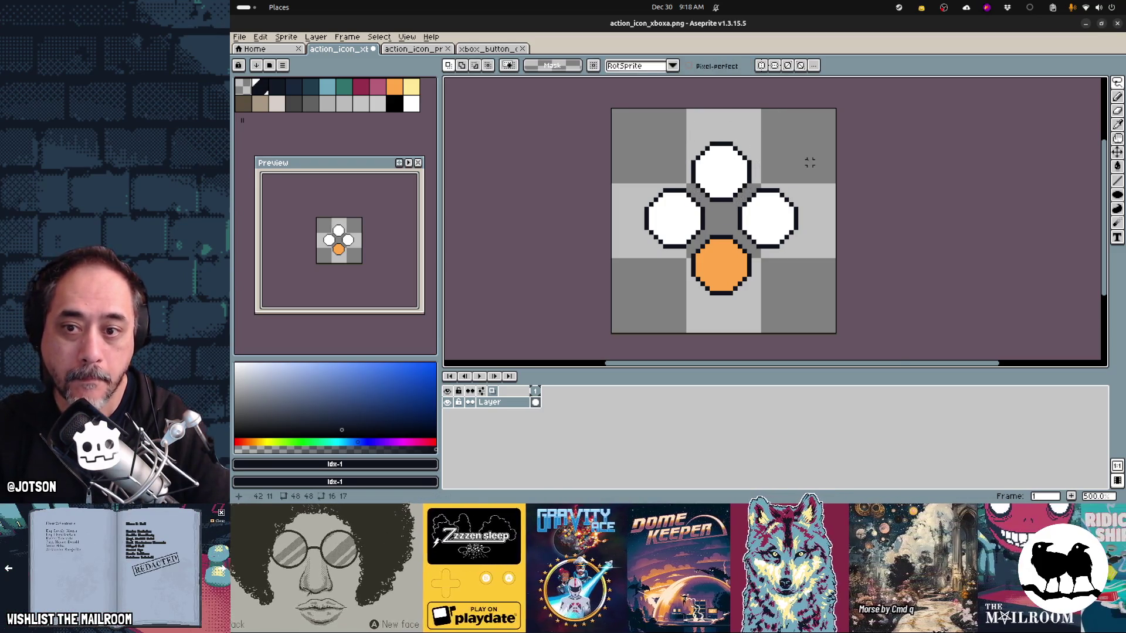
{"action": "key", "text": "alt+Tab"}
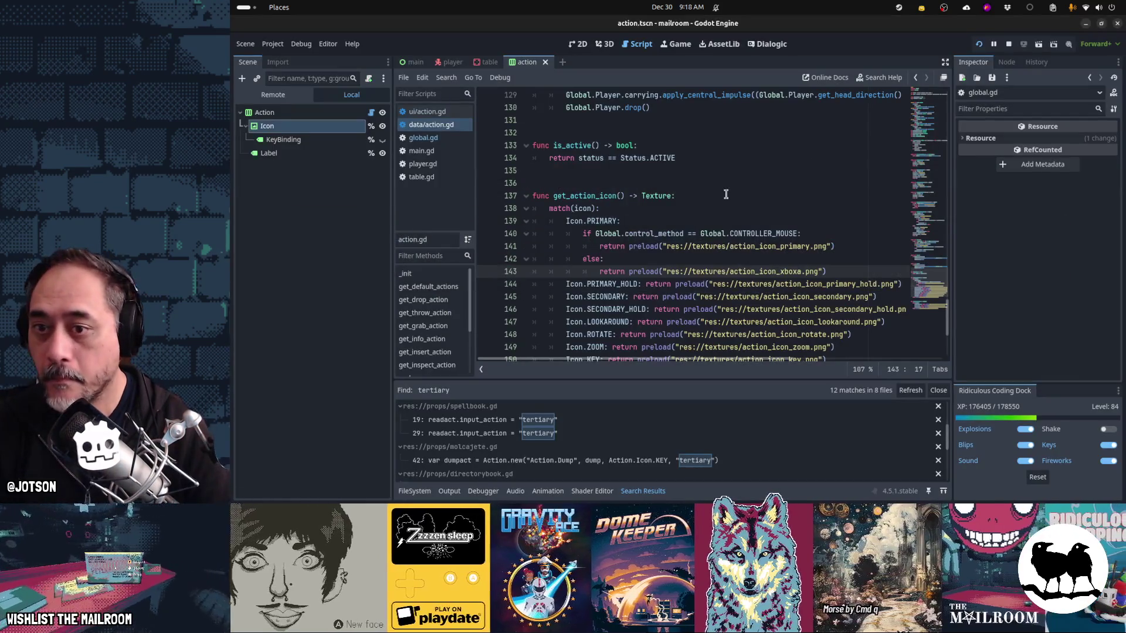
Step: Resume the game to test the Grab prompt icon, then close the test run
{"action": "key", "text": "alt+Tab"}
{"action": "left_click", "coordinate": [716, 194]}
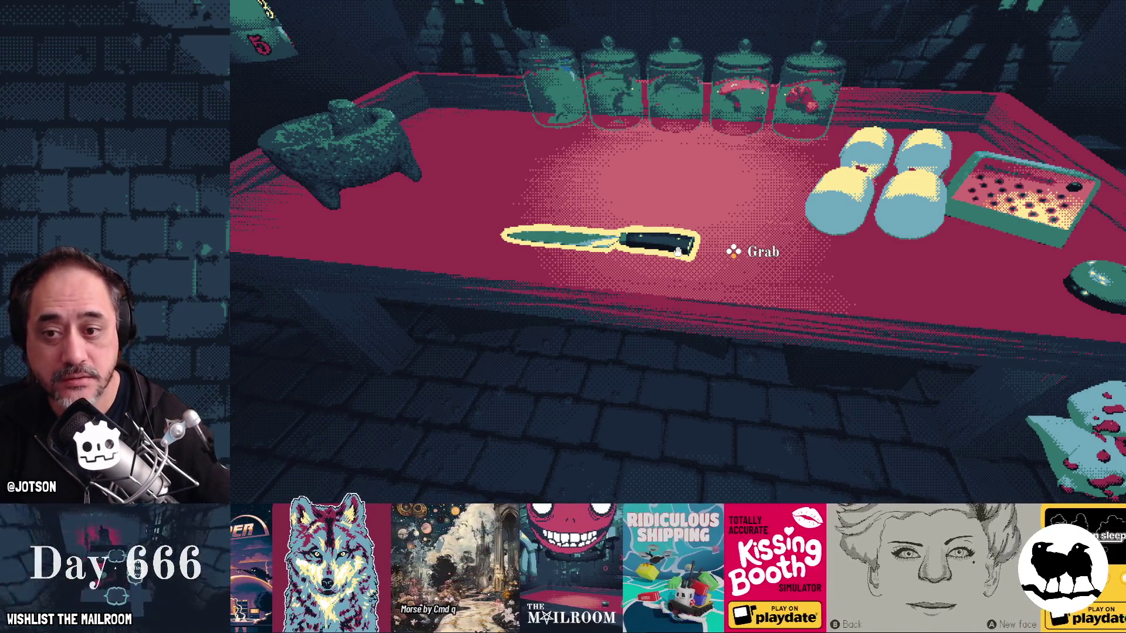
{"action": "key", "text": "F8"}
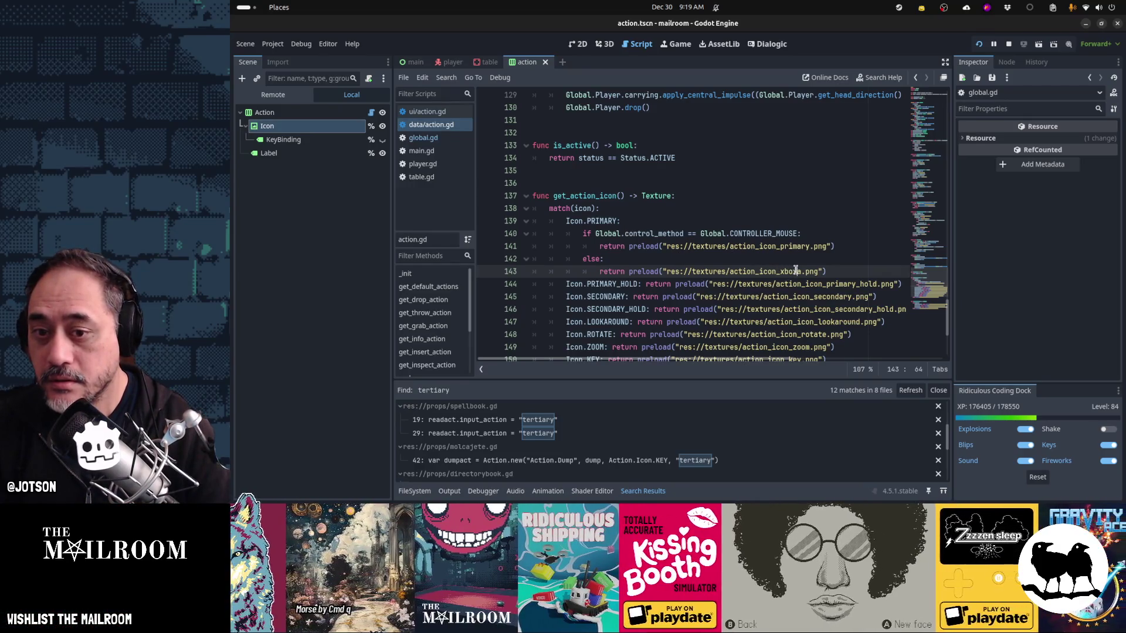
Step: Change line 143's icon path from xbox to gamepad and save action.gd
{"action": "key", "text": "BackSpace"}
{"action": "key", "text": "BackSpace"}
{"action": "key", "text": "BackSpace"}
{"action": "type", "text": "gamepad"}
{"action": "key", "text": "ctrl+s"}
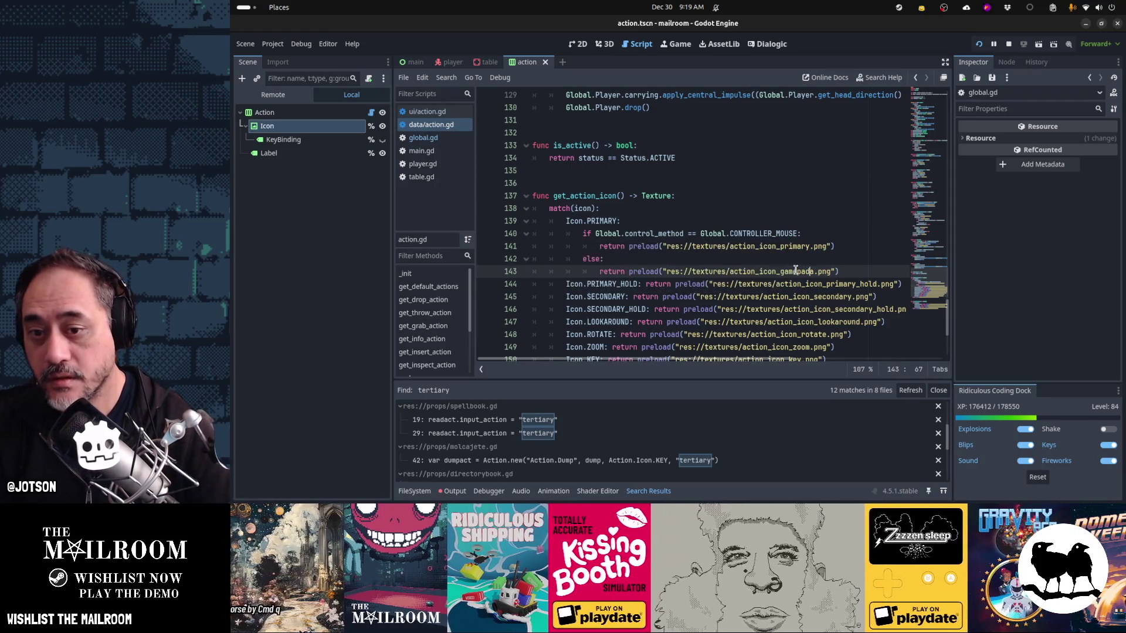
{"action": "key", "text": "alt+Tab"}
{"action": "key", "text": "alt+Tab"}
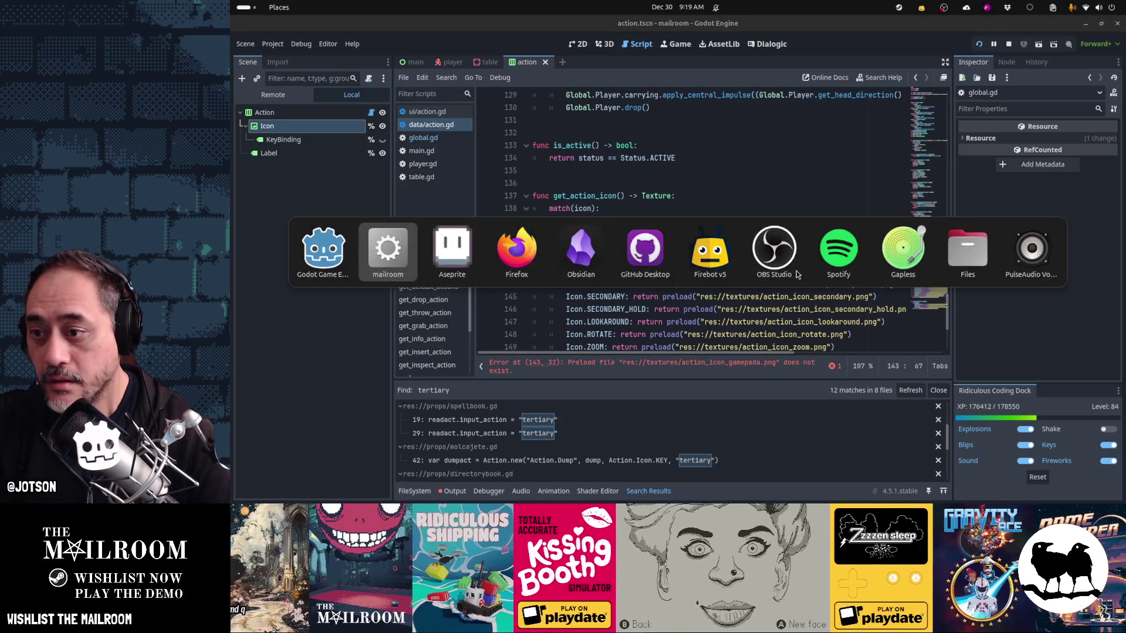
Step: Save the icon as action_icon_gamepada.png by replacing xbox with gamepad in the name
{"action": "key", "text": "ctrl+shift+s"}
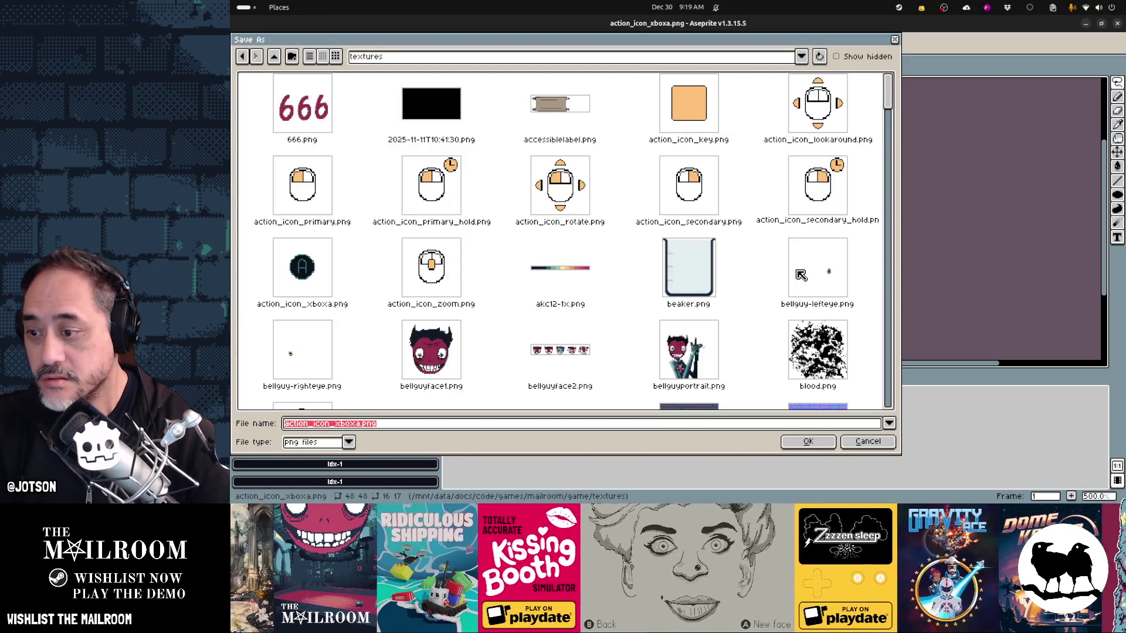
{"action": "left_click", "coordinate": [368, 423]}
{"action": "key", "text": "BackSpace"}
{"action": "key", "text": "BackSpace"}
{"action": "key", "text": "BackSpace"}
{"action": "type", "text": "gamepad"}
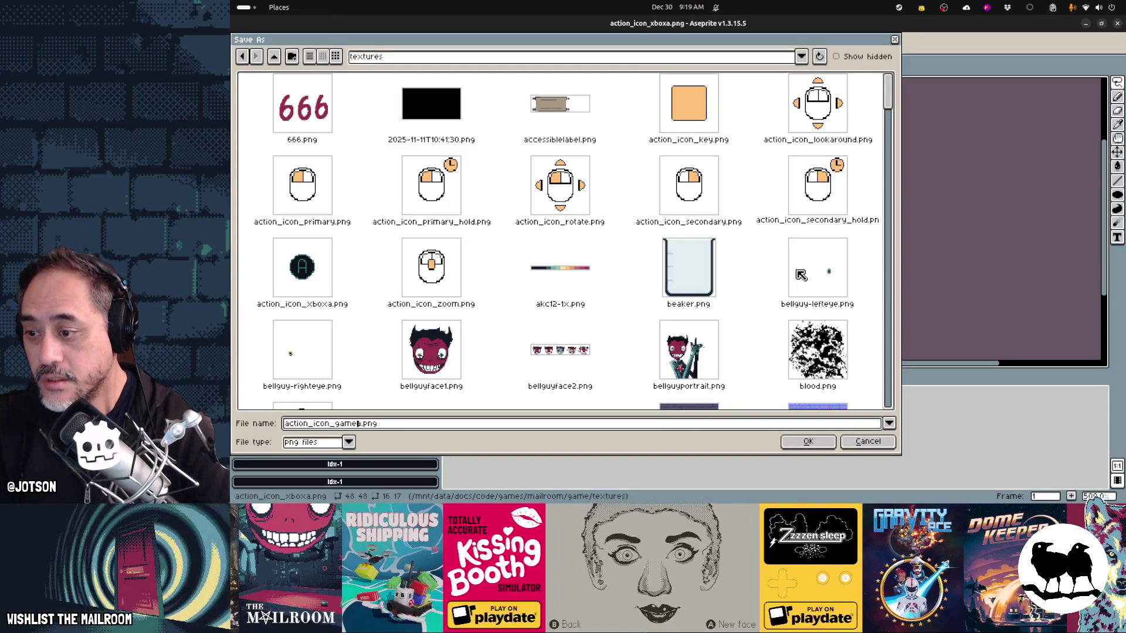
{"action": "key", "text": "Return"}
Step: Return to Godot and bring up the run-a-command prompt
{"action": "key", "text": "alt+Tab"}
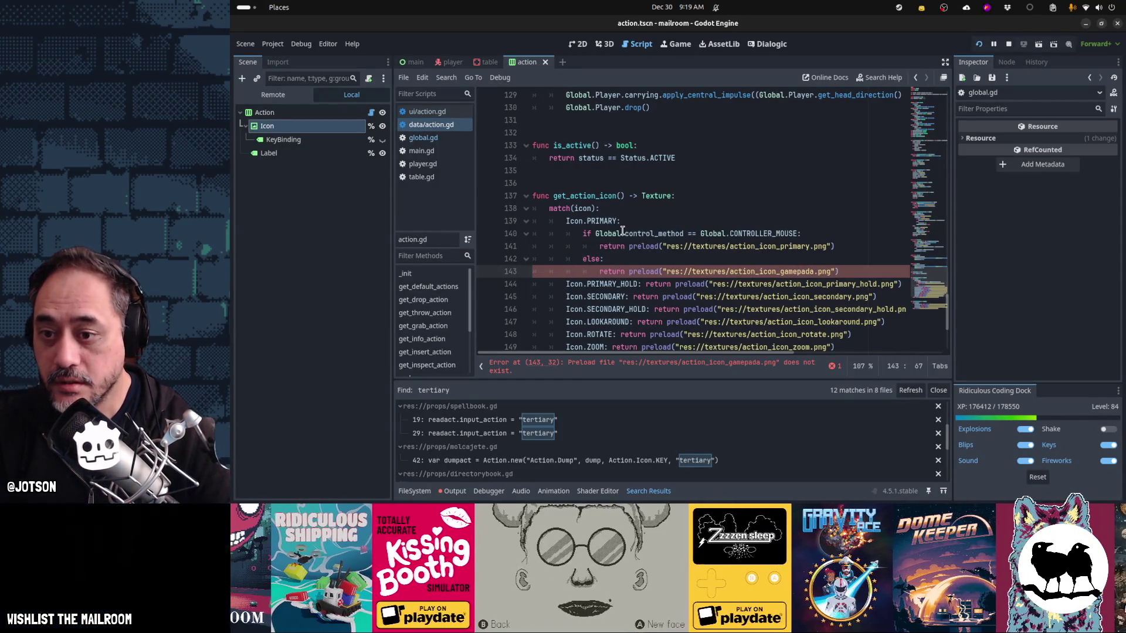
{"action": "mouse_move", "coordinate": [639, 233]}
{"action": "mouse_move", "coordinate": [790, 282]}
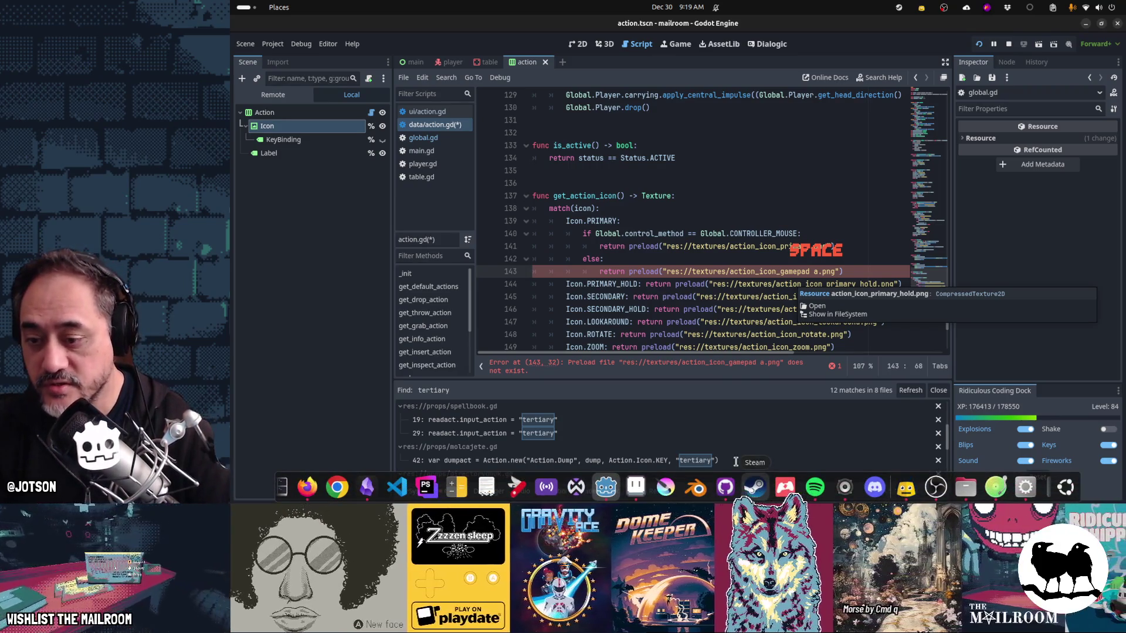
{"action": "key", "text": "alt+F2"}
Step: Run the aseprite command, relaunch Godot and open the mailroom project
{"action": "type", "text": "aseprite"}
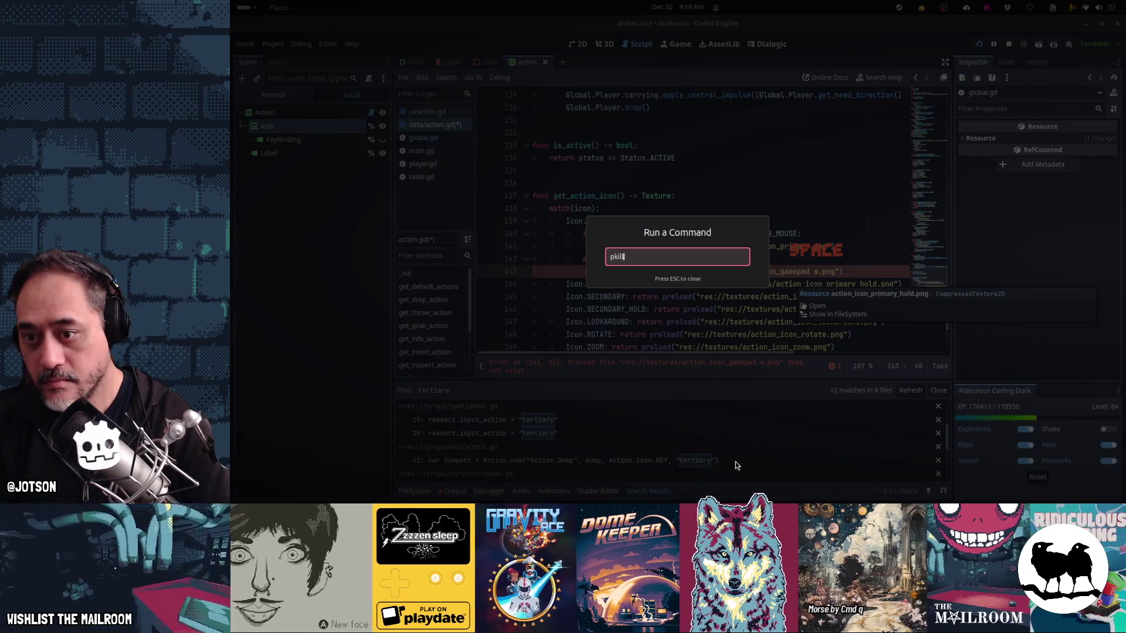
{"action": "key", "text": "Return"}
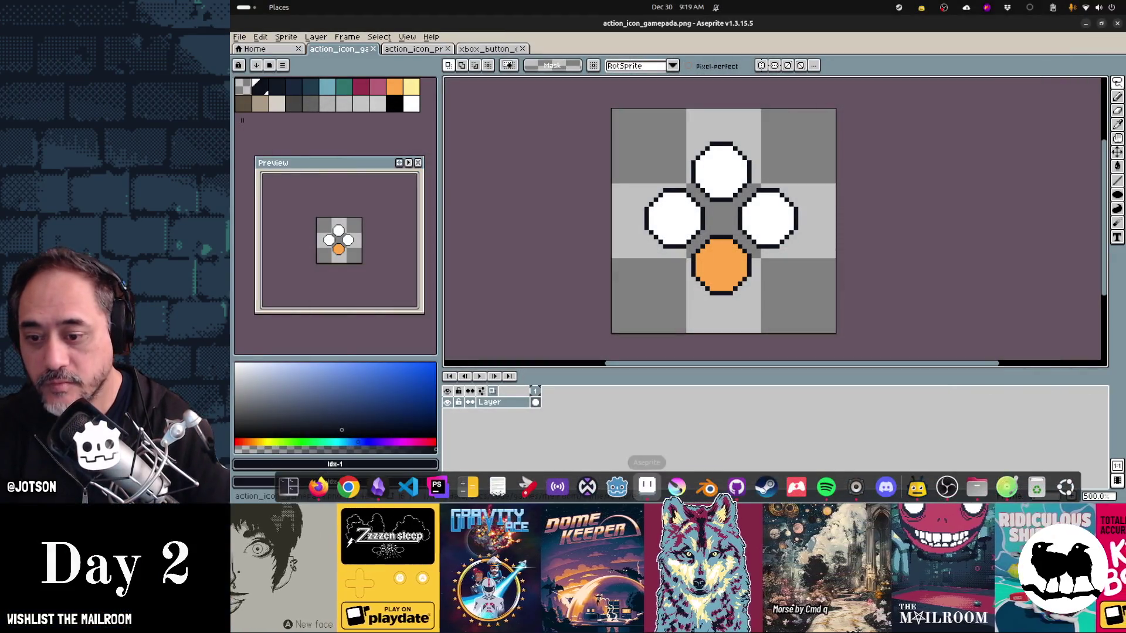
{"action": "left_click", "coordinate": [621, 489]}
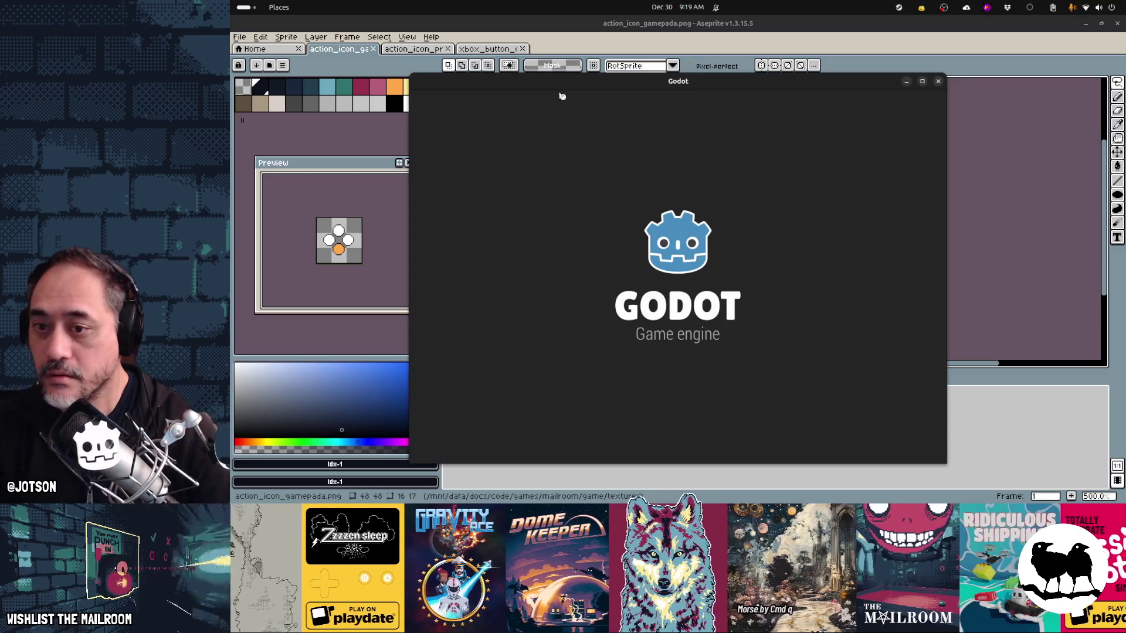
{"action": "double_click", "coordinate": [624, 133]}
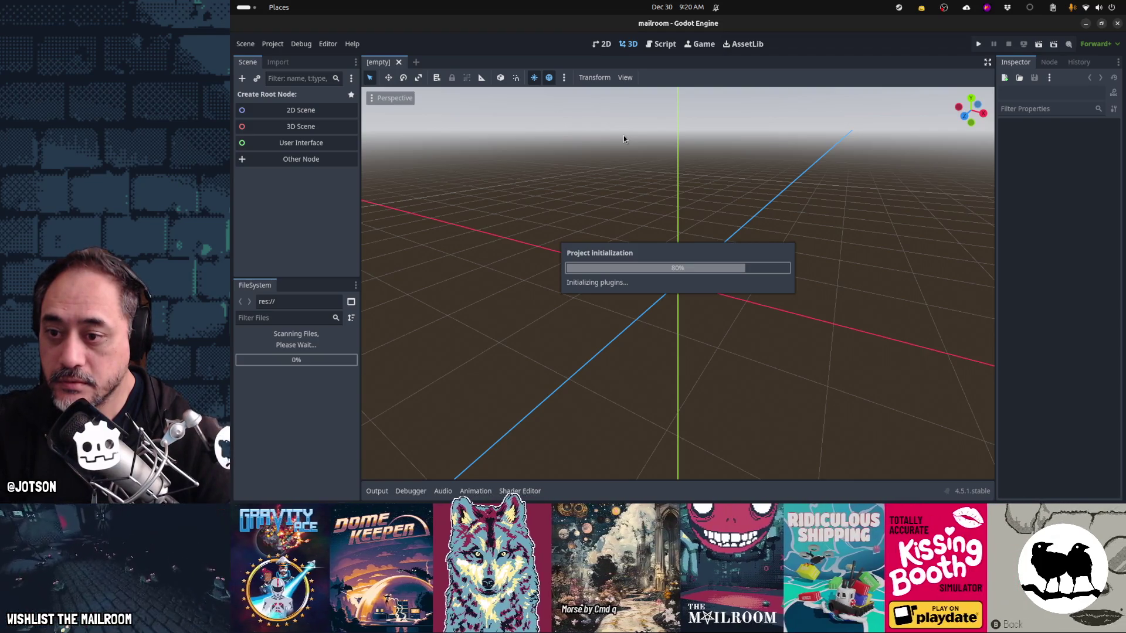
{"action": "key", "text": "alt+Tab"}
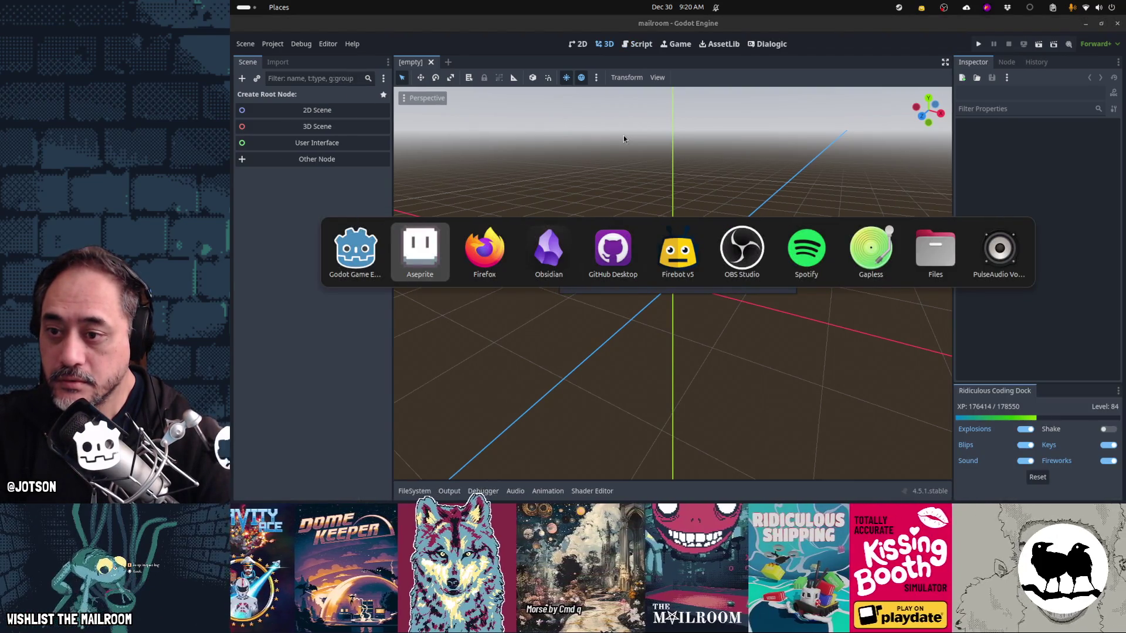
{"action": "key", "text": "alt+shift+Tab"}
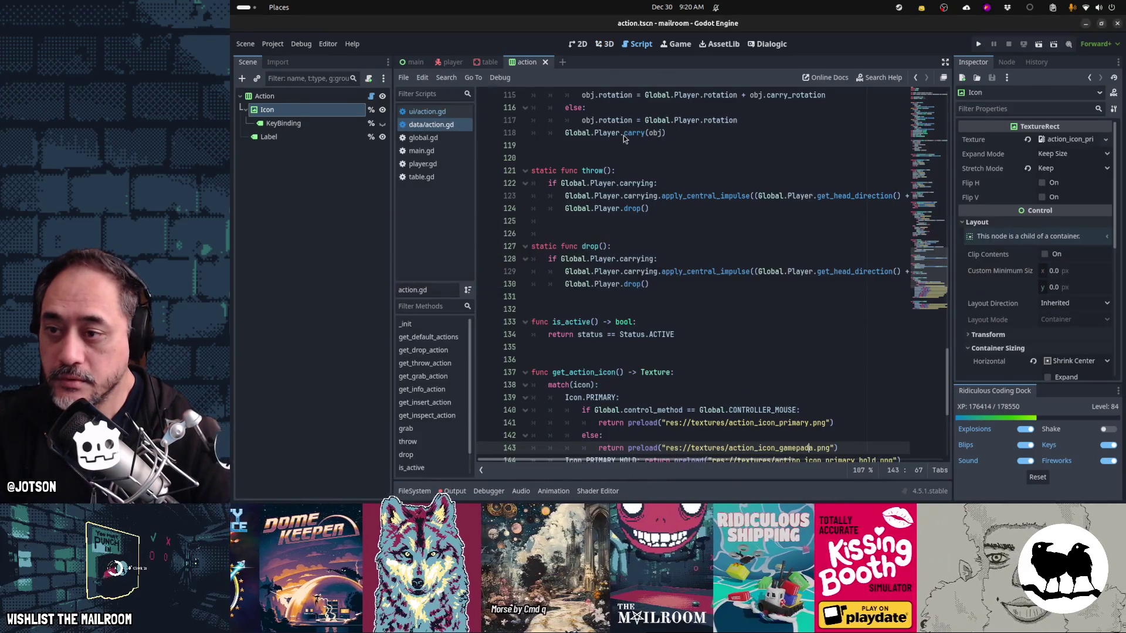
Step: Inspect global.gd's control_method enum, selecting CONTROLLER_GAMEPAD on line 40
{"action": "left_click", "coordinate": [439, 142]}
{"action": "left_click", "coordinate": [709, 205]}
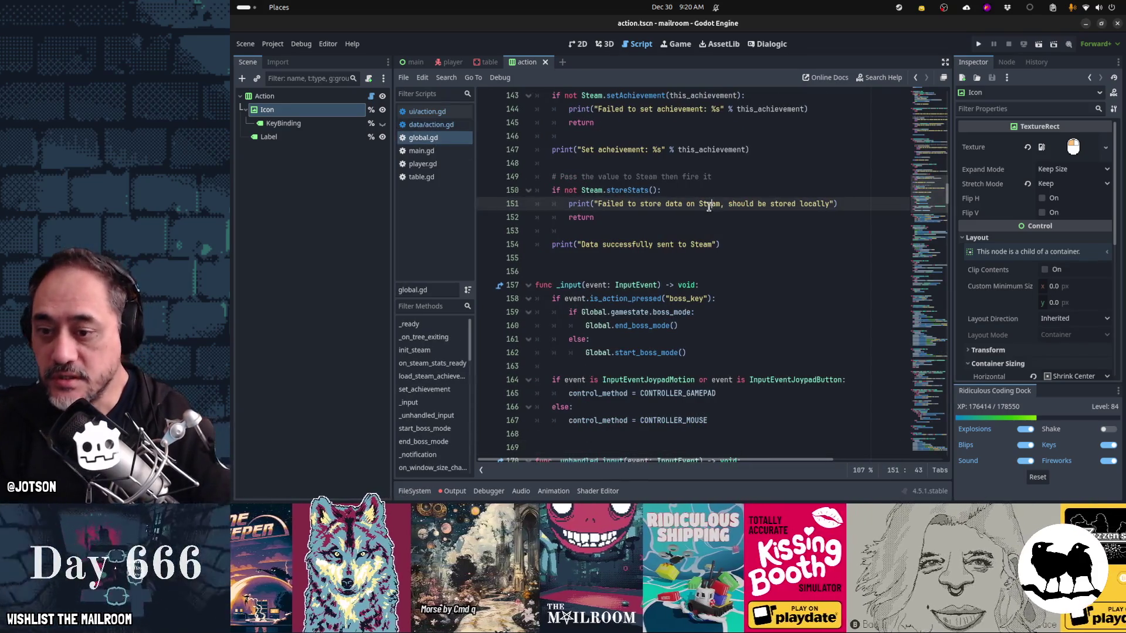
{"action": "key", "text": "ctrl+Home"}
{"action": "key", "text": "Down"}
{"action": "key", "text": "Down"}
{"action": "key", "text": "Down"}
{"action": "key", "text": "Up"}
{"action": "key", "text": "Down"}
{"action": "key", "text": "Down"}
{"action": "key", "text": "Down"}
{"action": "key", "text": "Down"}
{"action": "key", "text": "Up"}
{"action": "key", "text": "Up"}
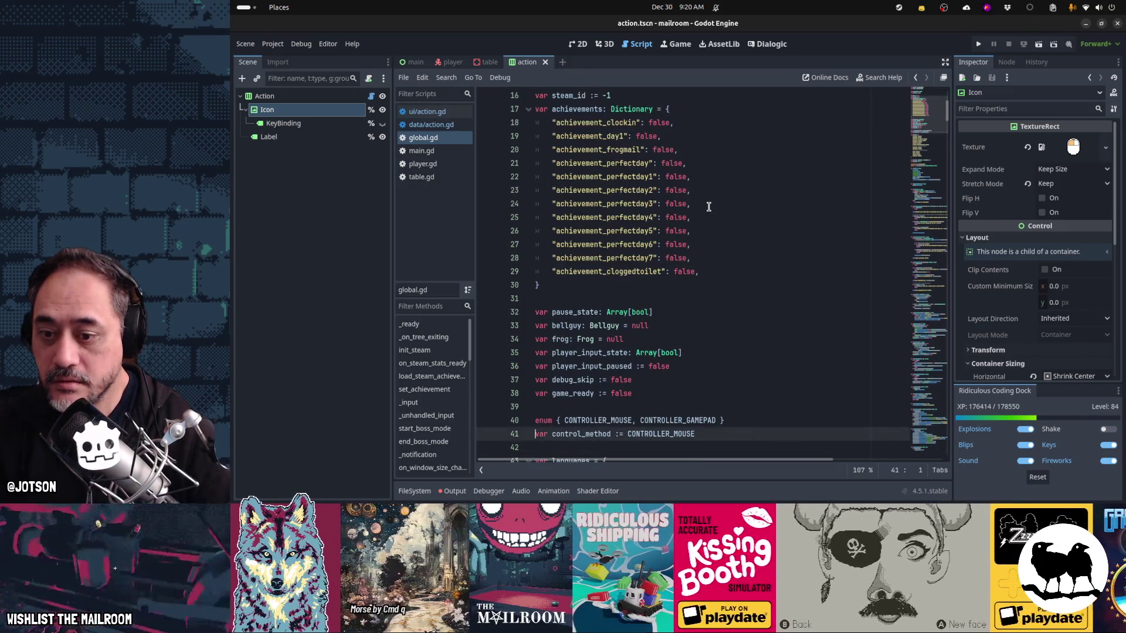
{"action": "key", "text": "End"}
{"action": "key", "text": "ctrl+shift+Left"}
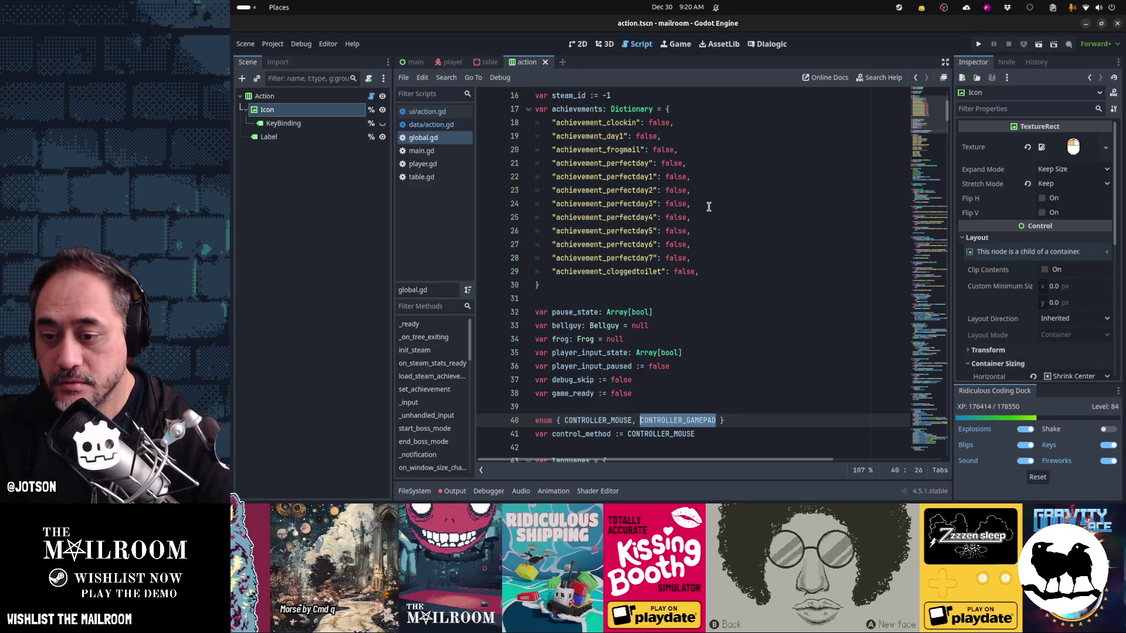
{"action": "scroll", "coordinate": [708, 207], "scroll_direction": "down", "scroll_amount": 2}
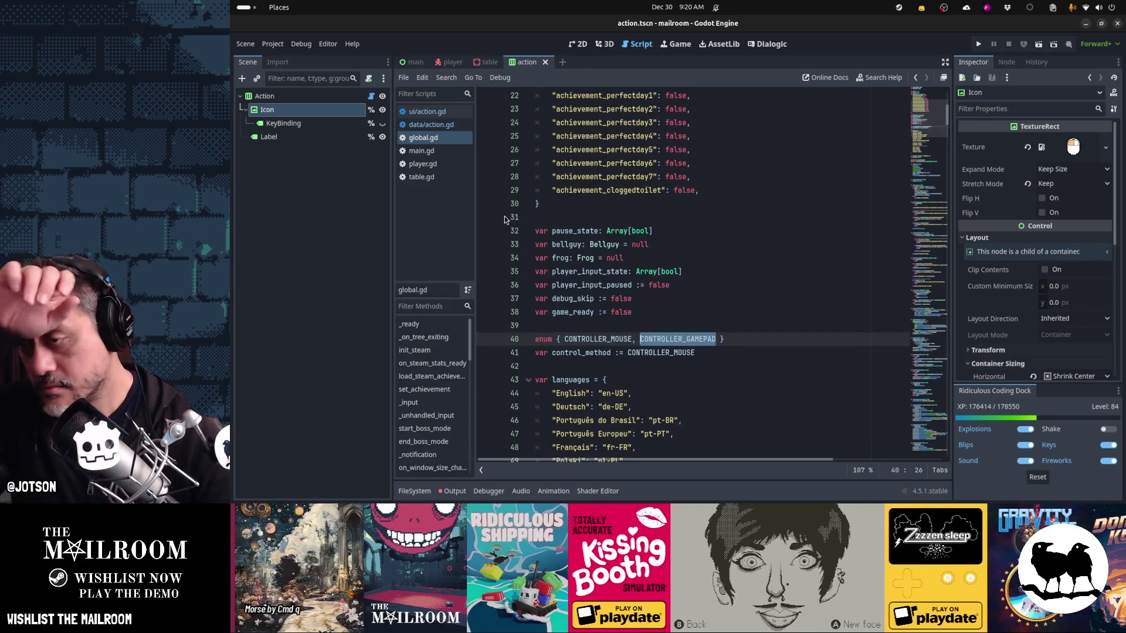
Step: Check action.gd's gamepada icon preload, then return to Aseprite
{"action": "left_click", "coordinate": [453, 128]}
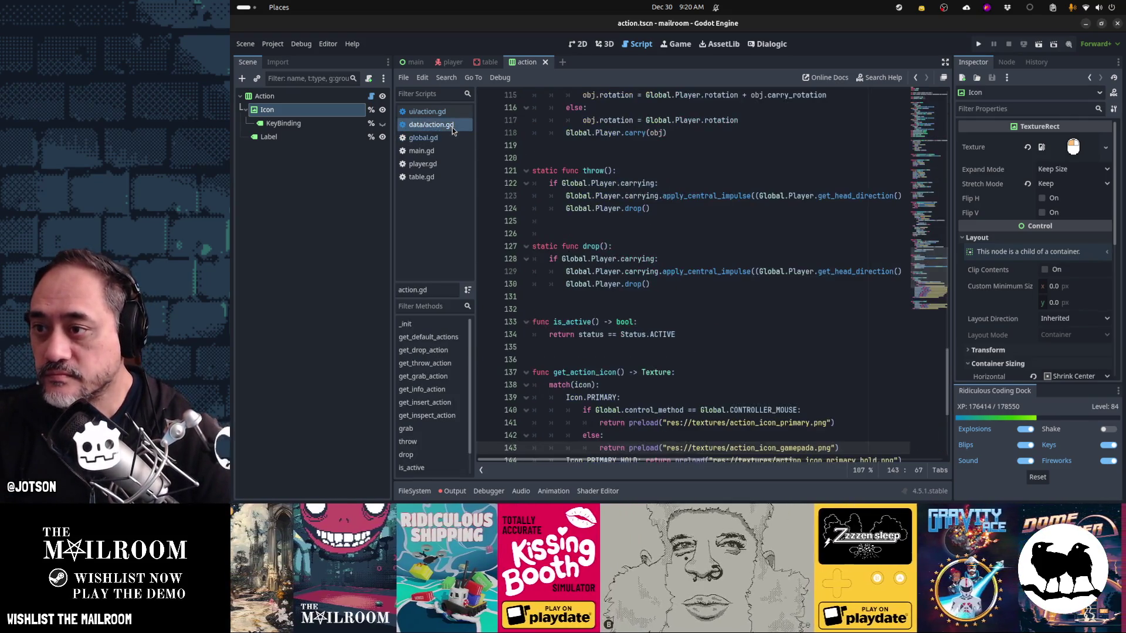
{"action": "scroll", "coordinate": [718, 302], "scroll_direction": "down", "scroll_amount": 1}
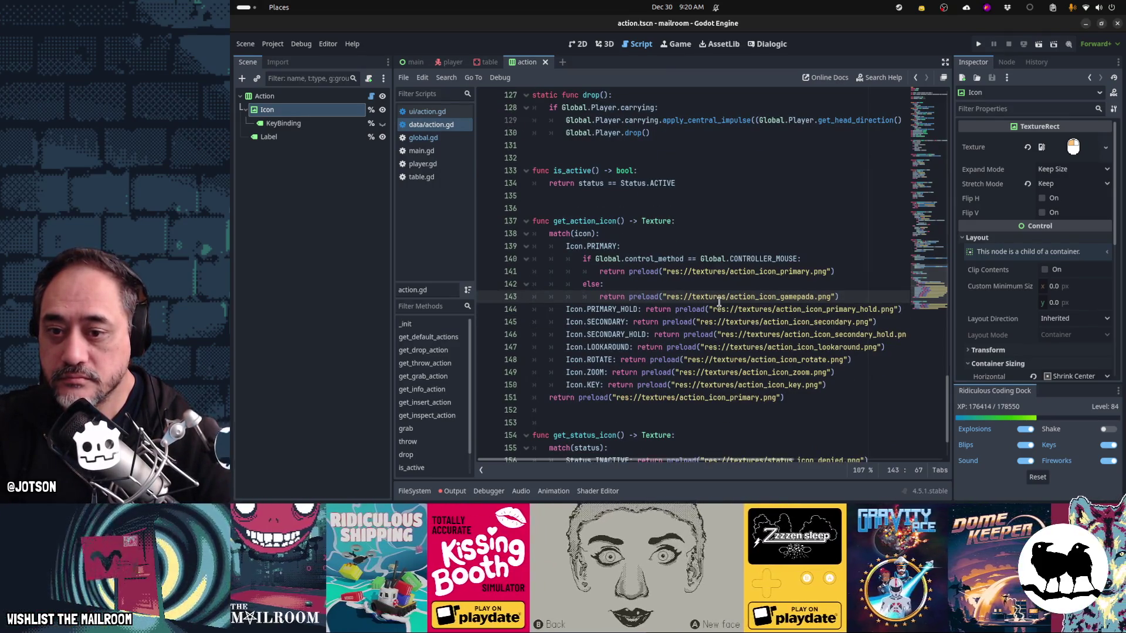
{"action": "key", "text": "alt+Tab"}
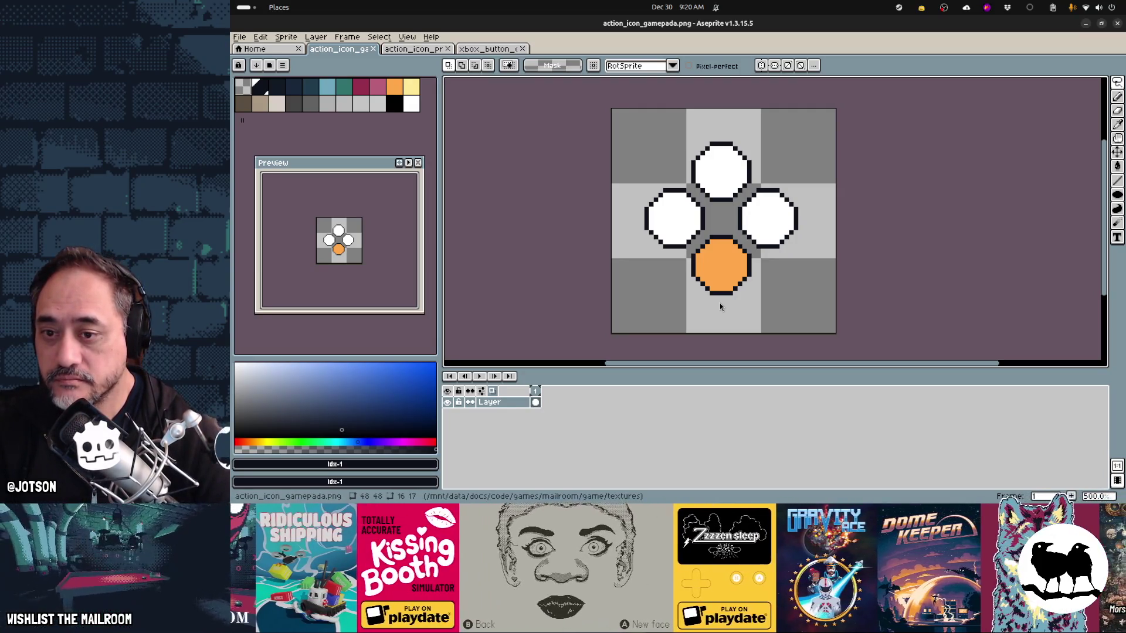
Step: Save a copy of the icon as action_icon_gamepadb.png
{"action": "key", "text": "ctrl+shift+s"}
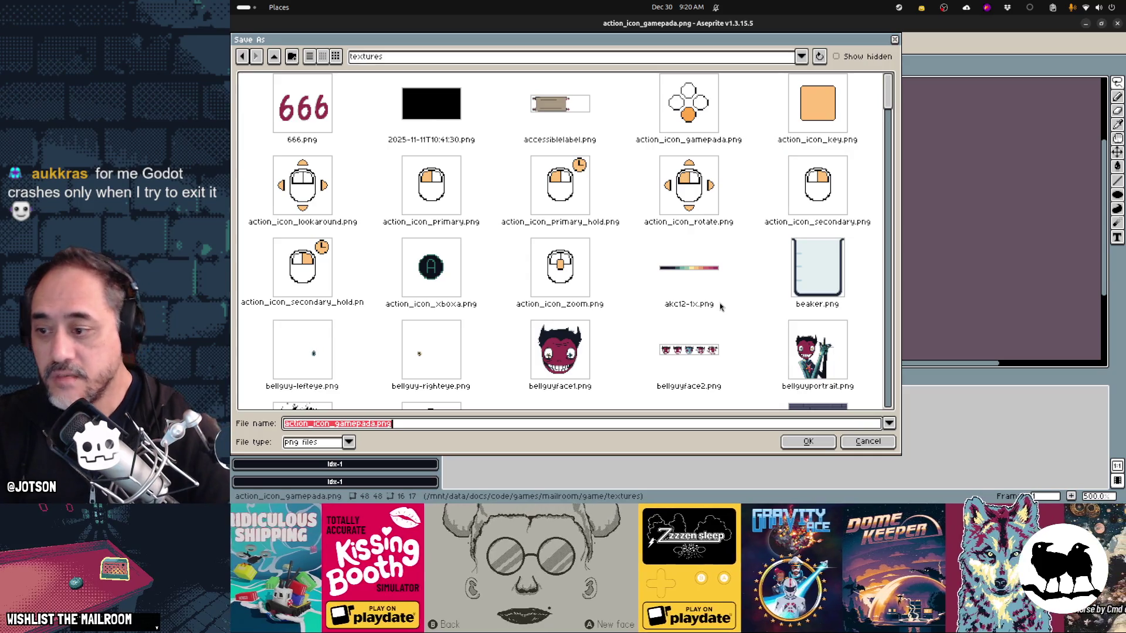
{"action": "key", "text": "End"}
{"action": "key", "text": "BackSpace"}
{"action": "type", "text": "b"}
{"action": "key", "text": "Return"}
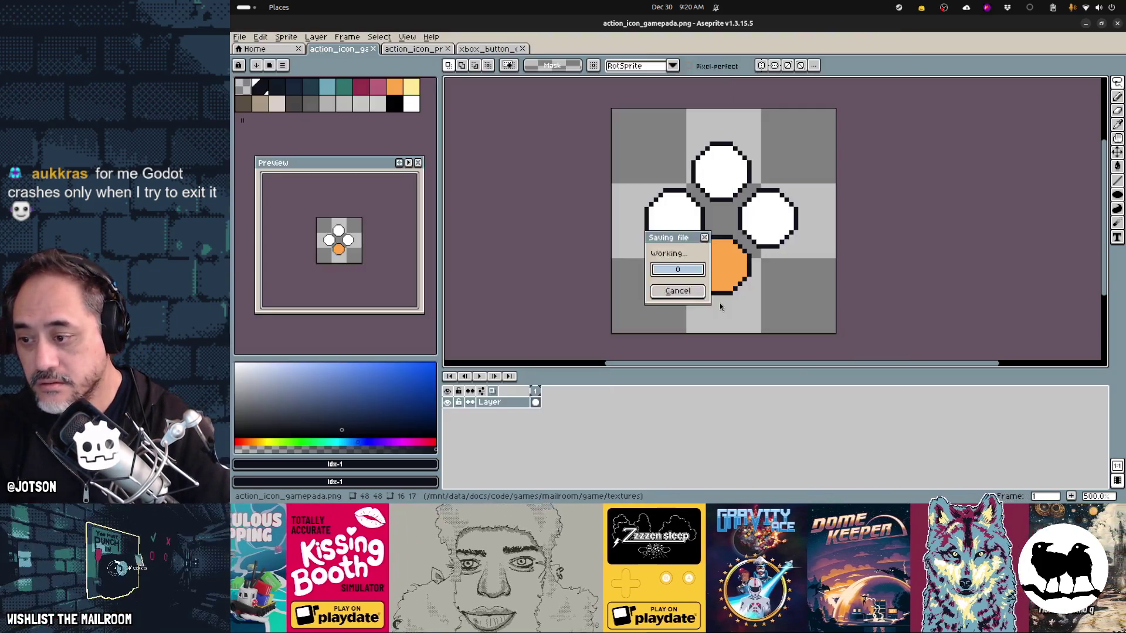
{"action": "key", "text": "Return"}
Step: Recolour the circles with the paint bucket so only the right circle is orange
{"action": "key", "text": "g"}
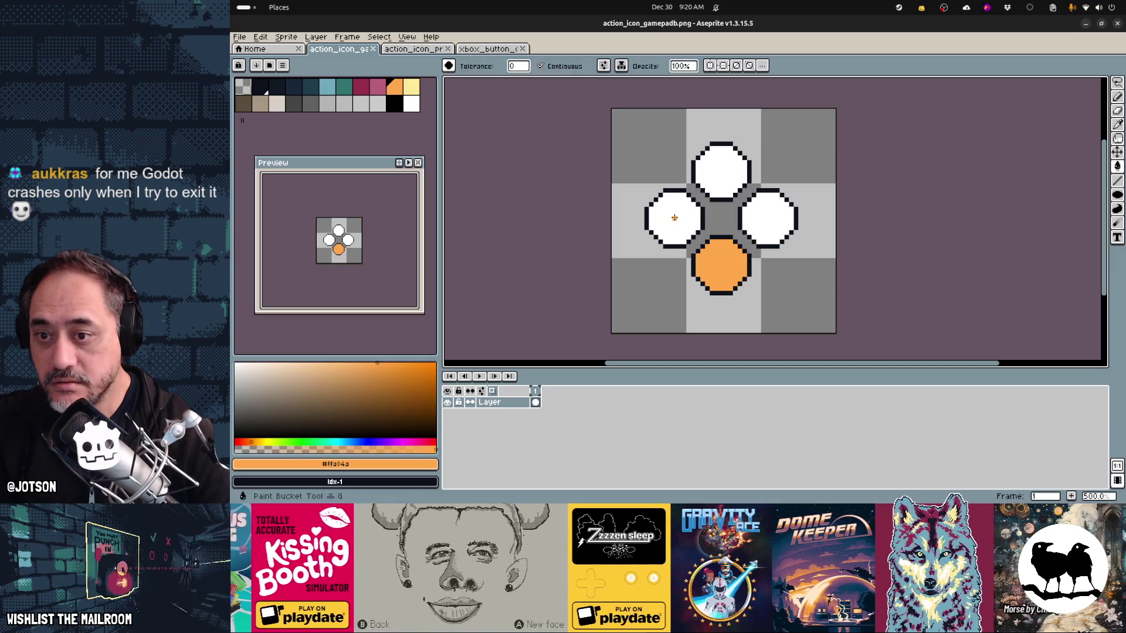
{"action": "left_click", "coordinate": [674, 217]}
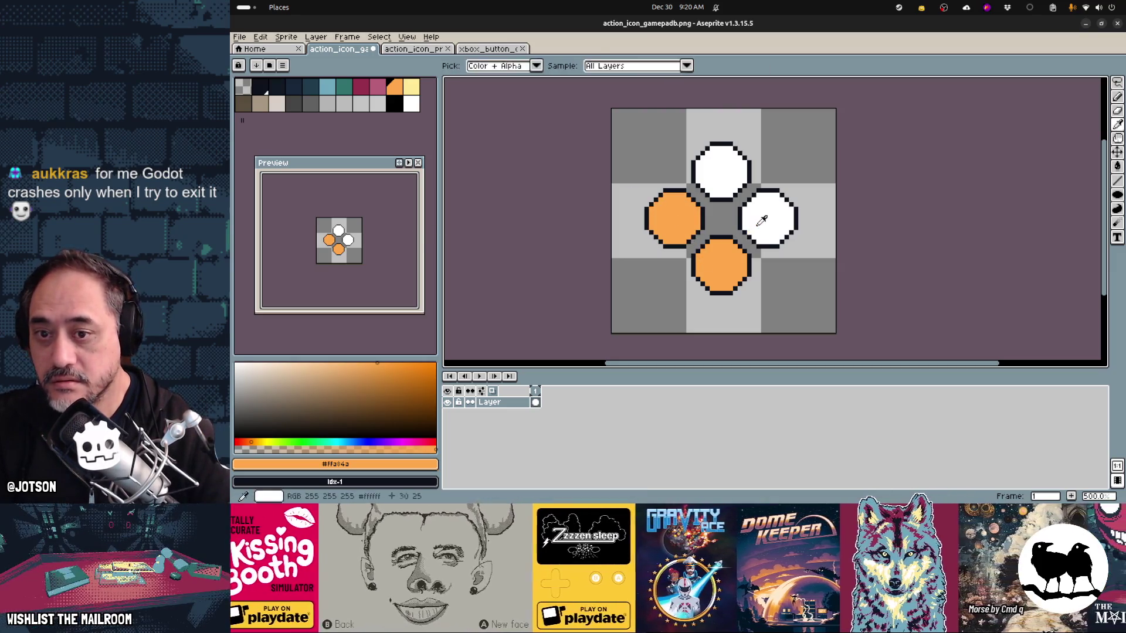
{"action": "left_click", "coordinate": [760, 235], "text": "alt"}
{"action": "left_click", "coordinate": [721, 266]}
{"action": "key", "text": "v"}
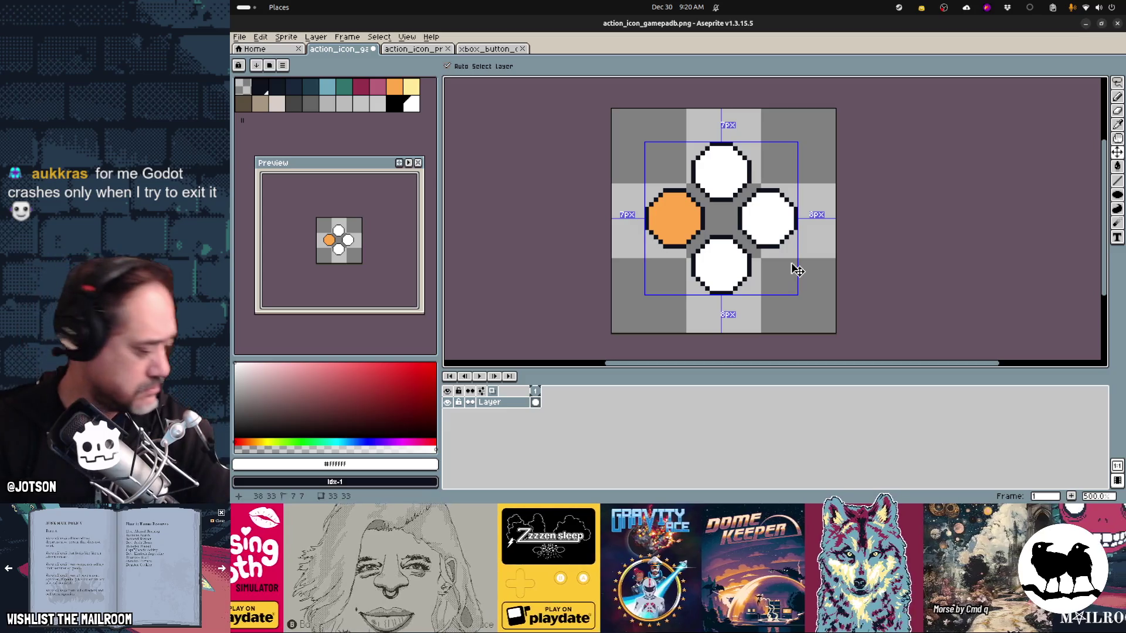
{"action": "key", "text": "g"}
{"action": "left_click", "coordinate": [690, 221], "text": "alt"}
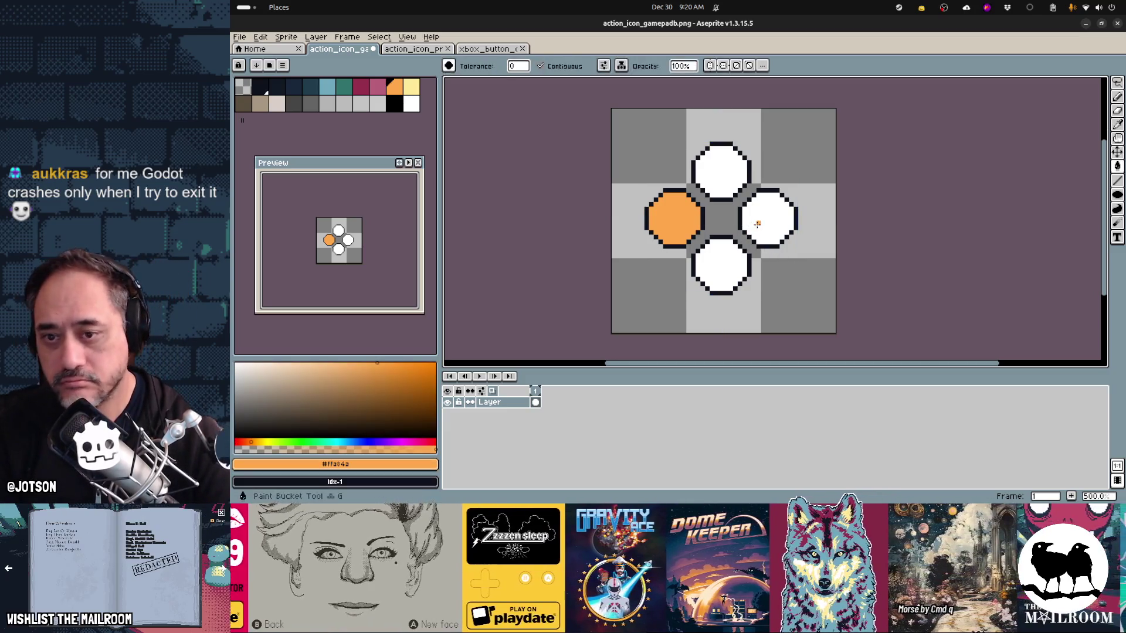
{"action": "left_click", "coordinate": [757, 224]}
{"action": "left_click", "coordinate": [721, 264], "text": "alt"}
{"action": "left_click", "coordinate": [674, 218]}
{"action": "key", "text": "v"}
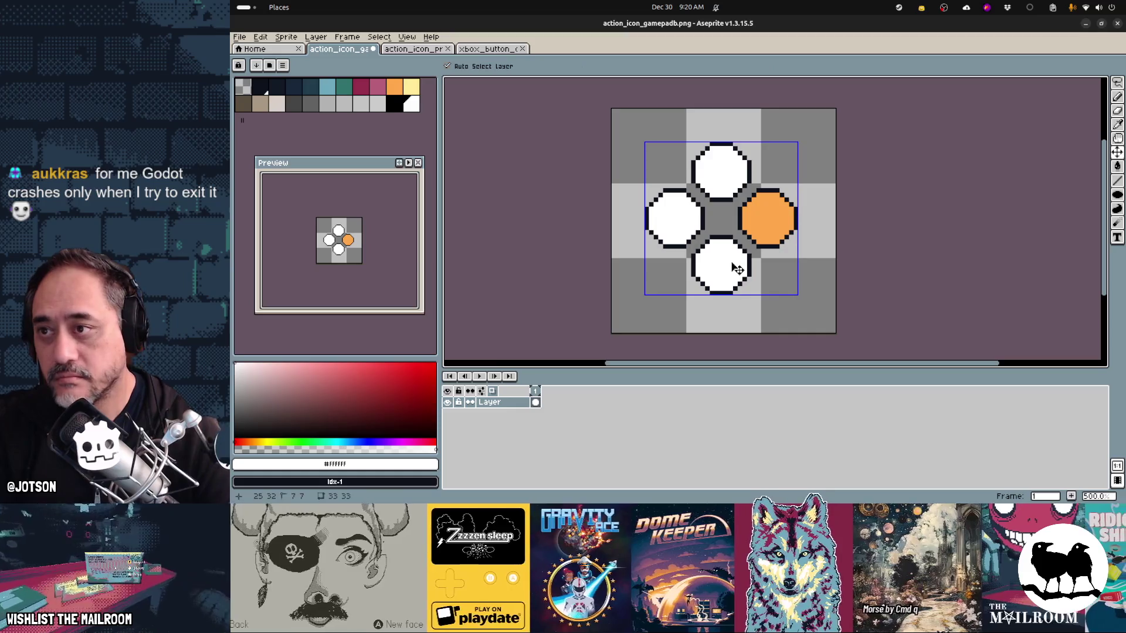
Step: Save over action_icon_gamepadb.png, confirming the overwrite
{"action": "key", "text": "ctrl+shift+s"}
{"action": "key", "text": "End"}
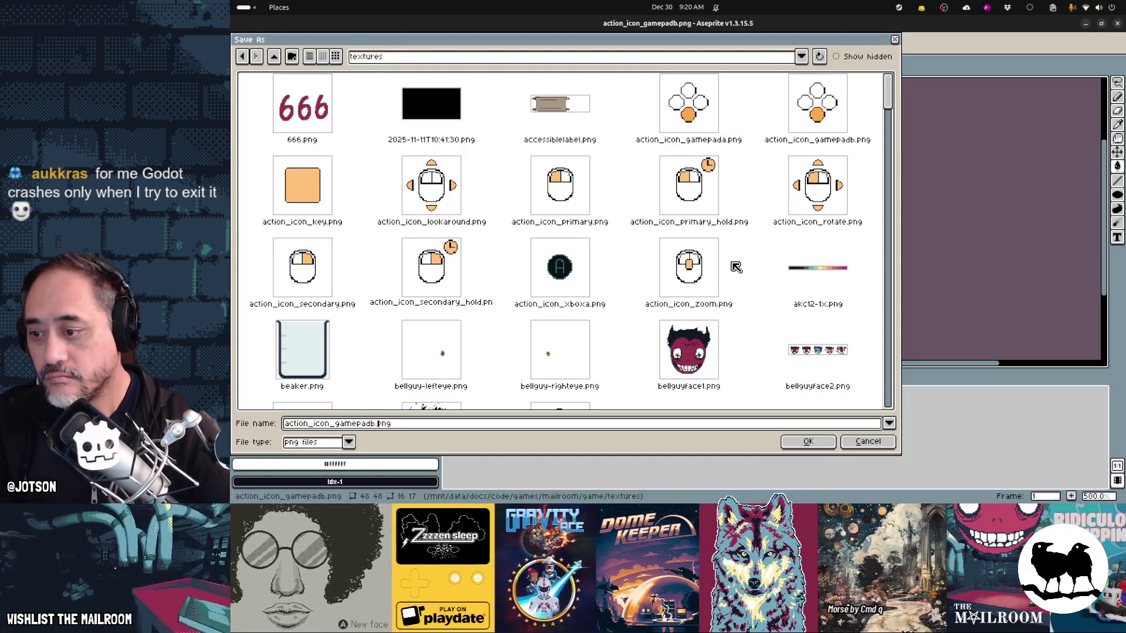
{"action": "key", "text": "Return"}
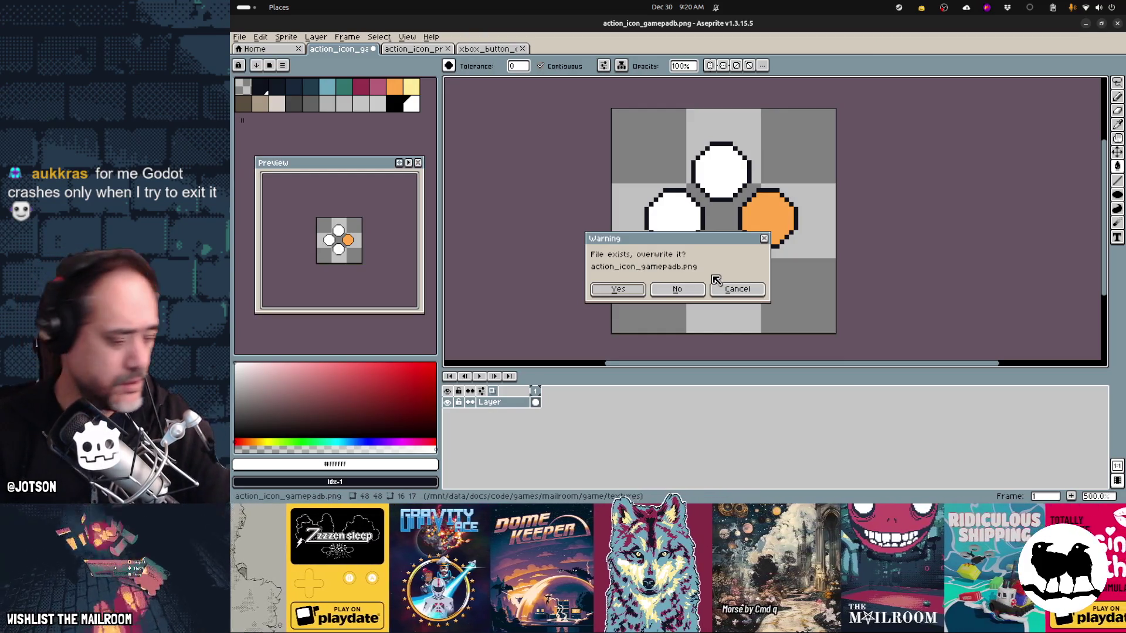
{"action": "left_click", "coordinate": [636, 289]}
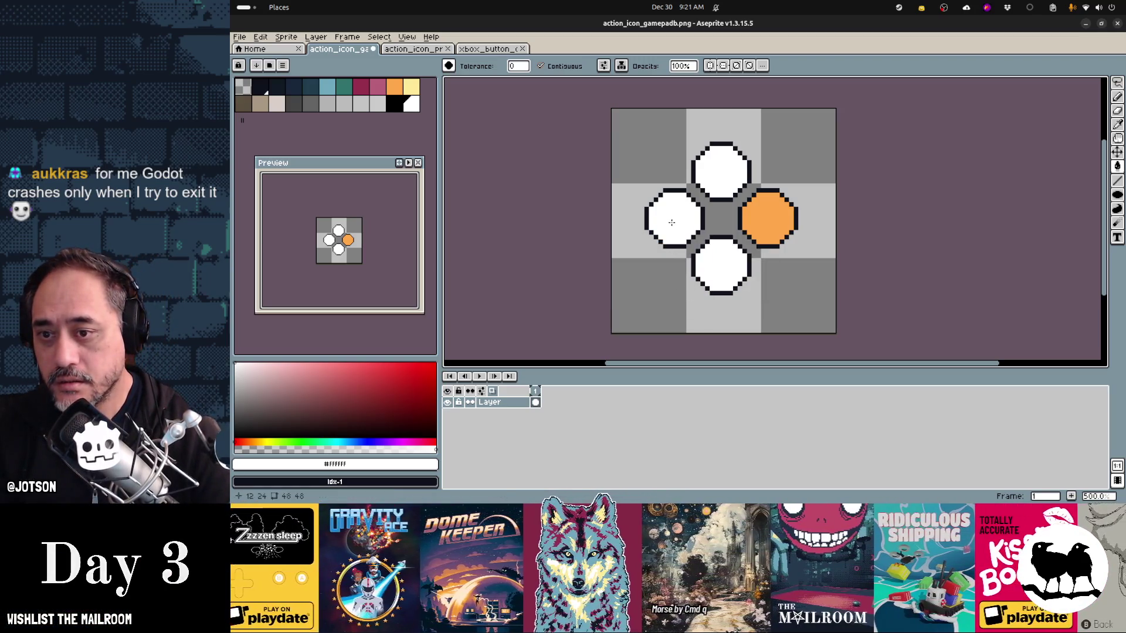
Step: Make the left circle orange instead of the right and save as action_icon_gamepadx.png
{"action": "left_click", "coordinate": [751, 227]}
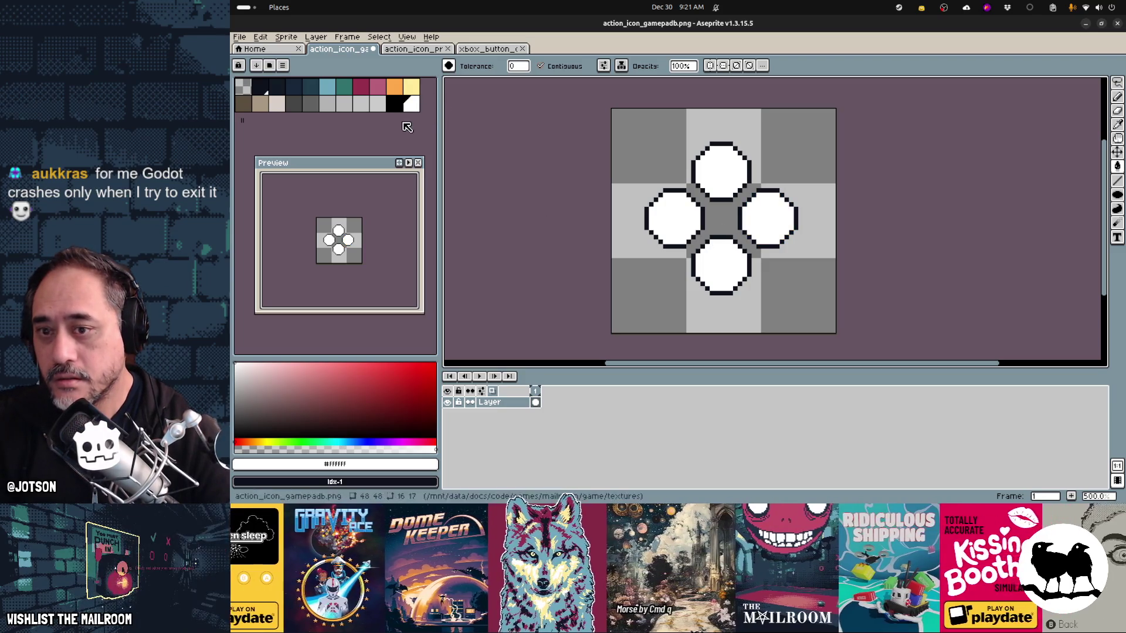
{"action": "left_click", "coordinate": [398, 95]}
{"action": "left_click", "coordinate": [666, 232]}
{"action": "key", "text": "ctrl+shift+s"}
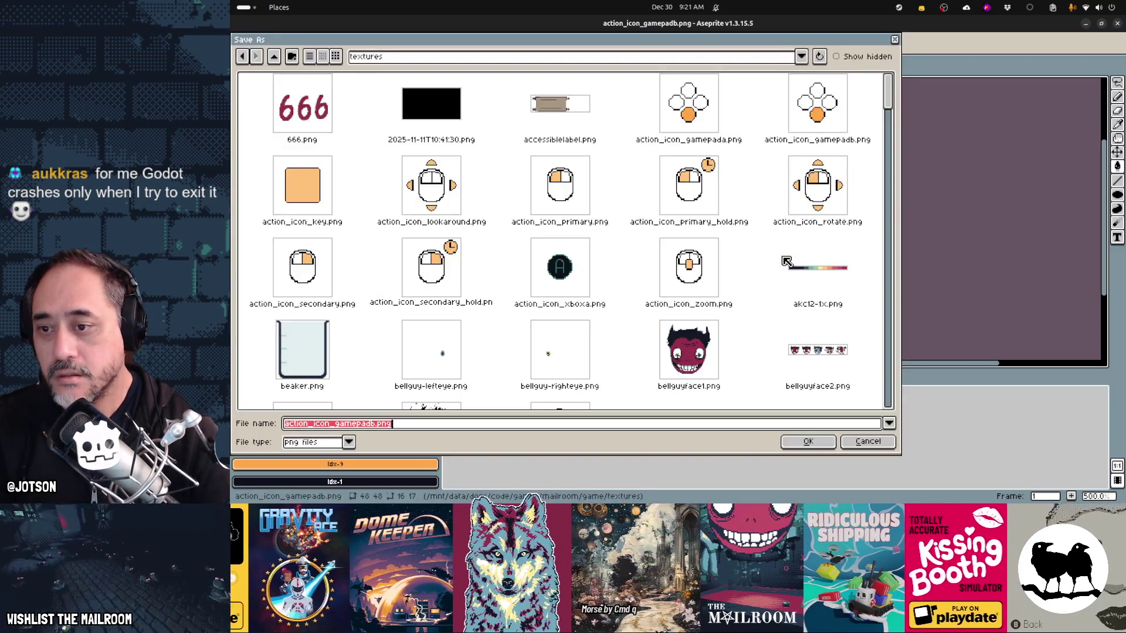
{"action": "key", "text": "Left"}
{"action": "key", "text": "Left"}
{"action": "key", "text": "Left"}
{"action": "key", "text": "BackSpace"}
{"action": "type", "text": "x"}
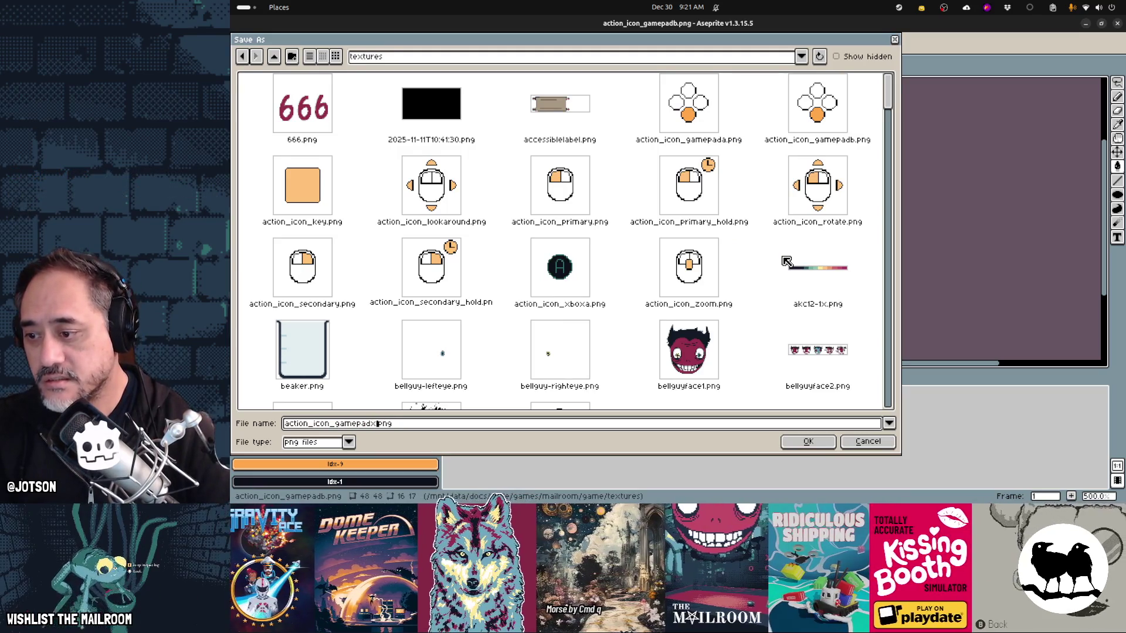
{"action": "key", "text": "Return"}
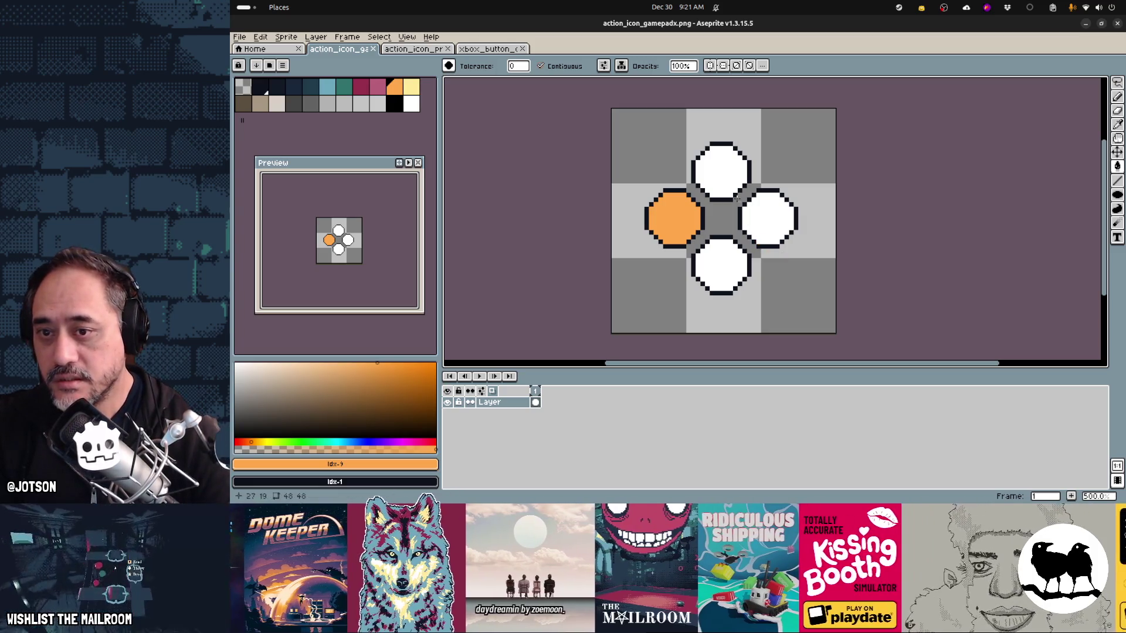
Step: Make the top circle orange instead of the left and save as action_icon_gamepady.png
{"action": "left_click", "coordinate": [723, 180]}
{"action": "left_click", "coordinate": [721, 264], "text": "alt"}
{"action": "left_click", "coordinate": [696, 229]}
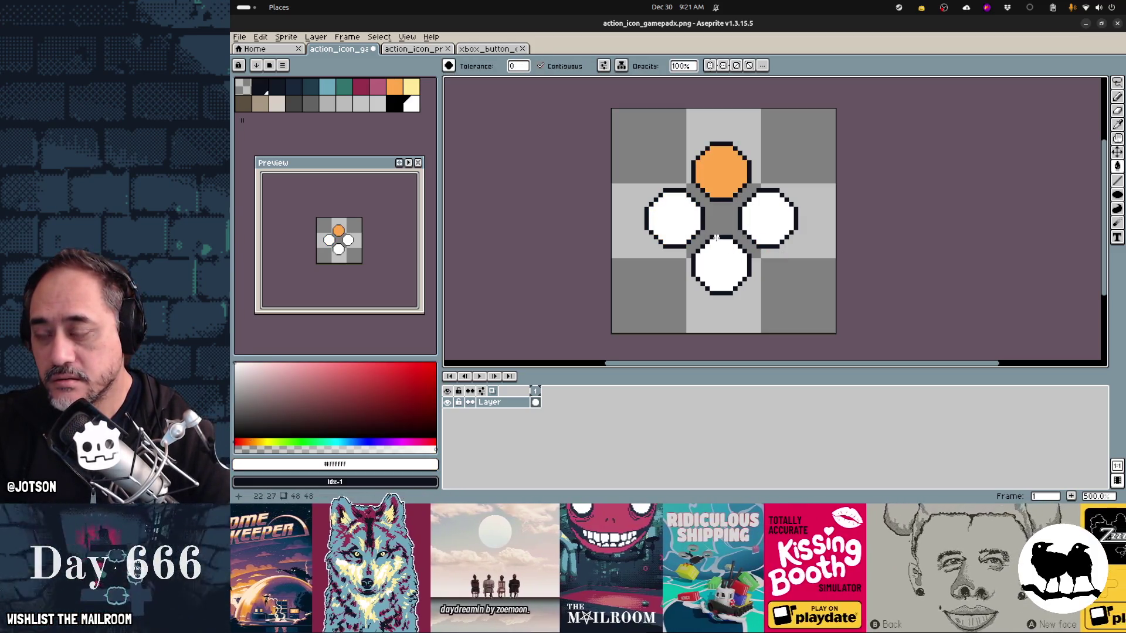
{"action": "key", "text": "ctrl+shift+s"}
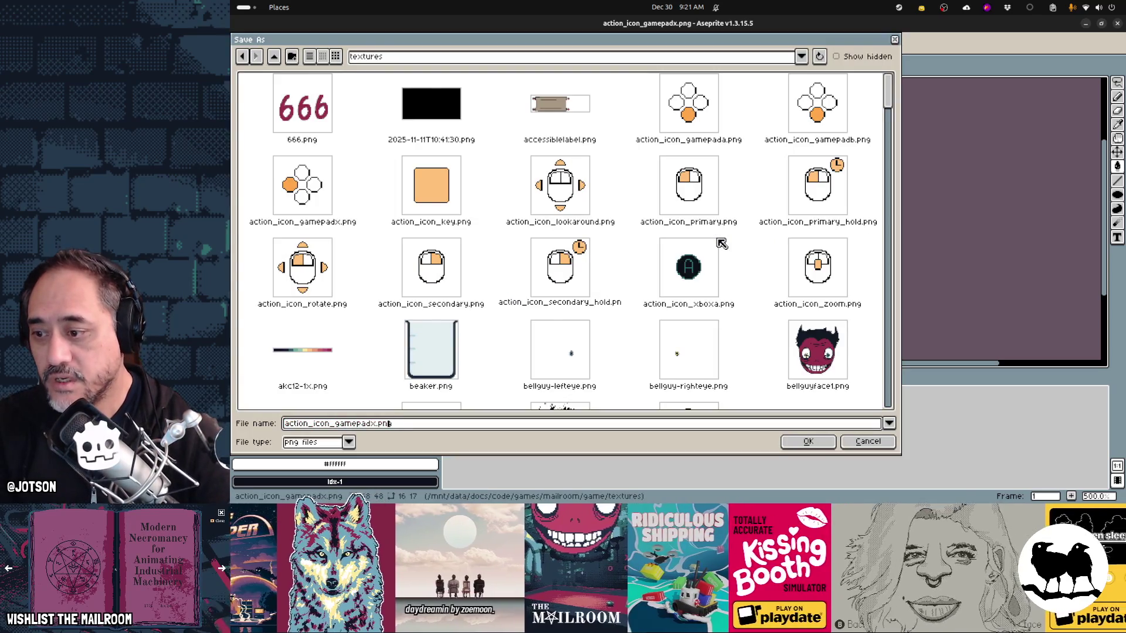
{"action": "key", "text": "BackSpace"}
{"action": "type", "text": "y"}
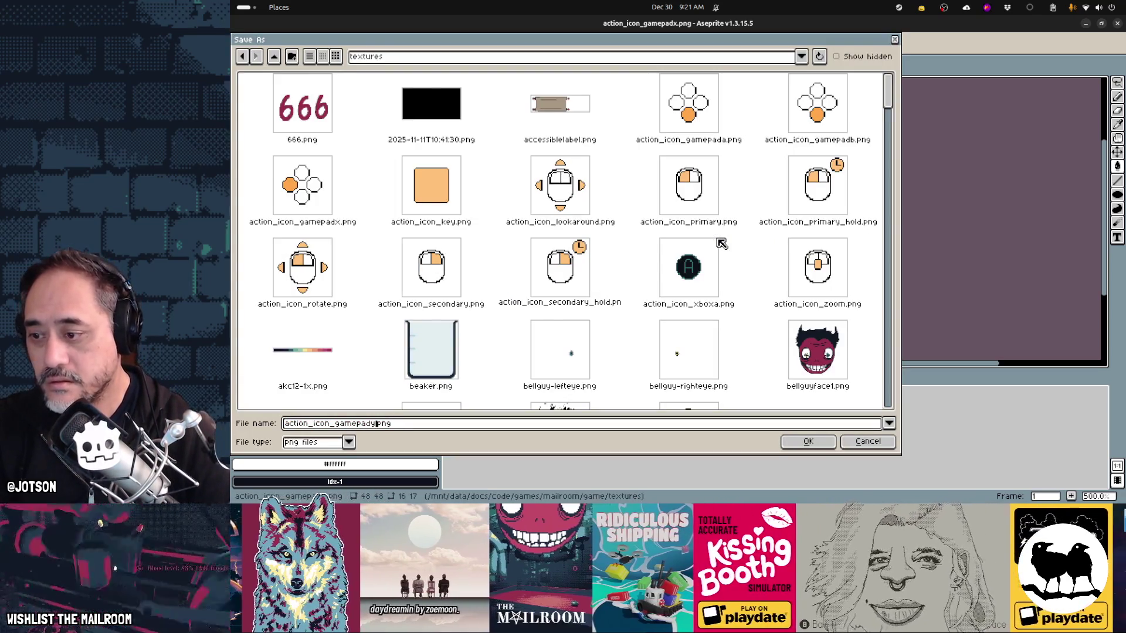
{"action": "key", "text": "Return"}
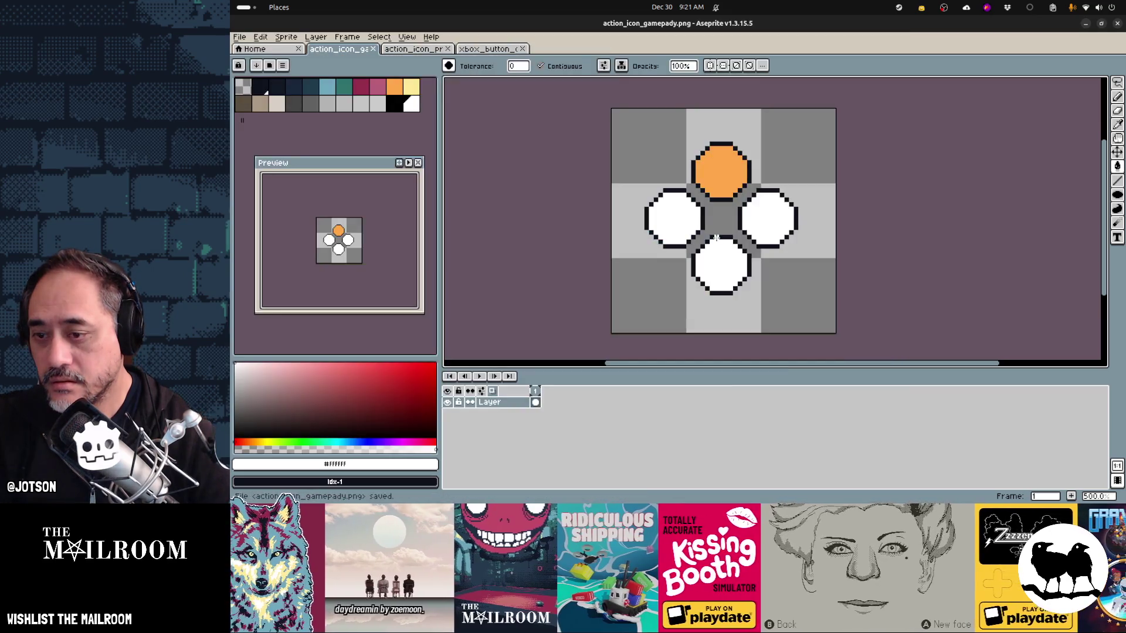
{"action": "key", "text": "v"}
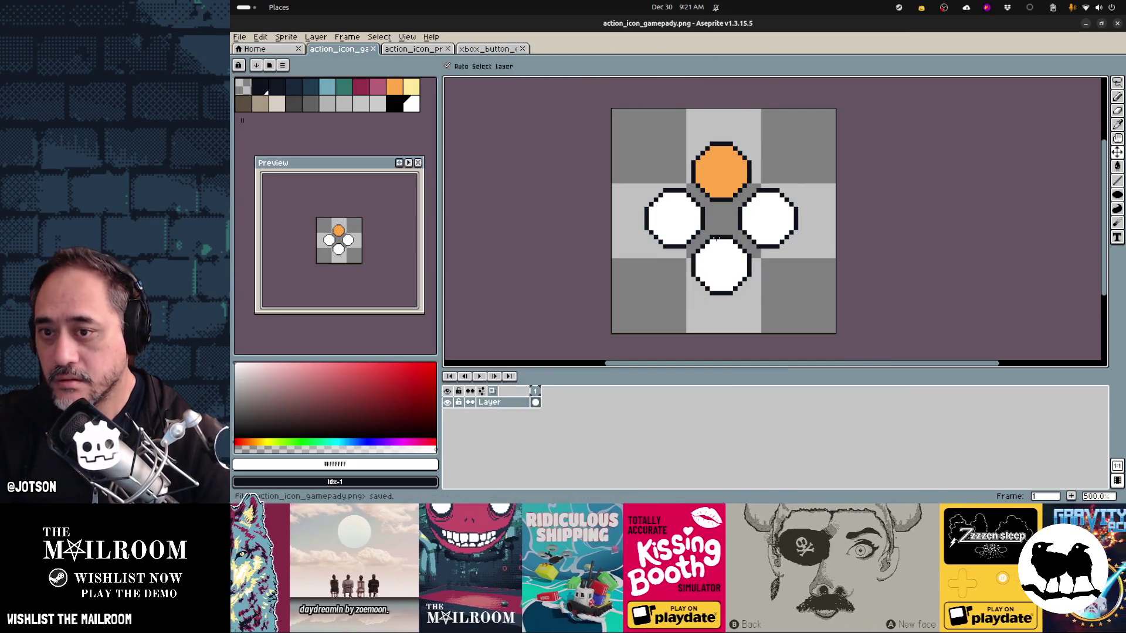
{"action": "key", "text": "alt+Tab"}
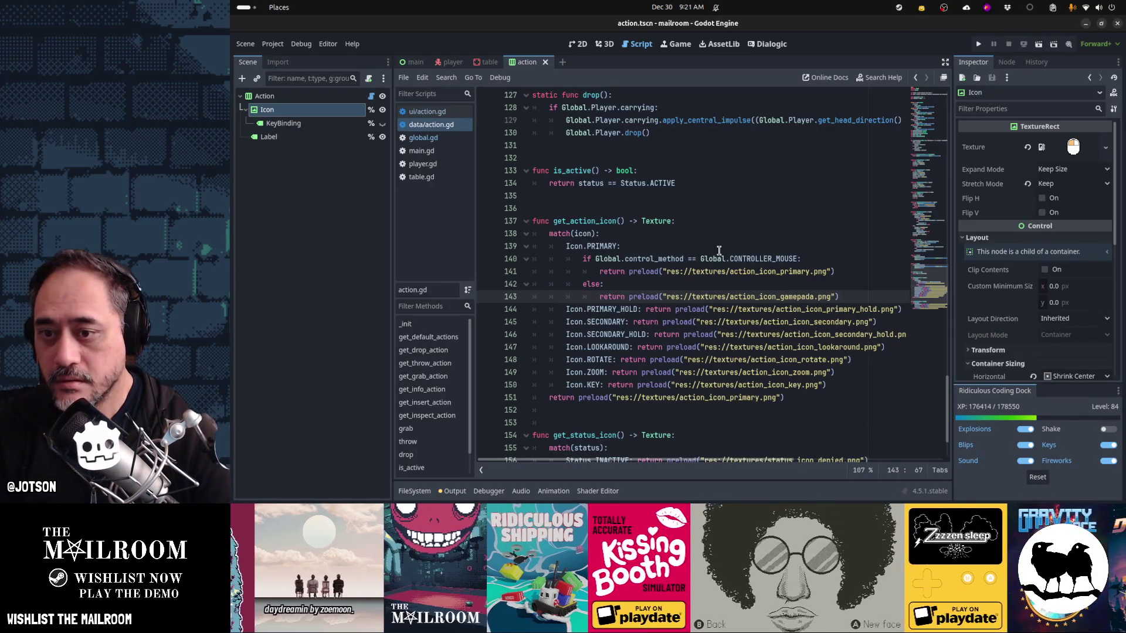
Step: Copy the PRIMARY if/else block and put PRIMARY_HOLD's return on its own line
{"action": "left_click", "coordinate": [729, 260]}
{"action": "key", "text": "shift+Down"}
{"action": "key", "text": "shift+Down"}
{"action": "key", "text": "shift+Down"}
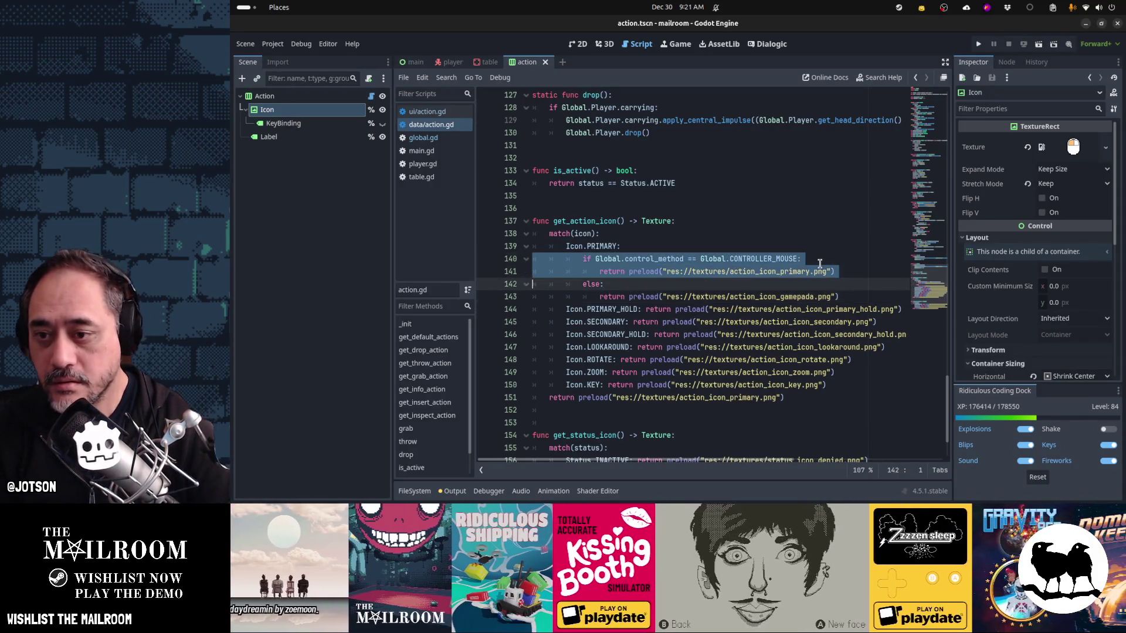
{"action": "key", "text": "Down"}
{"action": "key", "text": "Up"}
{"action": "key", "text": "ctrl+Right"}
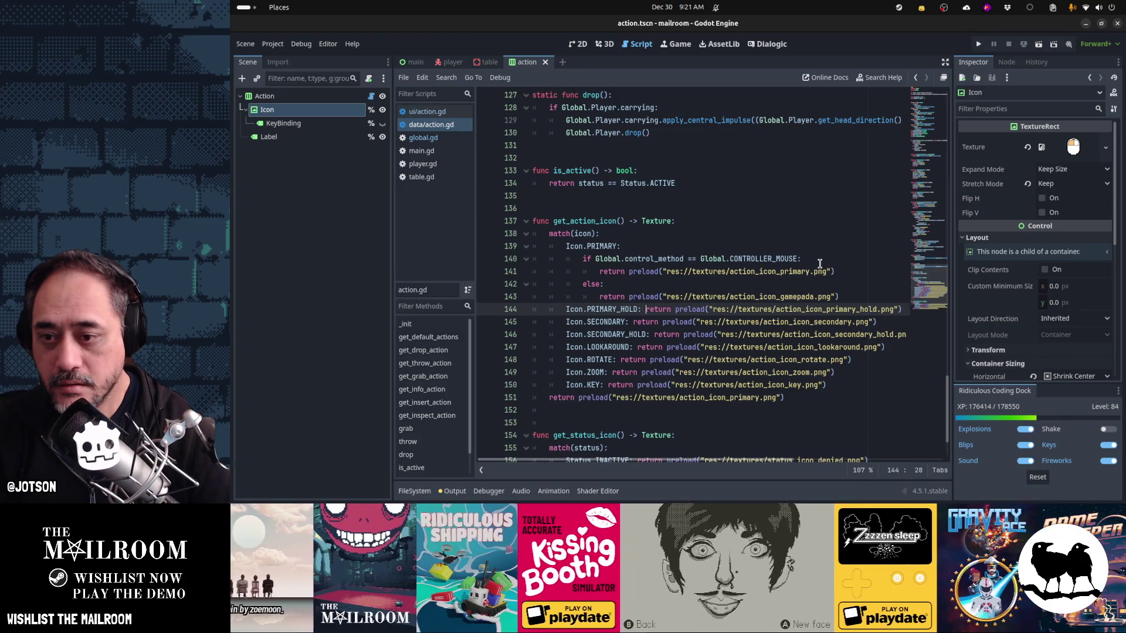
{"action": "key", "text": "Delete"}
{"action": "key", "text": "Return"}
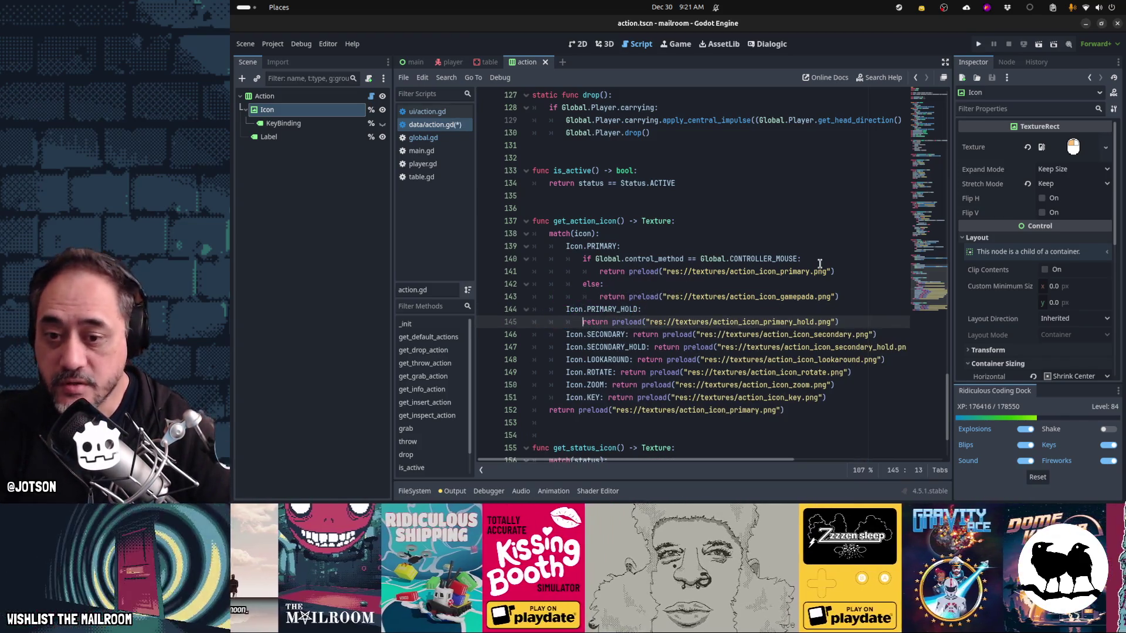
Step: Paste the if/else block under the SECONDARY case, replacing its old return
{"action": "key", "text": "Down"}
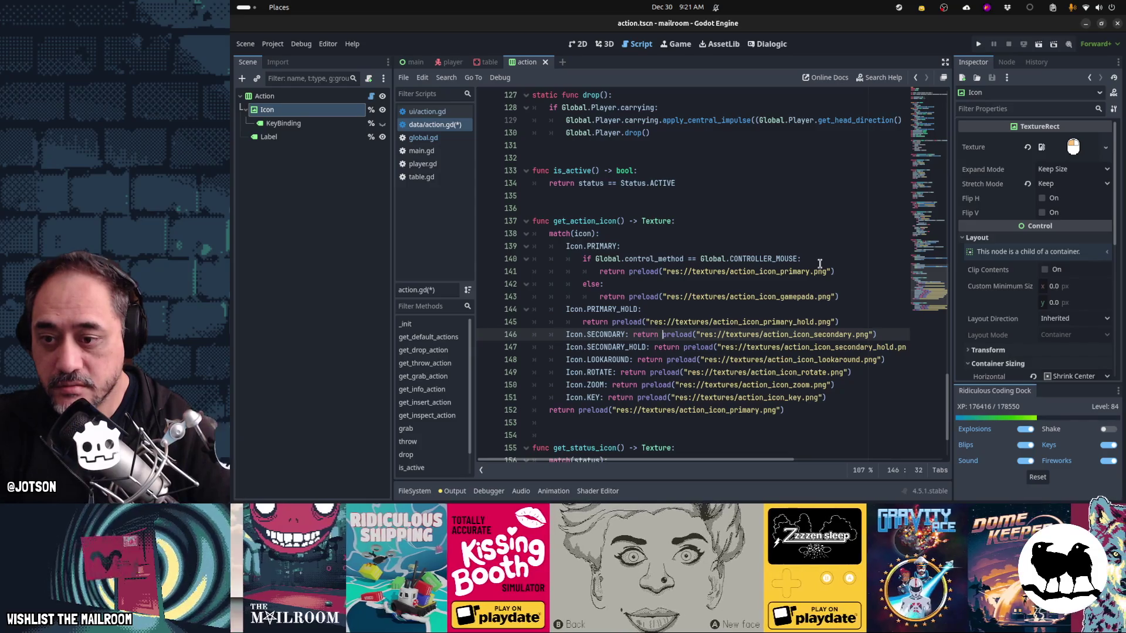
{"action": "key", "text": "Delete"}
{"action": "key", "text": "Return"}
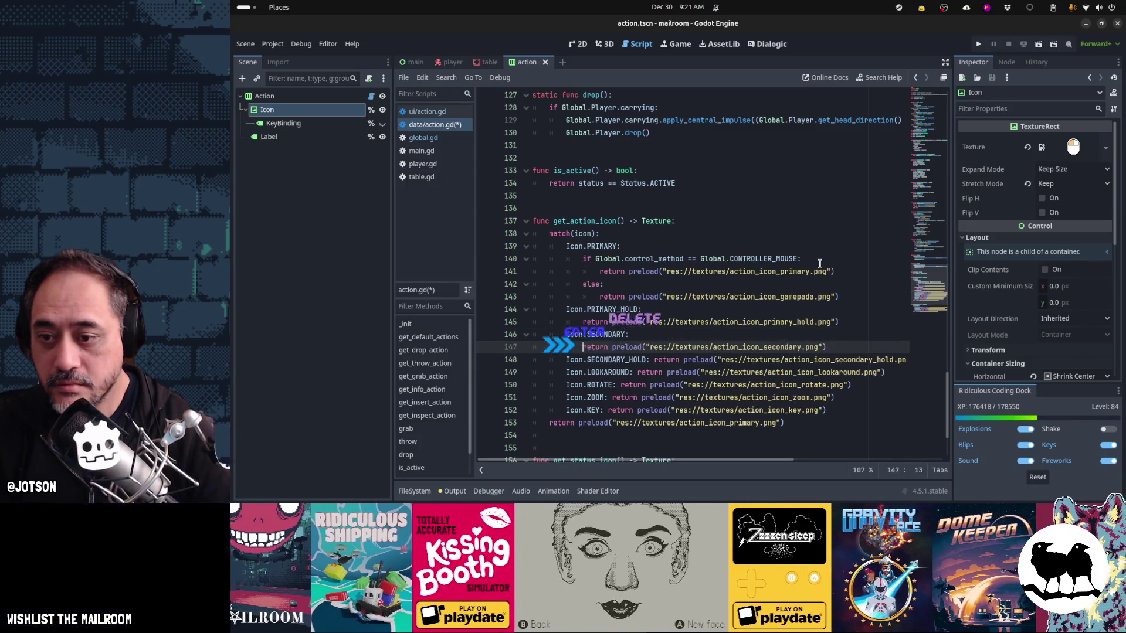
{"action": "type", "text": "if Global.control_method == Global.CONTROLLER_MOUSE: \t\t\t\treturn preload(\"res://textures/action_icon_primary.png\") \t\t\telse: \t\t\t\treturn preload(\"res://textures/action_icon_gamepad.png\")"}
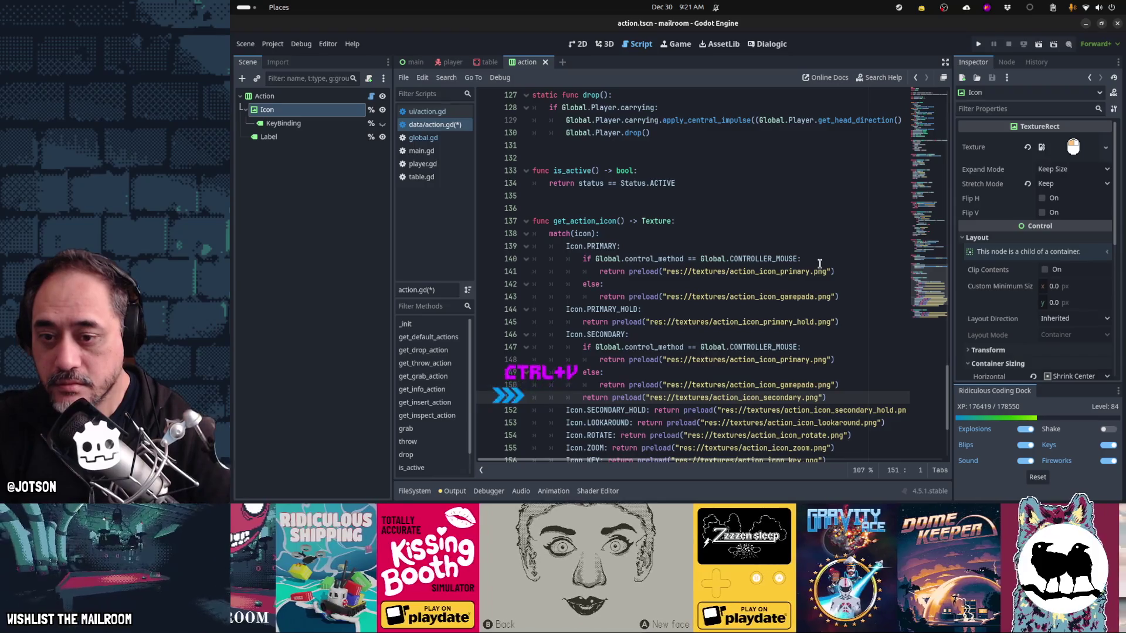
{"action": "key", "text": "End"}
{"action": "key", "text": "shift+Home"}
{"action": "key", "text": "ctrl+c"}
{"action": "type", "text": "return"}
Step: Point SECONDARY's mouse branch to the secondary icon and its gamepad branch to gamepadb
{"action": "key", "text": "Up"}
{"action": "key", "text": "Up"}
{"action": "key", "text": "Up"}
{"action": "key", "text": "shift+End"}
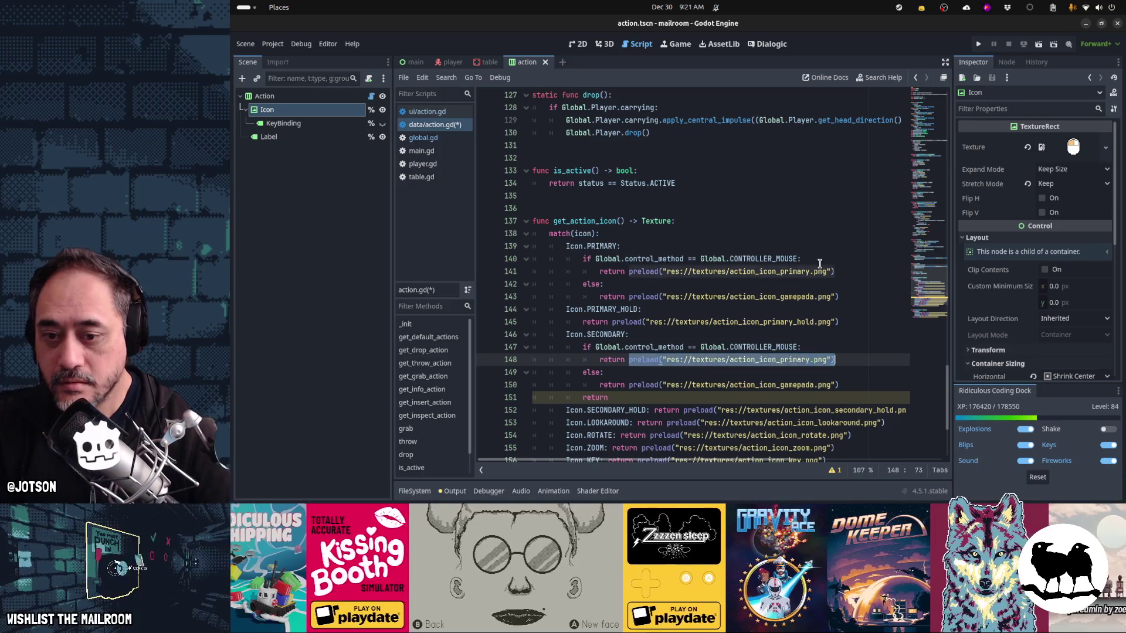
{"action": "key", "text": "ctrl+v"}
{"action": "key", "text": "Down"}
{"action": "key", "text": "Down"}
{"action": "key", "text": "Left"}
{"action": "key", "text": "Left"}
{"action": "key", "text": "Left"}
{"action": "key", "text": "Left"}
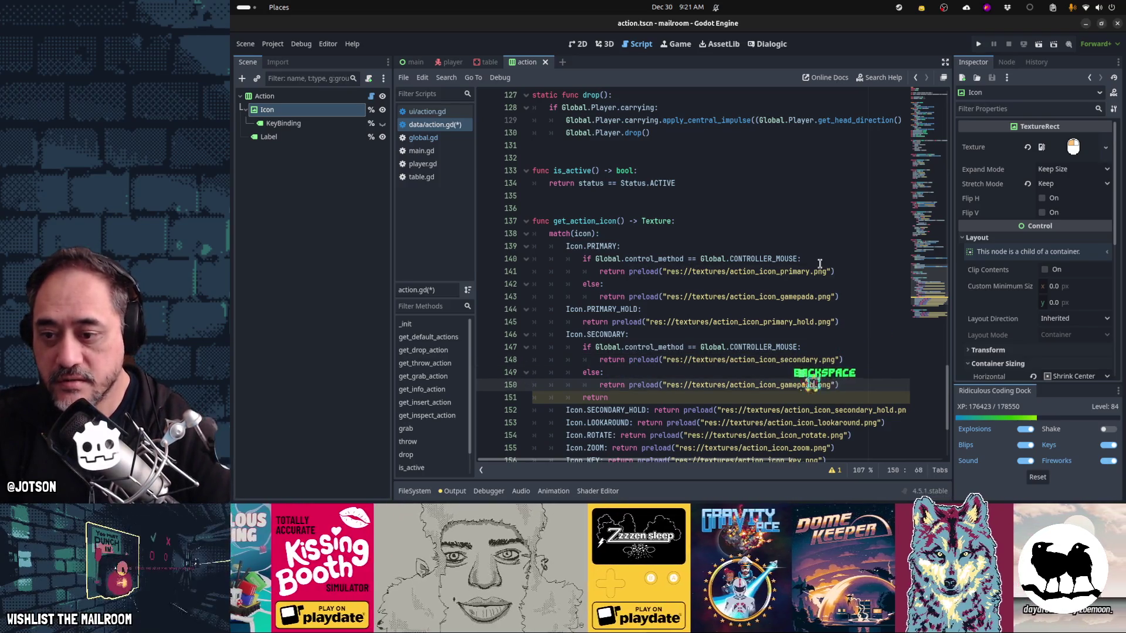
{"action": "key", "text": "BackSpace"}
{"action": "type", "text": "b"}
{"action": "key", "text": "Down"}
{"action": "key", "text": "ctrl+x"}
{"action": "scroll", "coordinate": [819, 264], "scroll_direction": "down", "scroll_amount": 1}
{"action": "scroll", "coordinate": [820, 264], "scroll_direction": "down", "scroll_amount": 1}
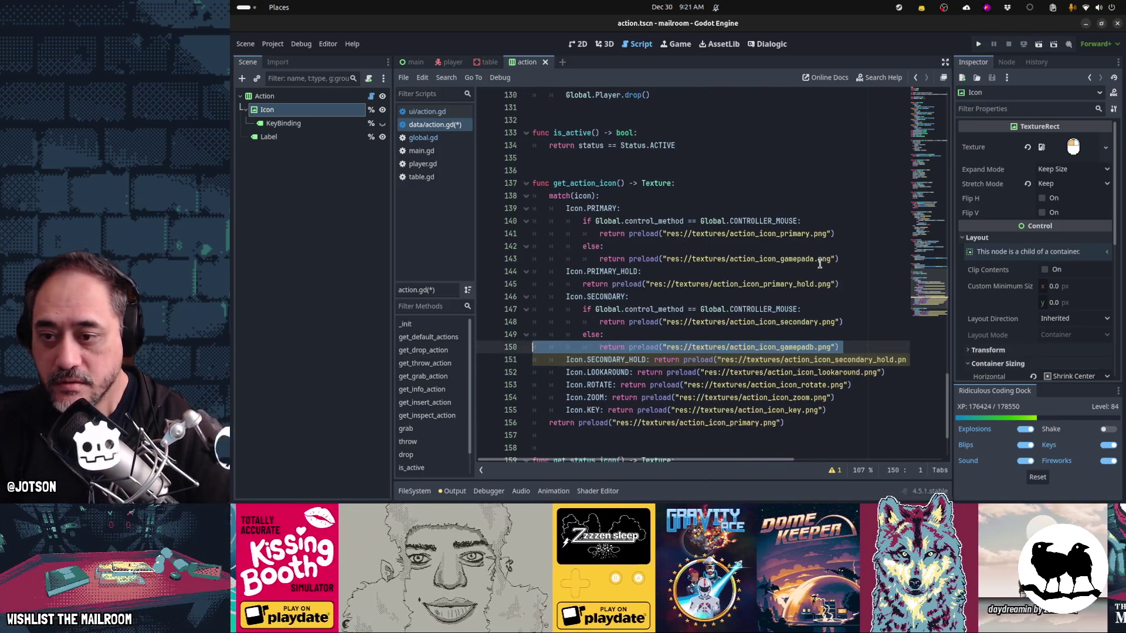
Step: Paste the if/else block under the KEY case
{"action": "key", "text": "Down"}
{"action": "key", "text": "Down"}
{"action": "key", "text": "Down"}
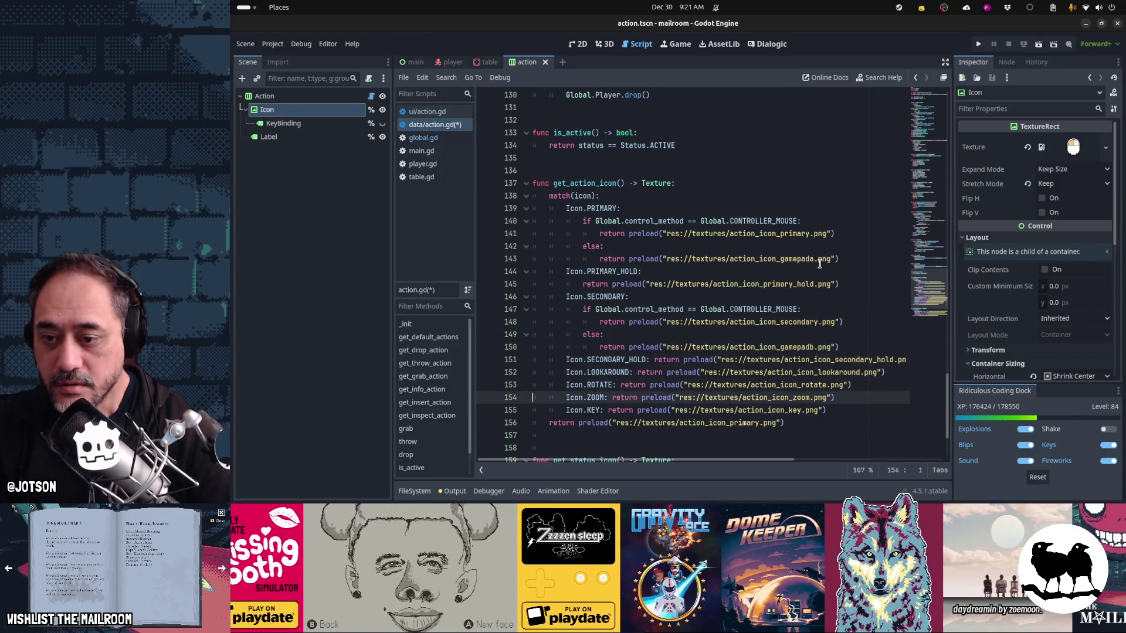
{"action": "key", "text": "ctrl+Right"}
{"action": "key", "text": "Delete"}
{"action": "key", "text": "Return"}
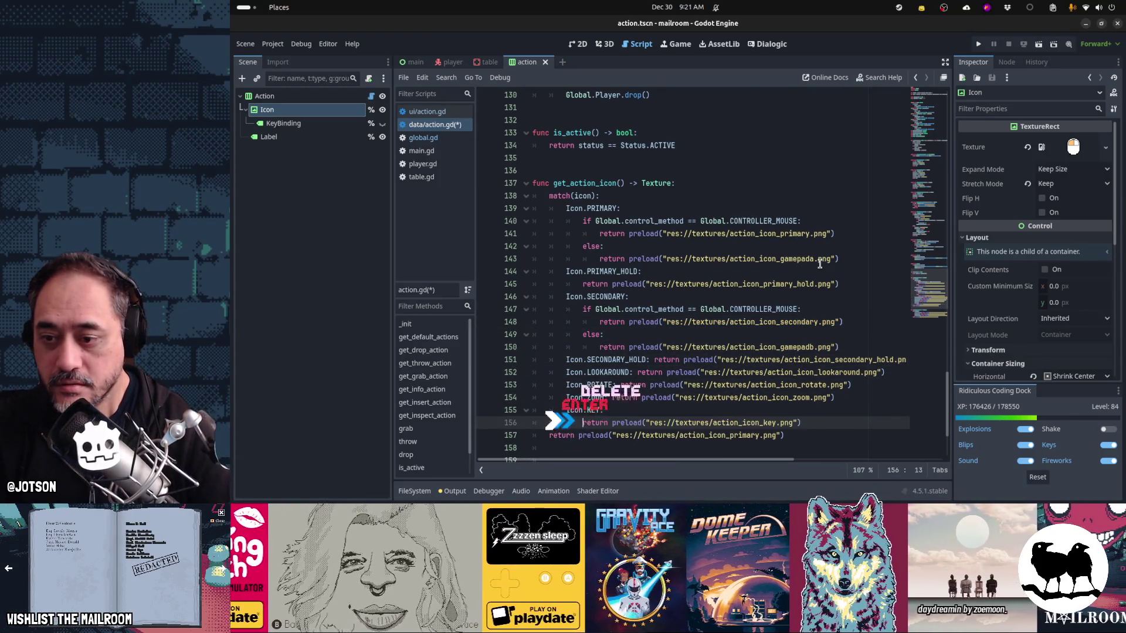
{"action": "key", "text": "Down"}
{"action": "key", "text": "Up"}
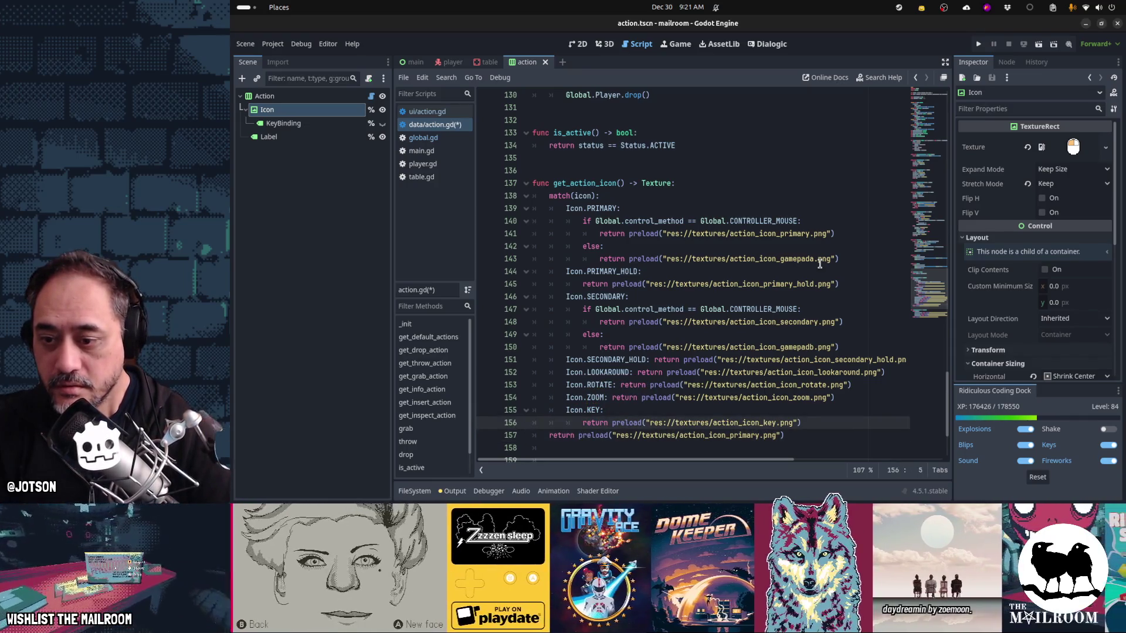
{"action": "key", "text": "Down"}
{"action": "key", "text": "ctrl+v"}
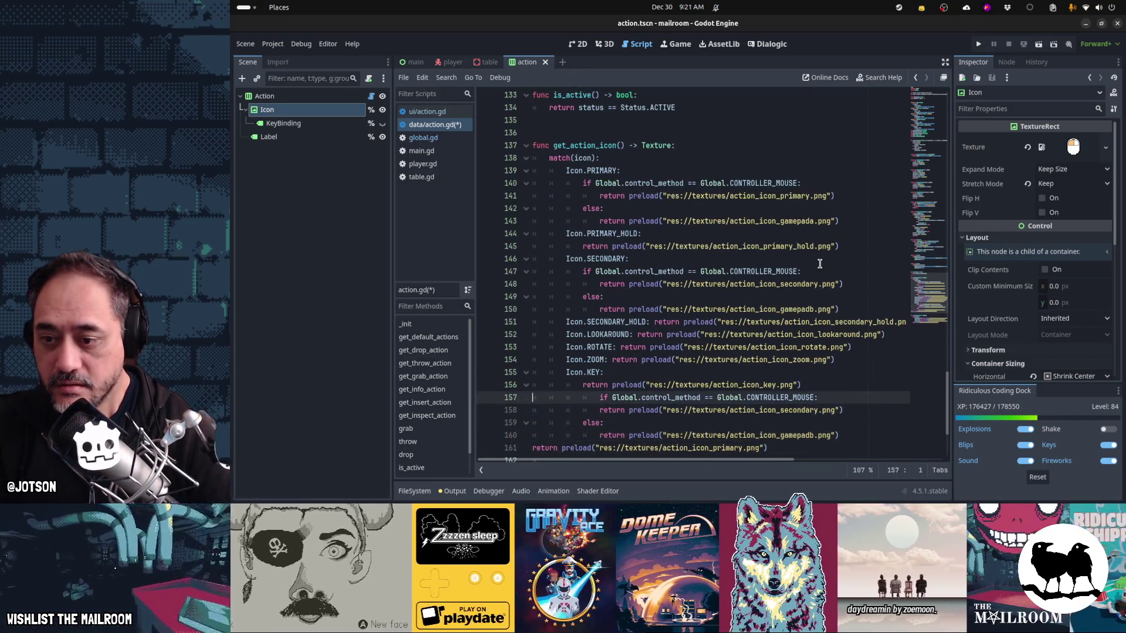
Step: Move the action_icon_key.png return into KEY's mouse branch and fix the indentation
{"action": "key", "text": "Up"}
{"action": "key", "text": "shift+End"}
{"action": "key", "text": "ctrl+x"}
{"action": "key", "text": "Down"}
{"action": "key", "text": "shift+Down"}
{"action": "key", "text": "shift+Down"}
{"action": "key", "text": "shift+Down"}
{"action": "key", "text": "shift+End"}
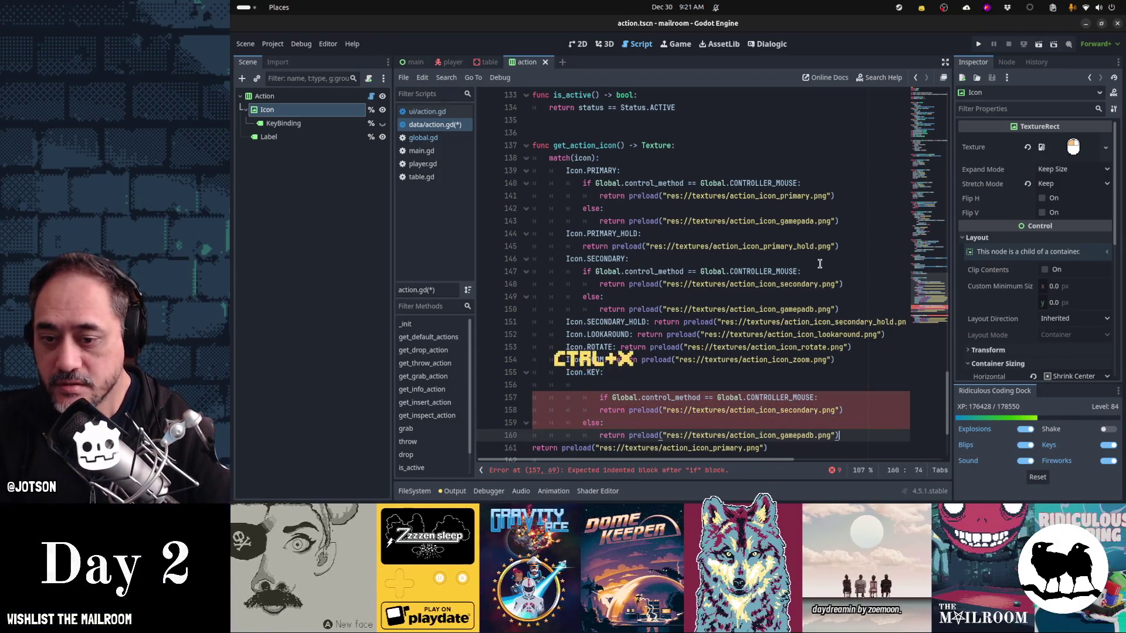
{"action": "key", "text": "Up"}
{"action": "key", "text": "Up"}
{"action": "key", "text": "shift+Home"}
{"action": "key", "text": "ctrl+v"}
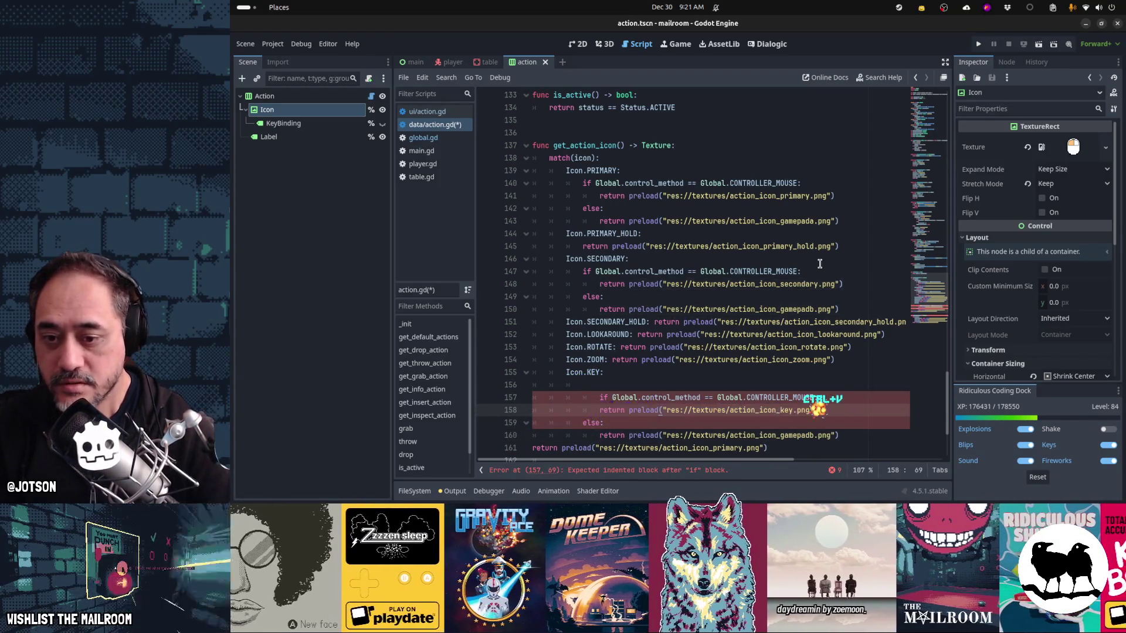
{"action": "key", "text": "Up"}
{"action": "key", "text": "Up"}
{"action": "key", "text": "ctrl+x"}
{"action": "key", "text": "shift+Tab"}
{"action": "key", "text": "End"}
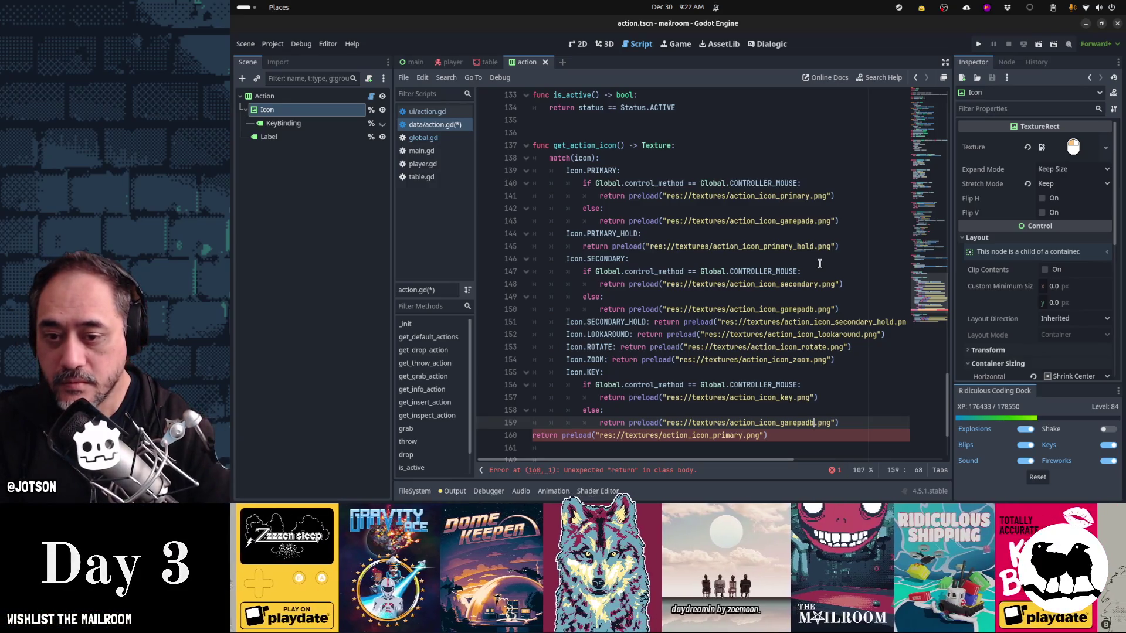
Step: Change KEY's gamepad icon to gamepady and SECONDARY's to gamepadx
{"action": "key", "text": "BackSpace"}
{"action": "type", "text": "y"}
{"action": "key", "text": "Up"}
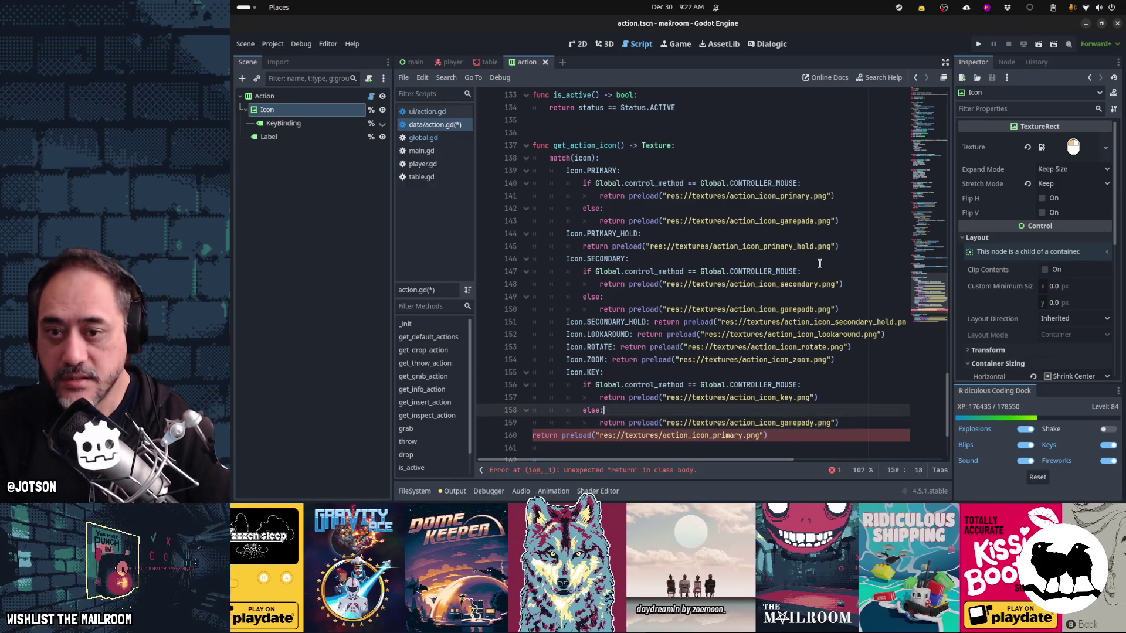
{"action": "left_click", "coordinate": [820, 264]}
{"action": "key", "text": "Down"}
{"action": "key", "text": "Down"}
{"action": "key", "text": "Down"}
{"action": "key", "text": "End"}
{"action": "key", "text": "Left"}
{"action": "key", "text": "Left"}
{"action": "key", "text": "Left"}
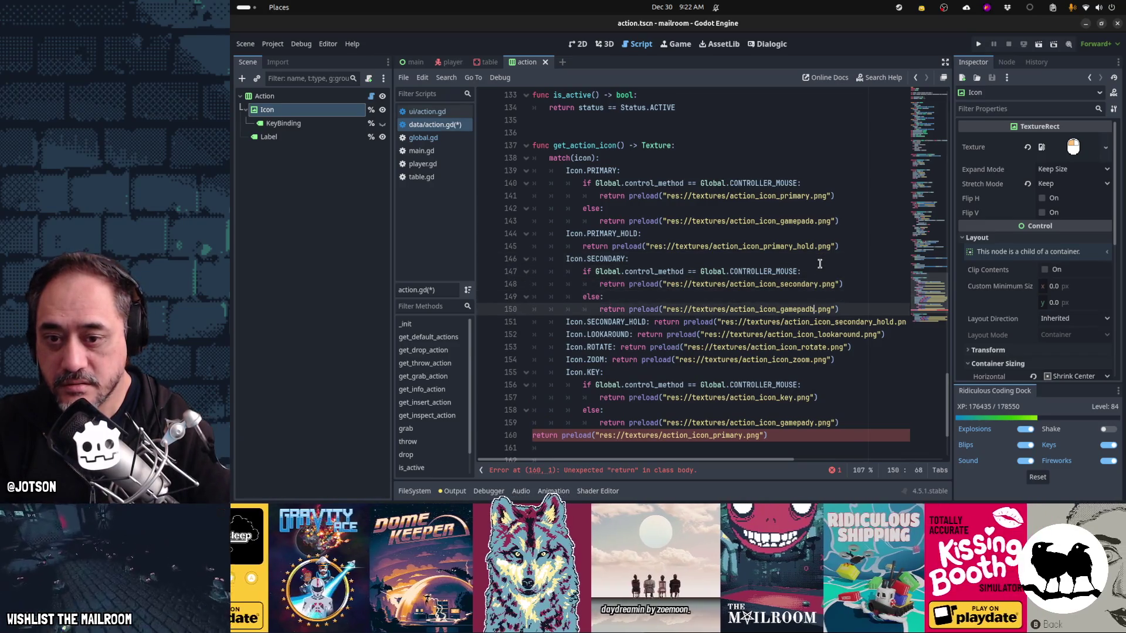
{"action": "key", "text": "BackSpace"}
{"action": "type", "text": "x"}
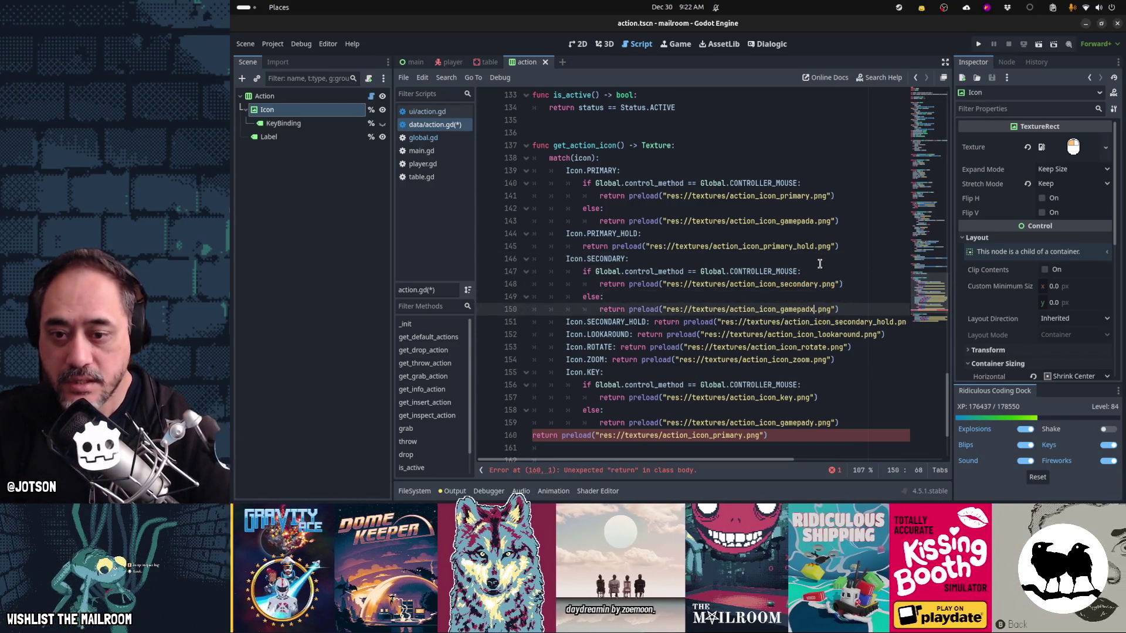
{"action": "key", "text": "Down"}
{"action": "key", "text": "Down"}
{"action": "key", "text": "Down"}
{"action": "key", "text": "Down"}
{"action": "key", "text": "Down"}
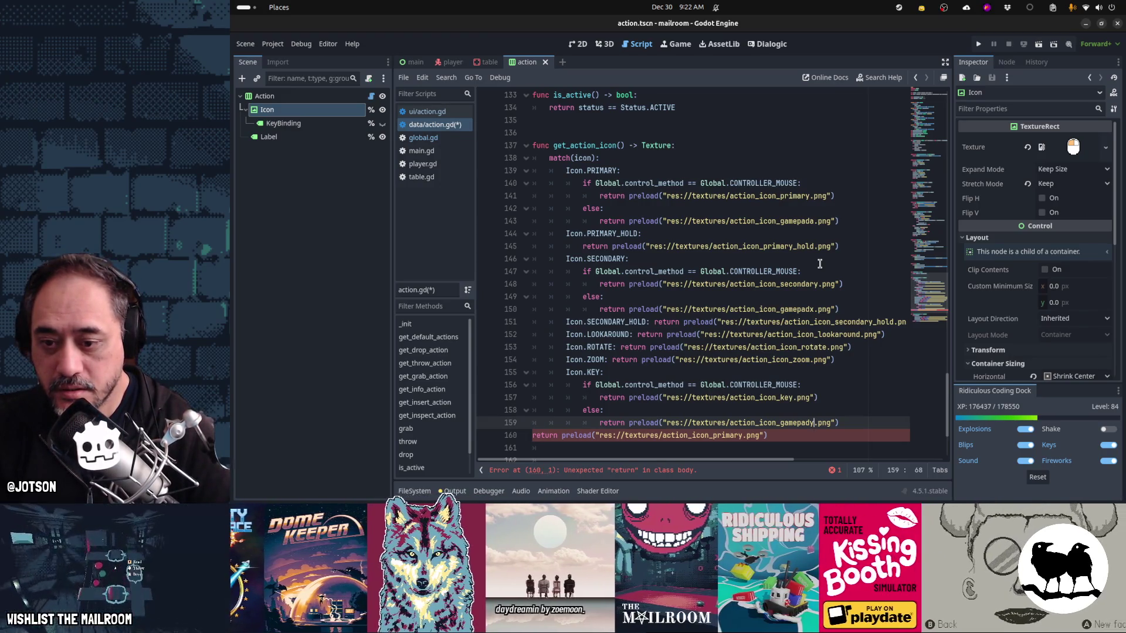
Step: Indent the fallback return to clear the error, undoing a stray PRIMARY_HOLD edit
{"action": "key", "text": "Tab"}
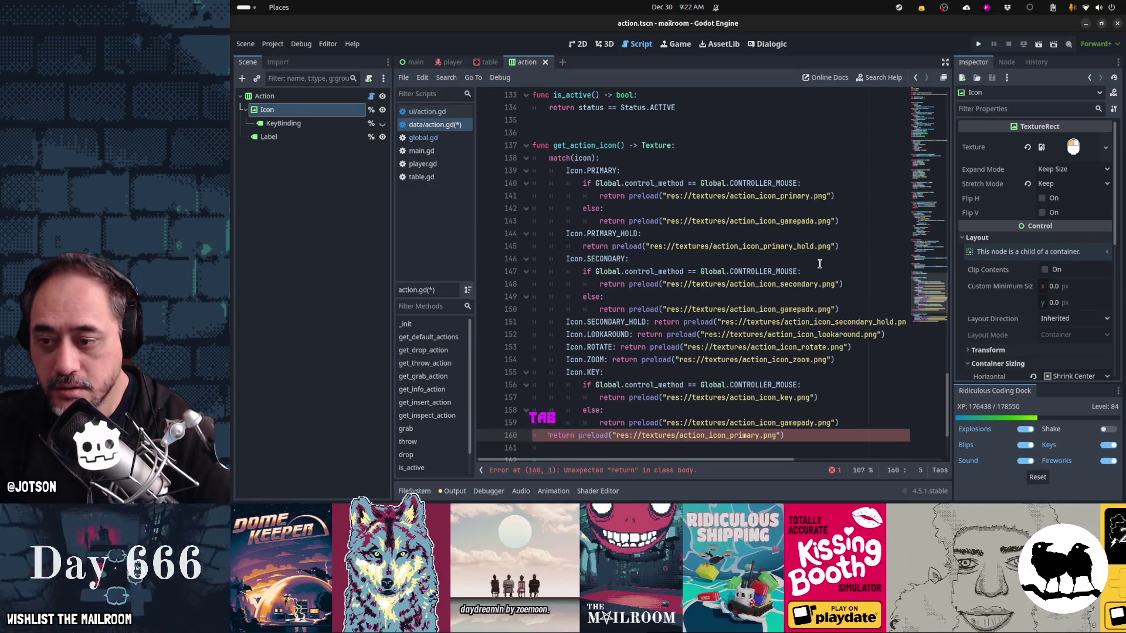
{"action": "scroll", "coordinate": [819, 263], "scroll_direction": "down", "scroll_amount": 1}
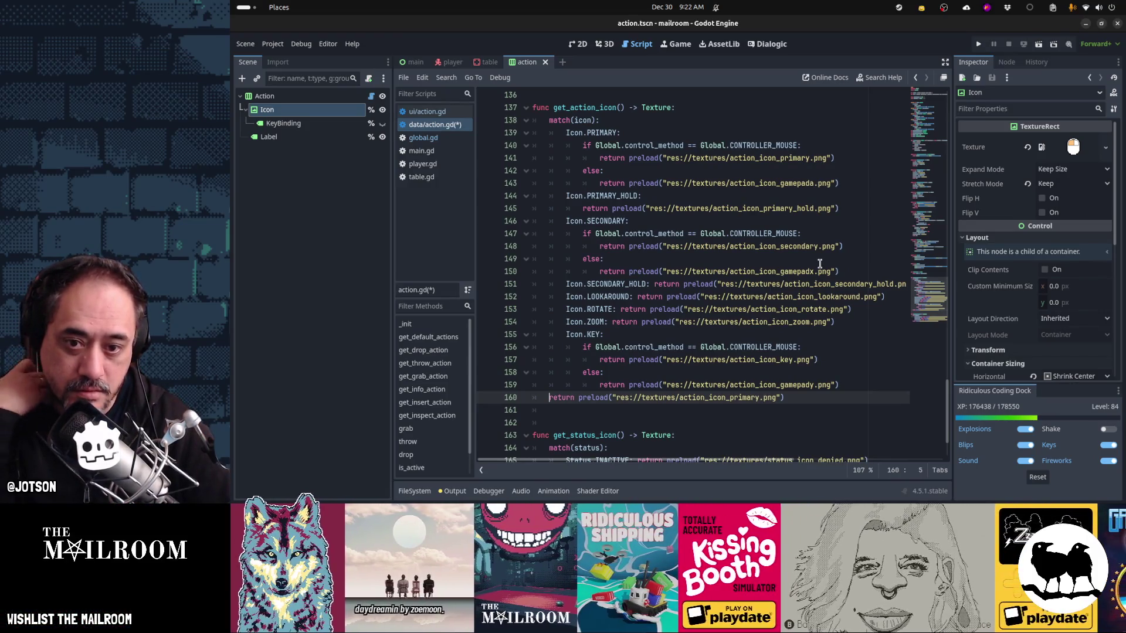
{"action": "key", "text": "Up"}
{"action": "key", "text": "Up"}
{"action": "key", "text": "Up"}
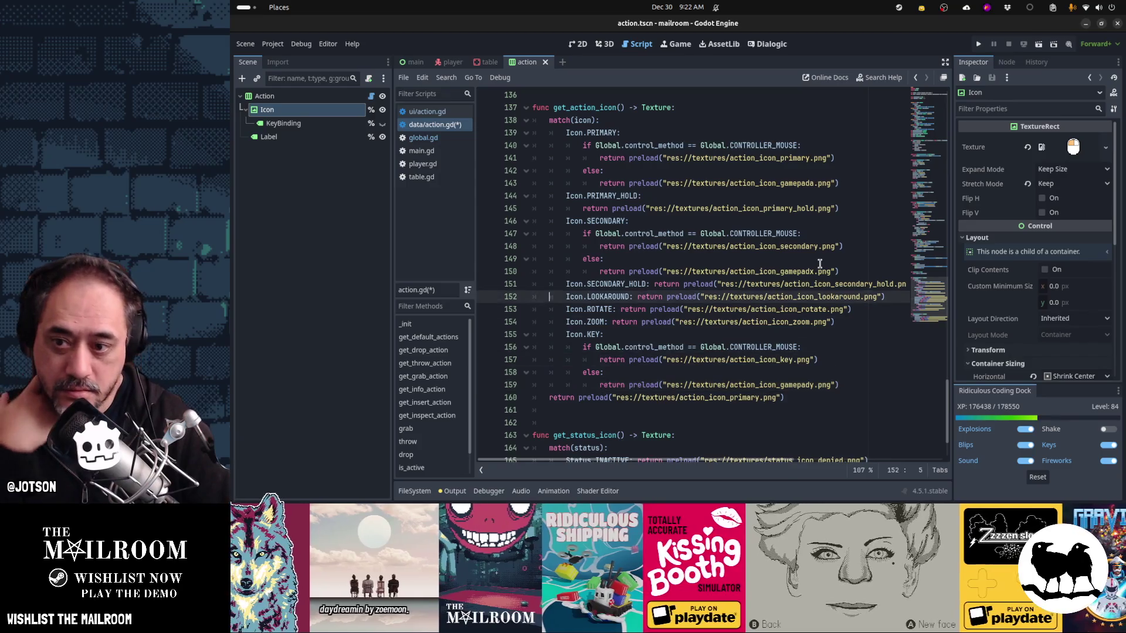
{"action": "key", "text": "Up"}
{"action": "key", "text": "Up"}
{"action": "key", "text": "Up"}
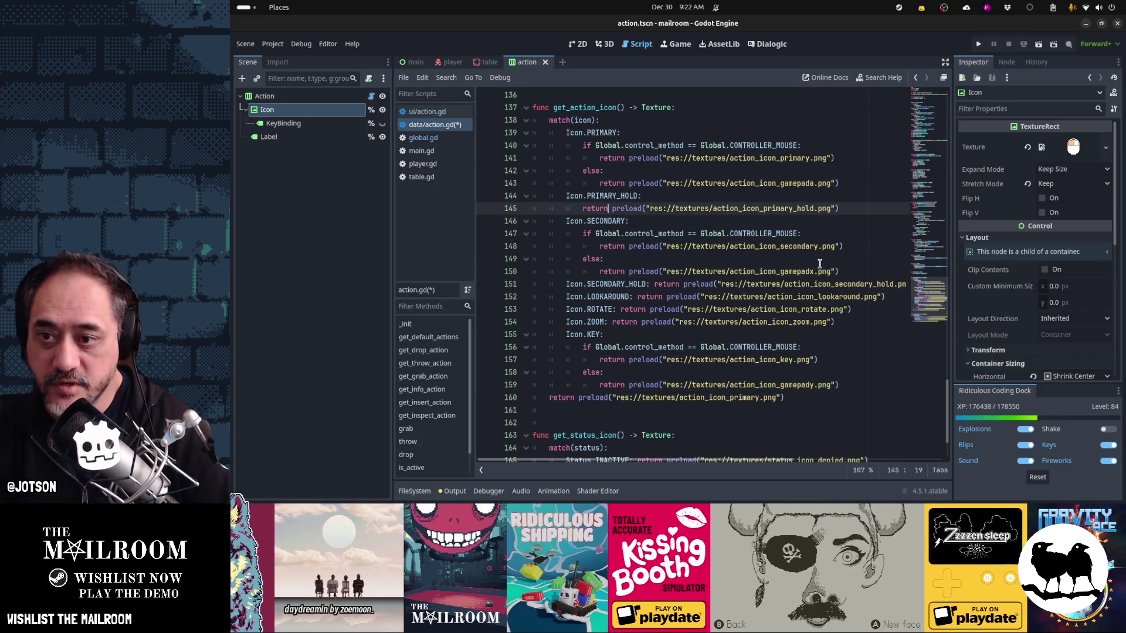
{"action": "key", "text": "Delete"}
{"action": "key", "text": "Return"}
{"action": "key", "text": "Up"}
{"action": "key", "text": "Up"}
{"action": "key", "text": "End"}
{"action": "key", "text": "ctrl+Delete"}
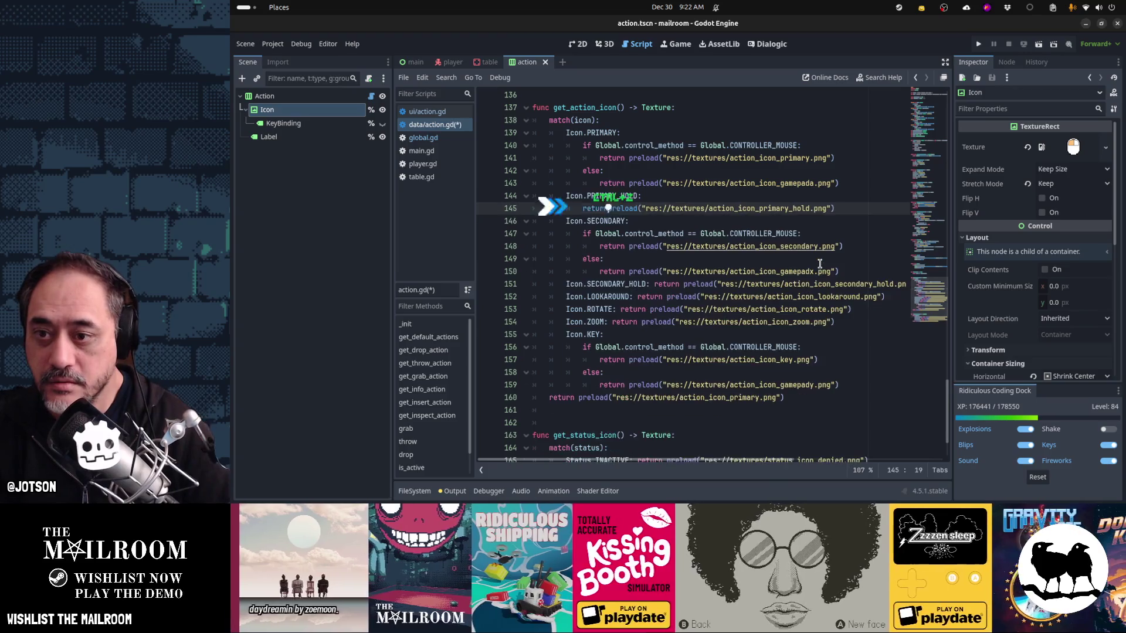
{"action": "key", "text": "ctrl+z"}
{"action": "key", "text": "ctrl+z"}
{"action": "key", "text": "ctrl+z"}
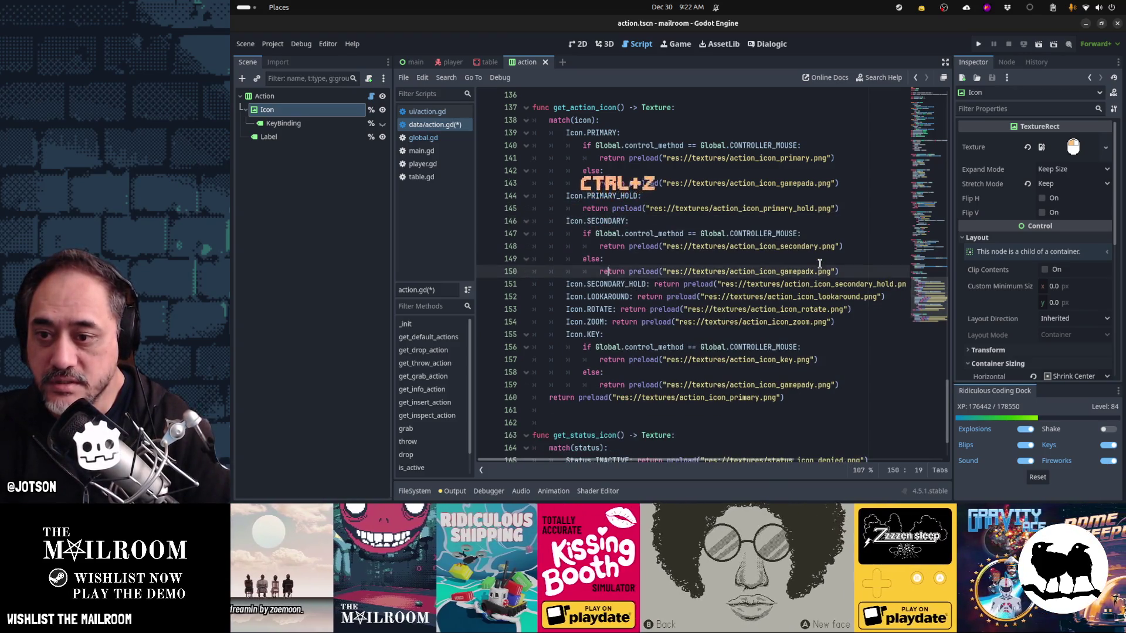
Step: Put SECONDARY_HOLD's return on its own line and save action.gd
{"action": "key", "text": "Delete"}
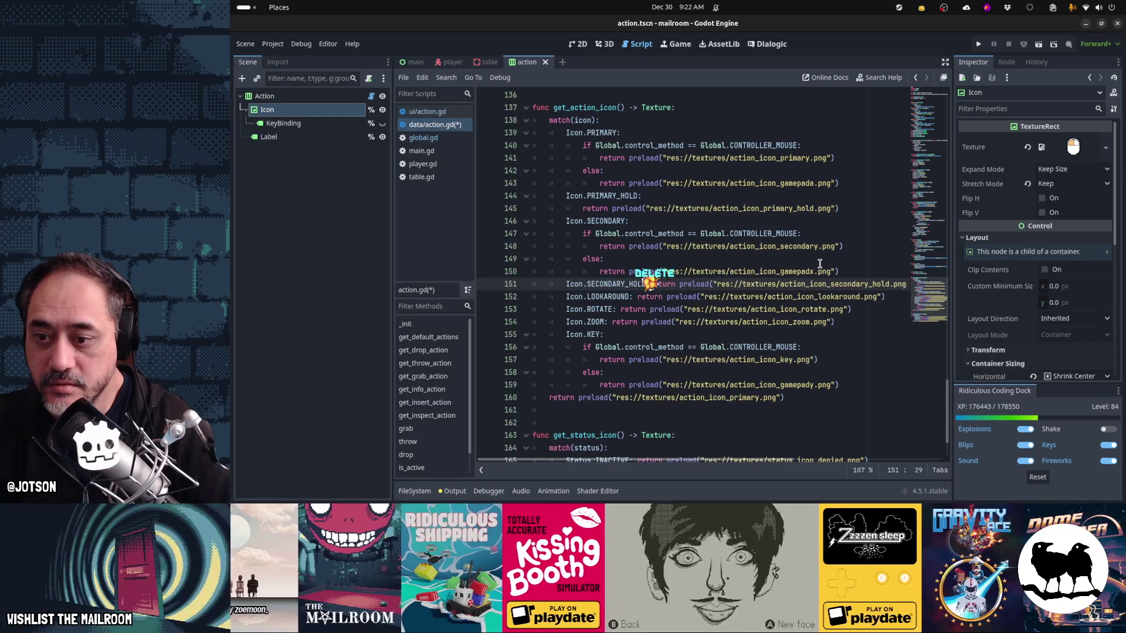
{"action": "key", "text": "Return"}
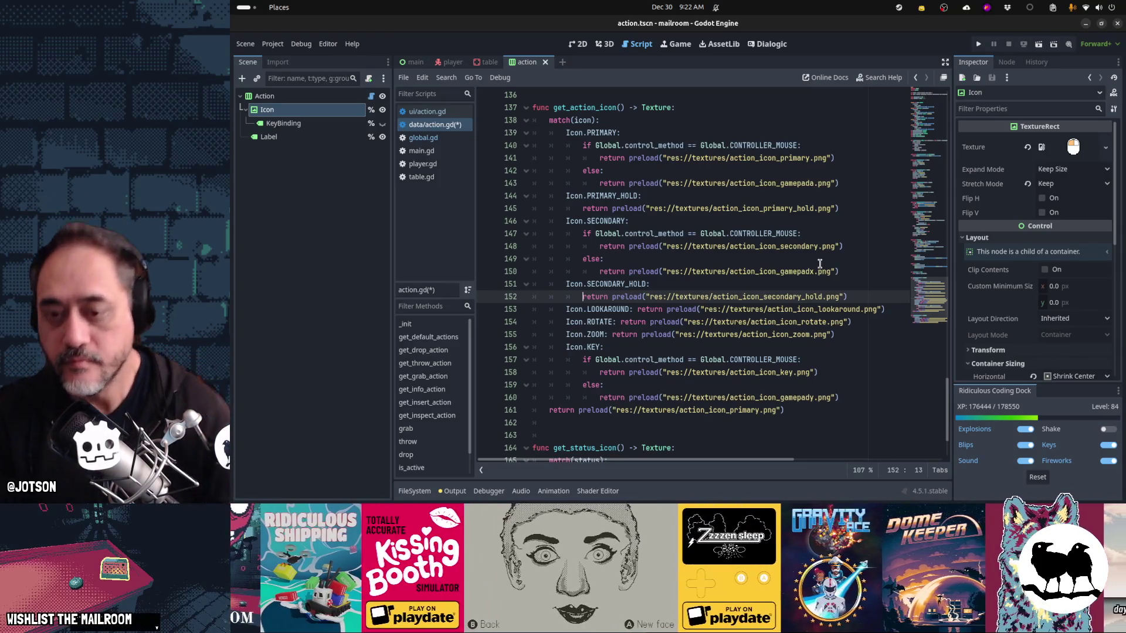
{"action": "key", "text": "ctrl+s"}
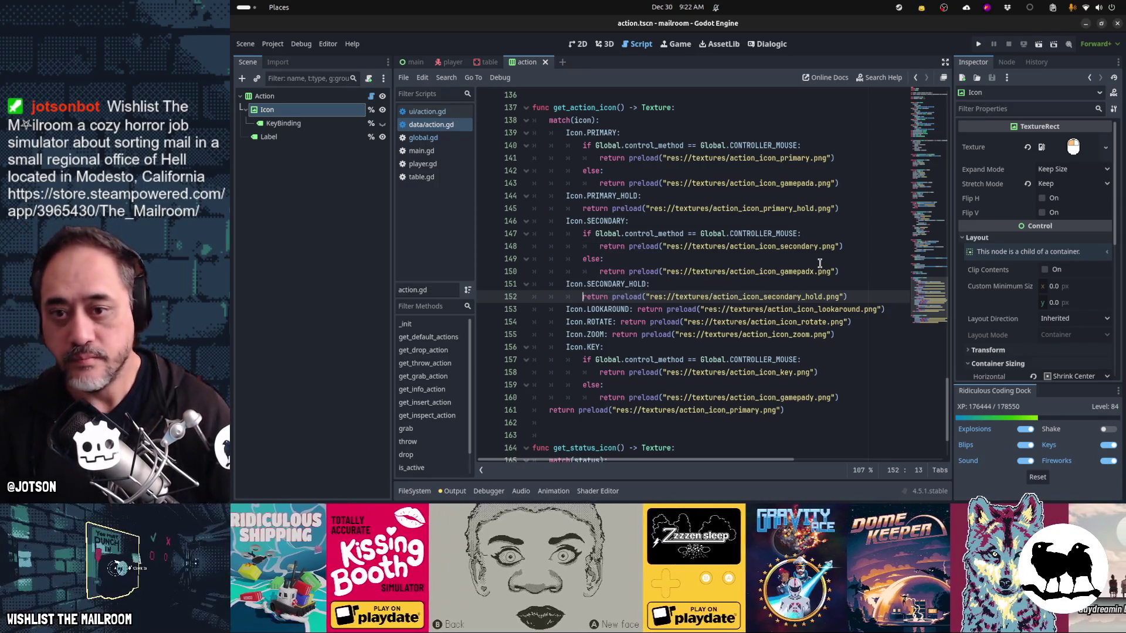
{"action": "key", "text": "alt+Tab"}
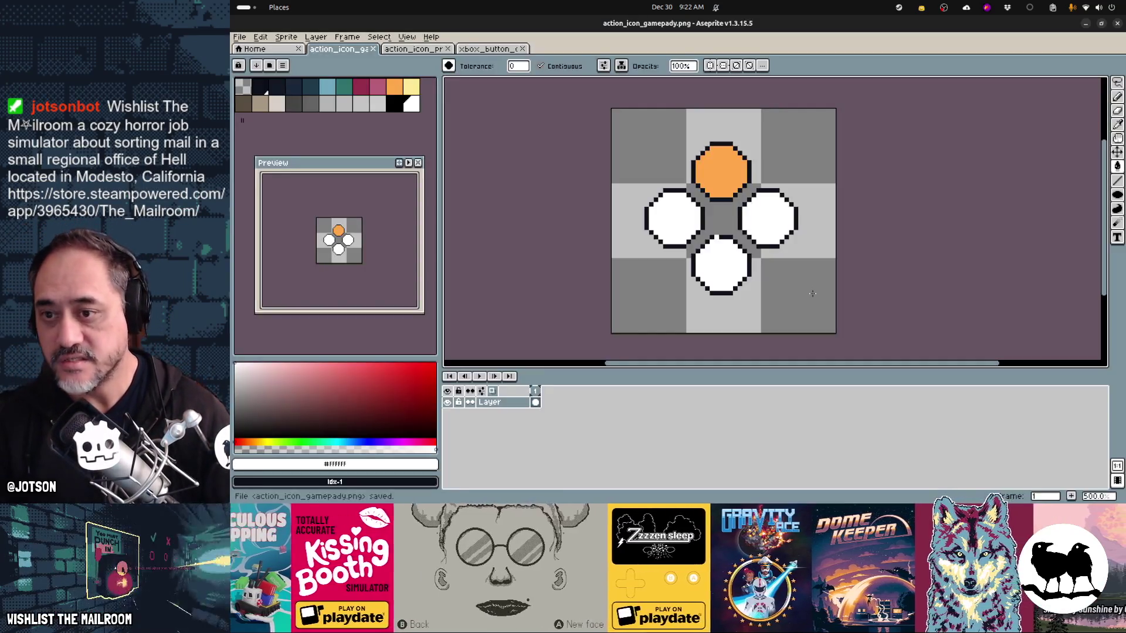
Step: Open action_icon_gamepadb.png, action_icon_gamepadx.png and action_icon_primary_hold.png from the textures folder
{"action": "left_click", "coordinate": [240, 37]}
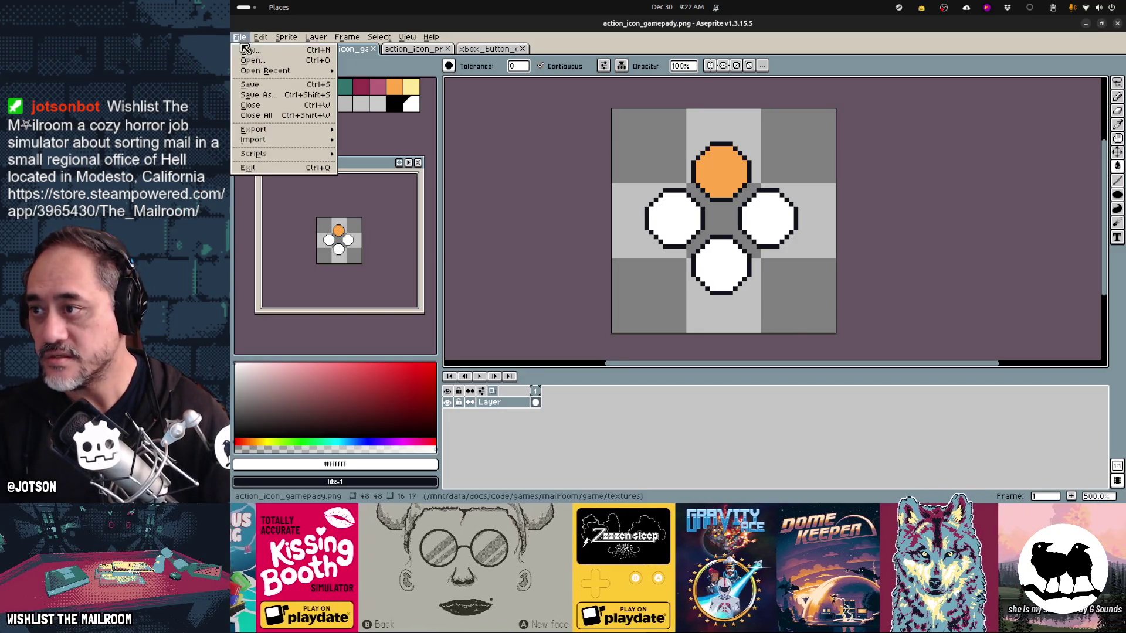
{"action": "left_click", "coordinate": [258, 59]}
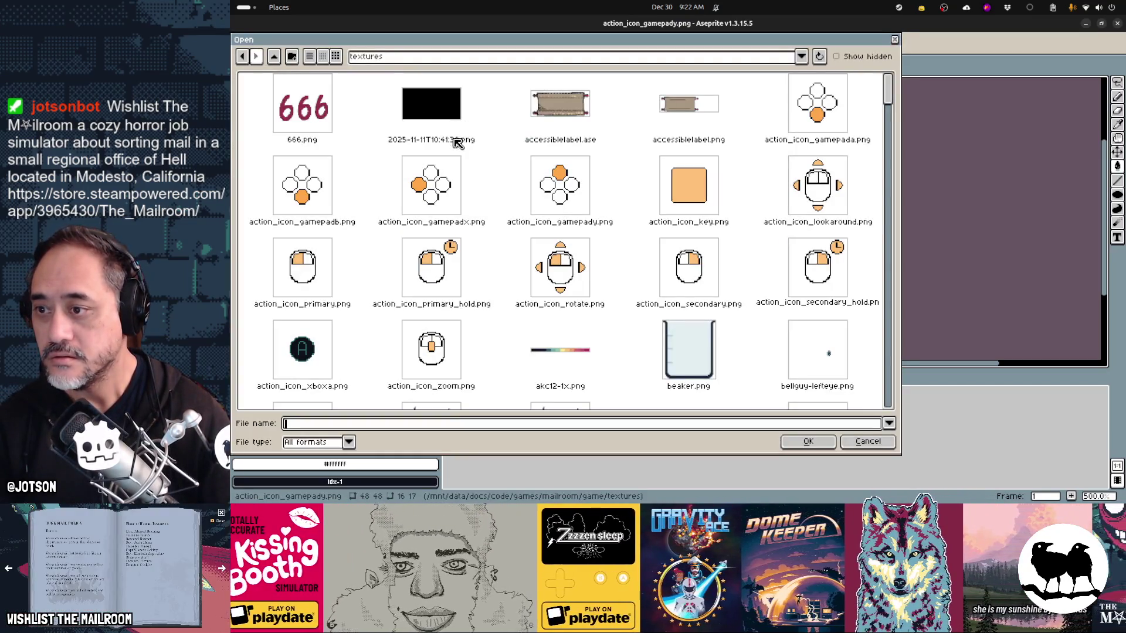
{"action": "double_click", "coordinate": [324, 199]}
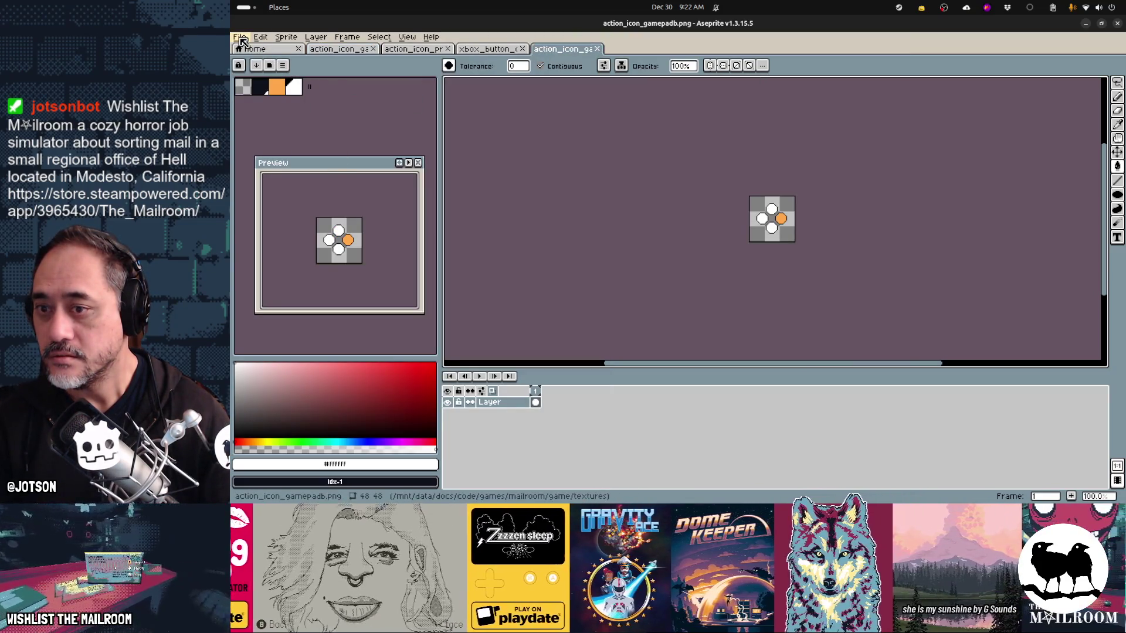
{"action": "left_click", "coordinate": [241, 39]}
{"action": "left_click", "coordinate": [252, 60]}
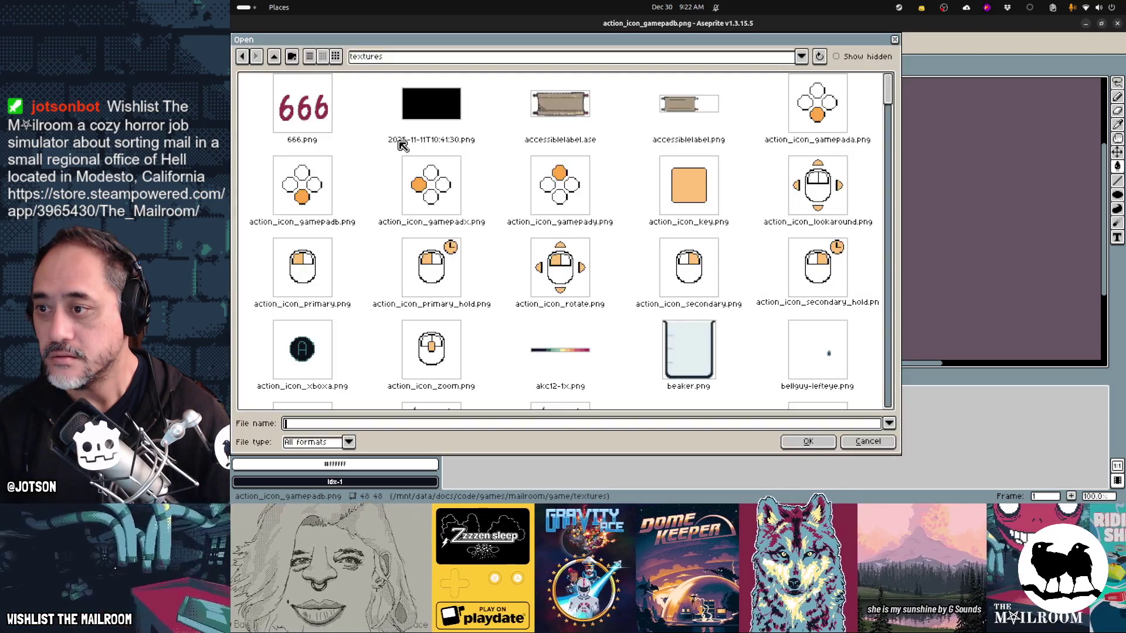
{"action": "double_click", "coordinate": [426, 188]}
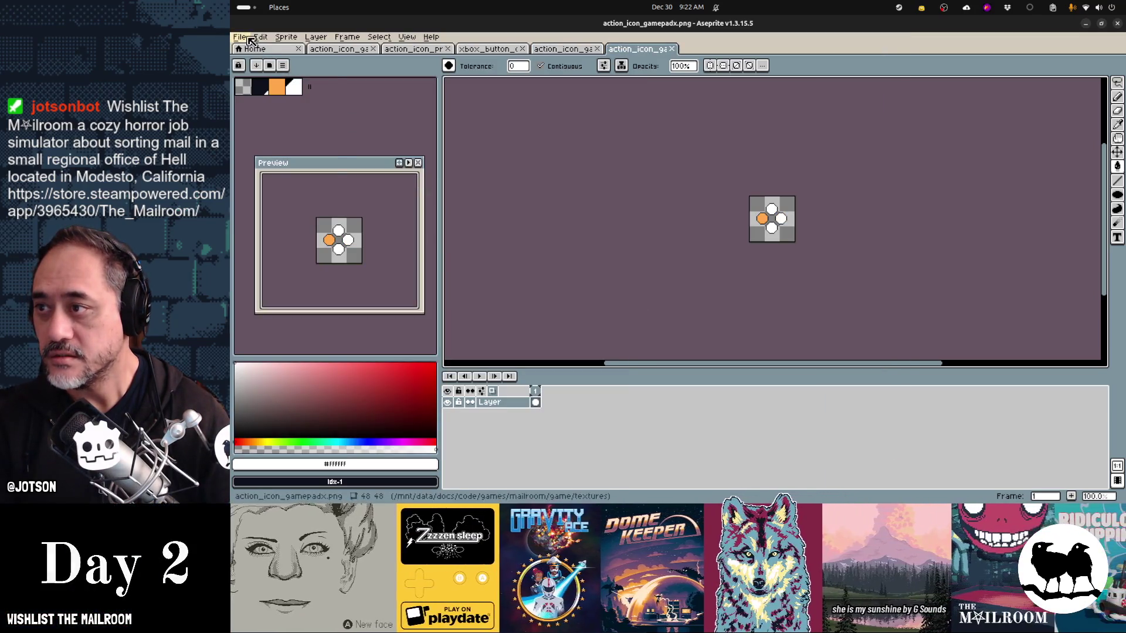
{"action": "left_click", "coordinate": [243, 37]}
{"action": "left_click", "coordinate": [249, 61]}
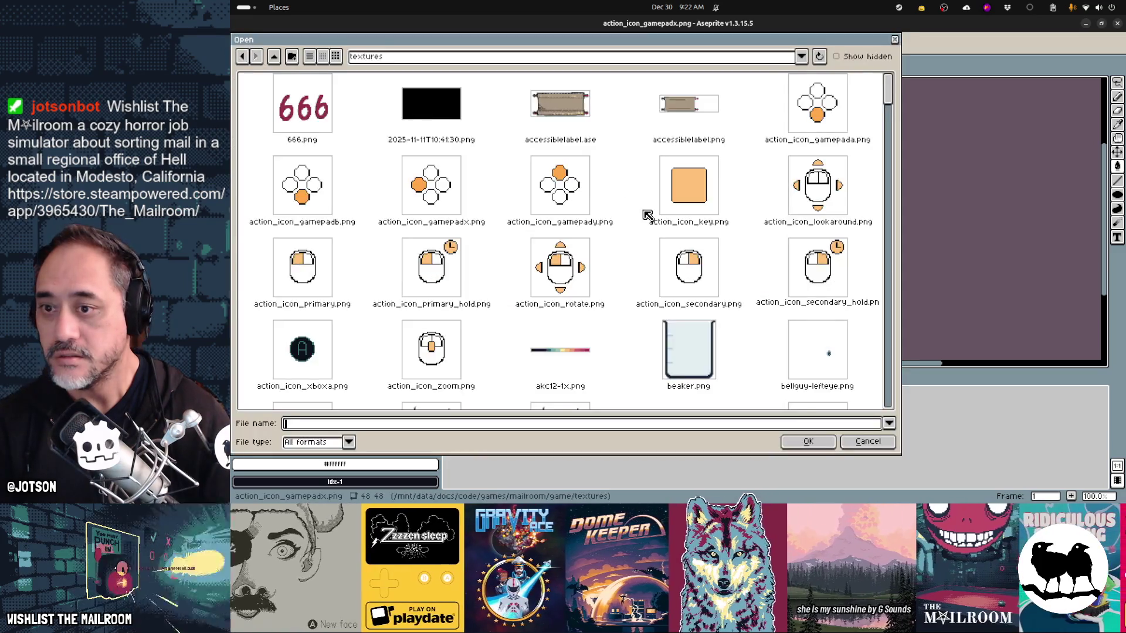
{"action": "double_click", "coordinate": [468, 270]}
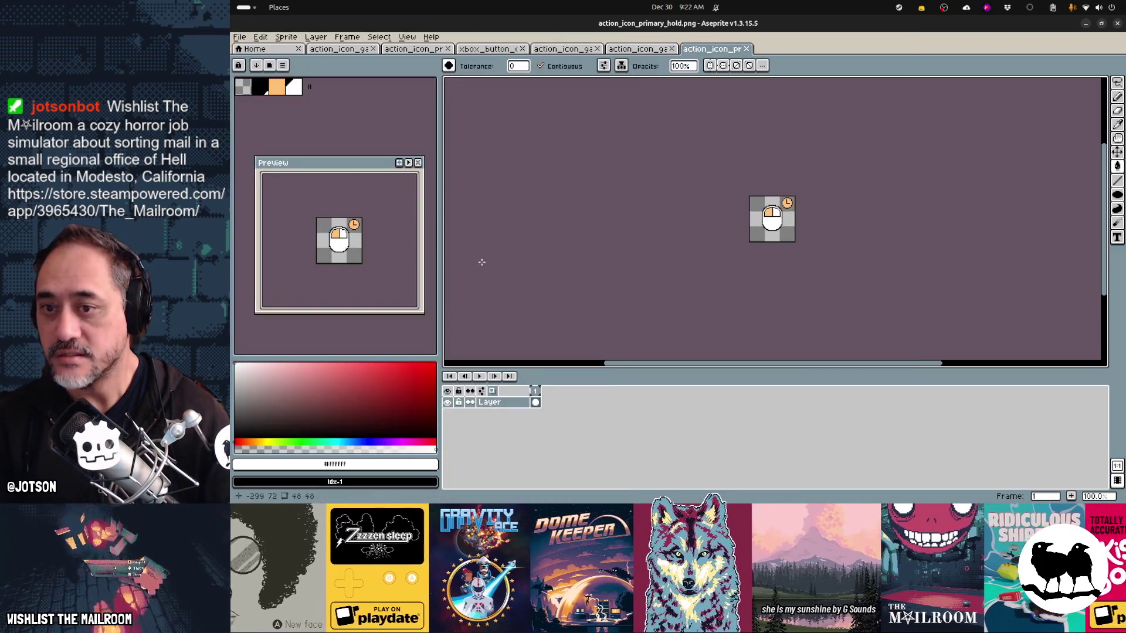
Step: Zoom in and select the clock badge in the primary-hold icon's top-right corner
{"action": "scroll", "coordinate": [832, 229], "scroll_direction": "up", "scroll_amount": 5}
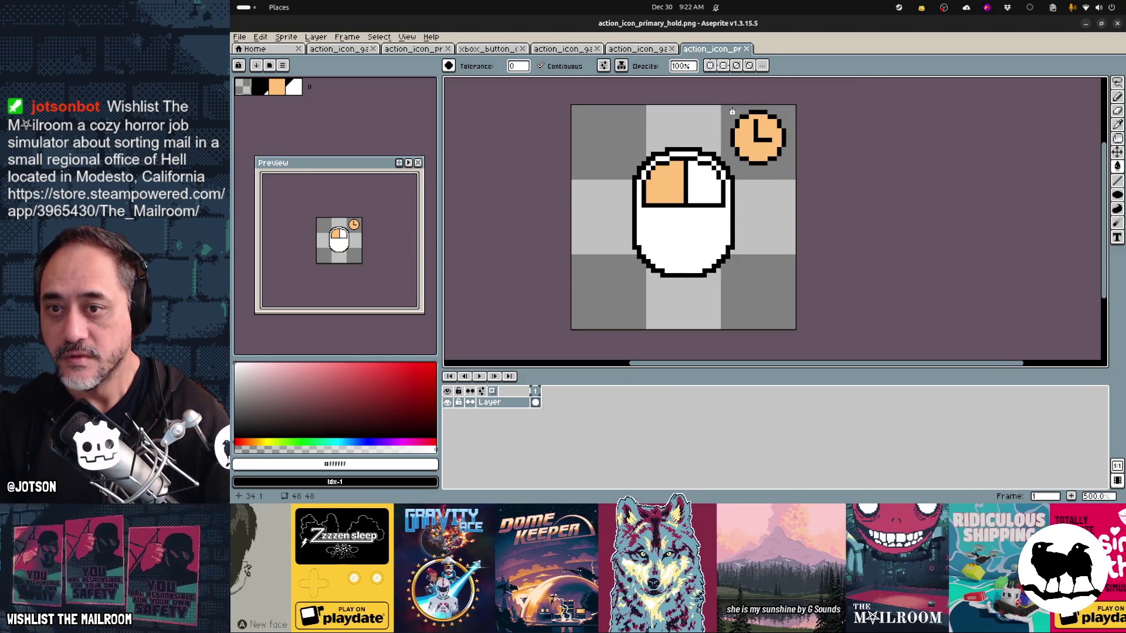
{"action": "key", "text": "m"}
{"action": "left_click_drag", "start_coordinate": [728, 108], "coordinate": [794, 168]}
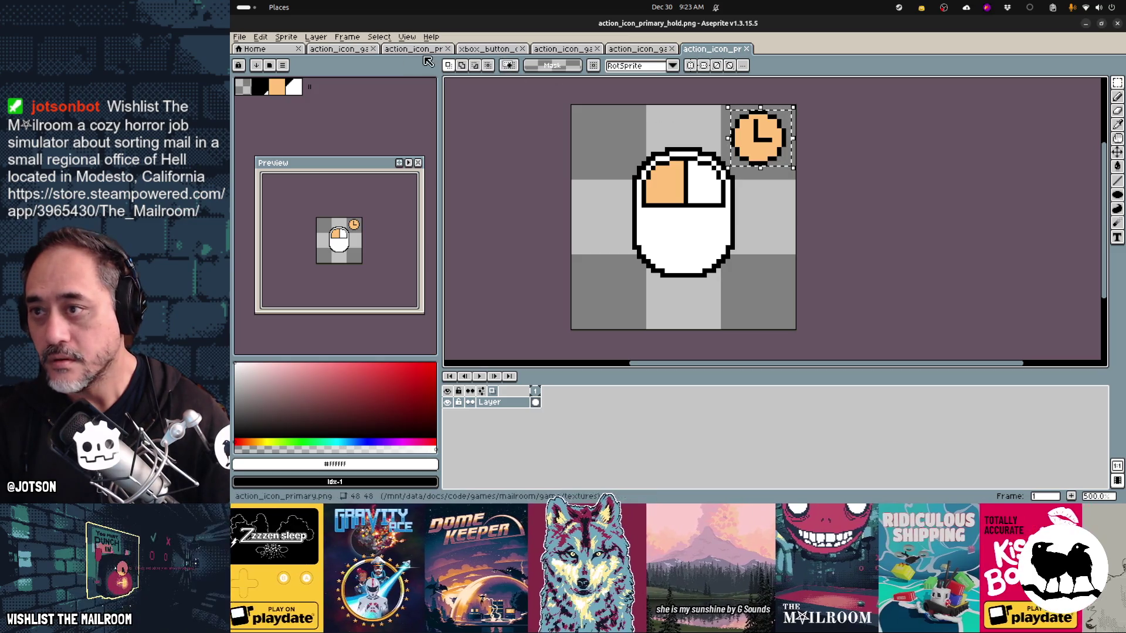
Step: Close the xbox button, action_icon_primary and first gamepad tabs, leaving the gamepadx icon showing
{"action": "left_click", "coordinate": [563, 50]}
{"action": "scroll", "coordinate": [821, 210], "scroll_direction": "up", "scroll_amount": 2}
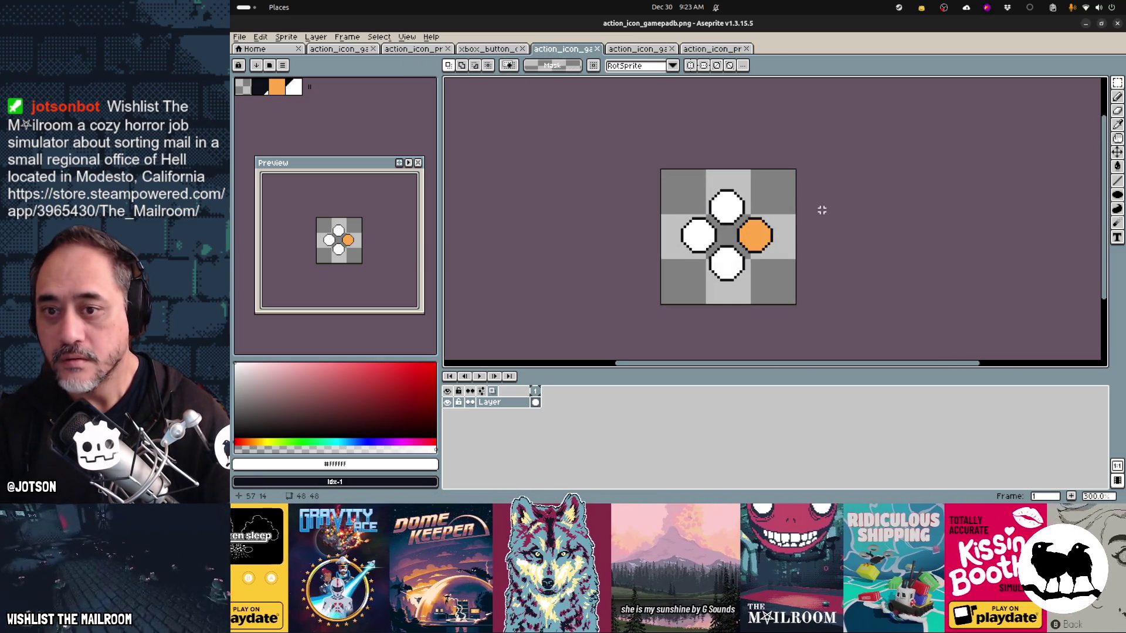
{"action": "left_click", "coordinate": [642, 52]}
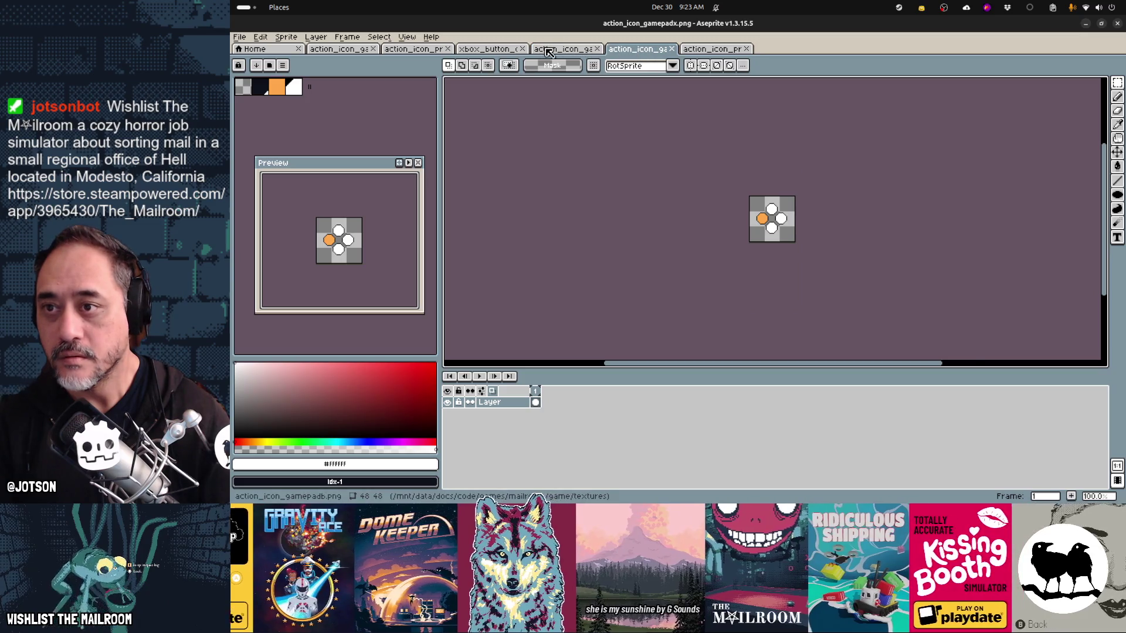
{"action": "left_click", "coordinate": [549, 51]}
{"action": "left_click", "coordinate": [522, 49]}
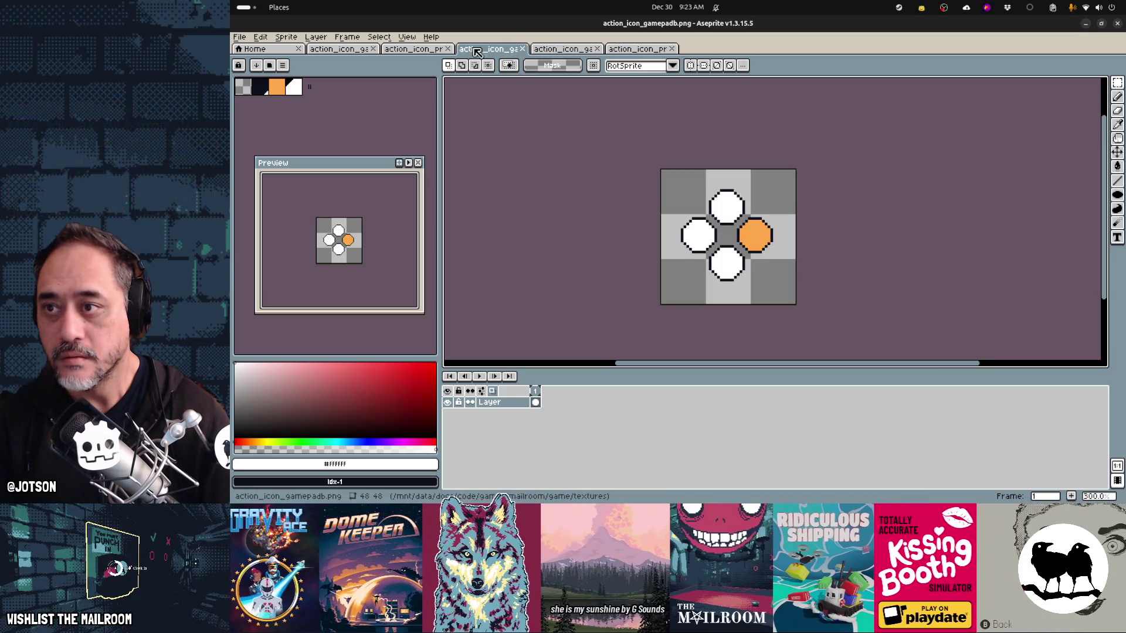
{"action": "left_click", "coordinate": [441, 48]}
{"action": "left_click", "coordinate": [447, 49]}
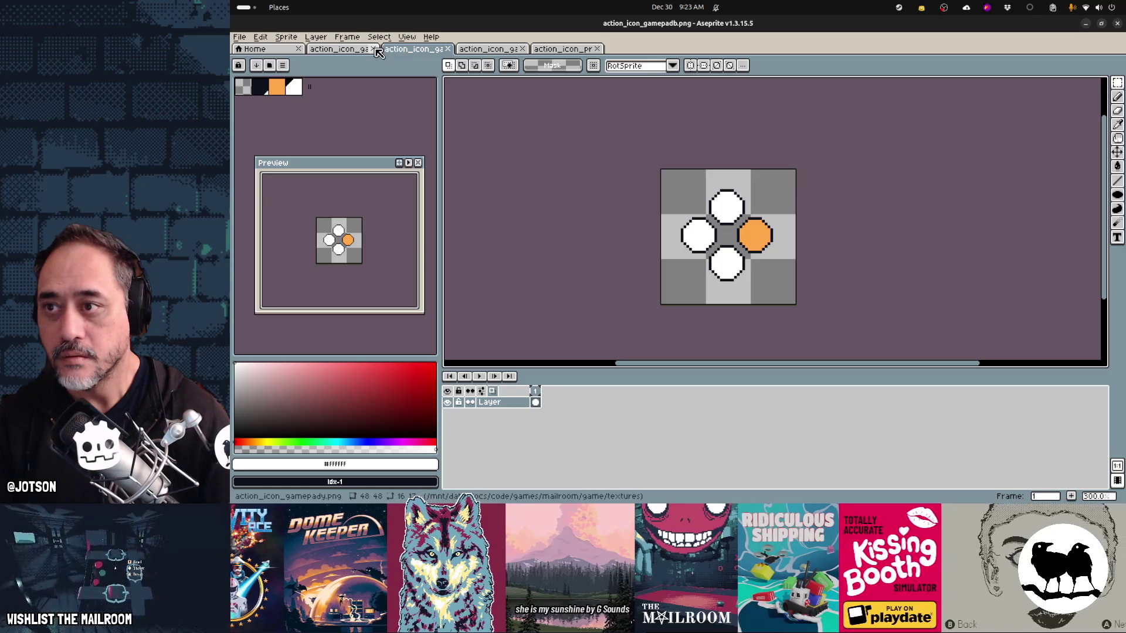
{"action": "left_click", "coordinate": [373, 48]}
{"action": "left_click", "coordinate": [402, 50]}
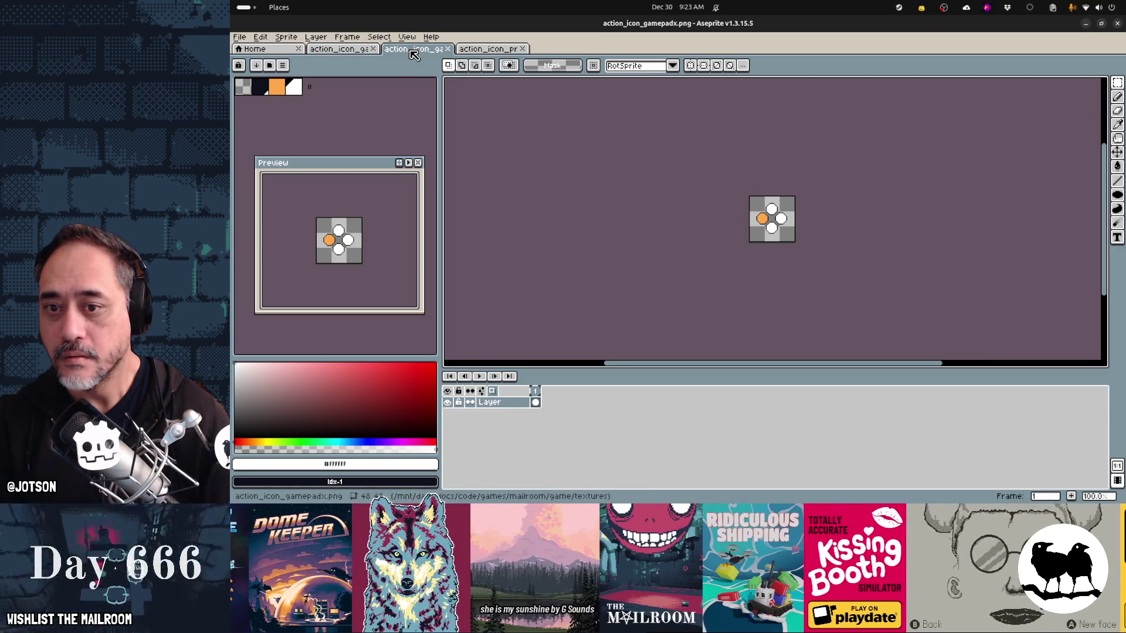
{"action": "scroll", "coordinate": [789, 199], "scroll_direction": "up", "scroll_amount": 3}
Step: Paste the clock onto the gamepadx icon and save it as action_icon_gamepadx_hold.png
{"action": "key", "text": "ctrl+v"}
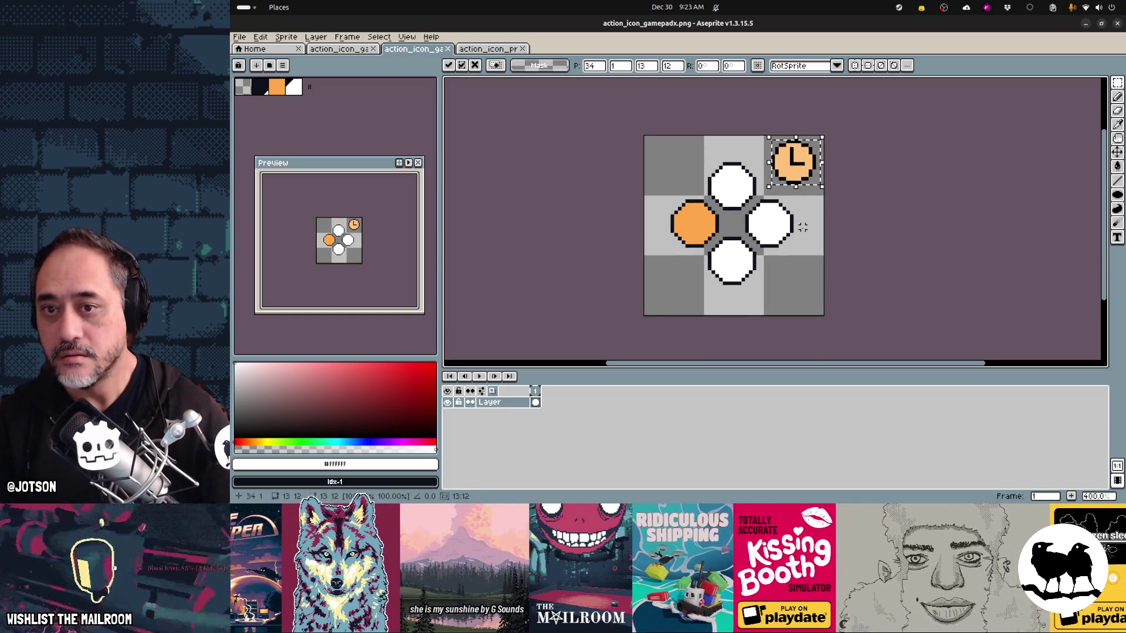
{"action": "key", "text": "ctrl+shift+s"}
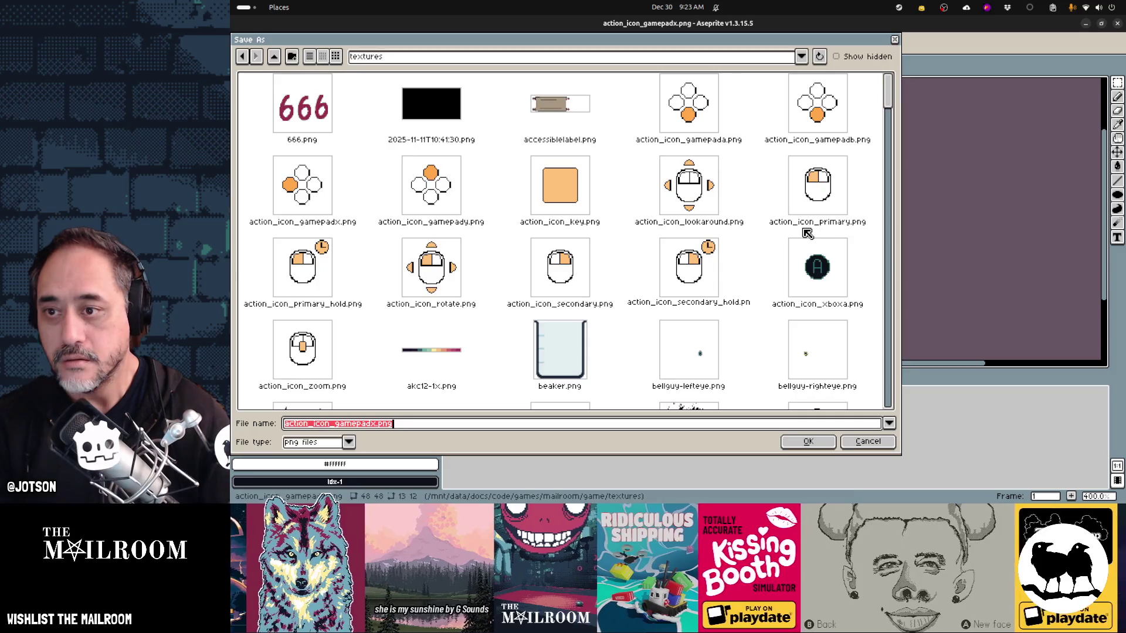
{"action": "key", "text": "End"}
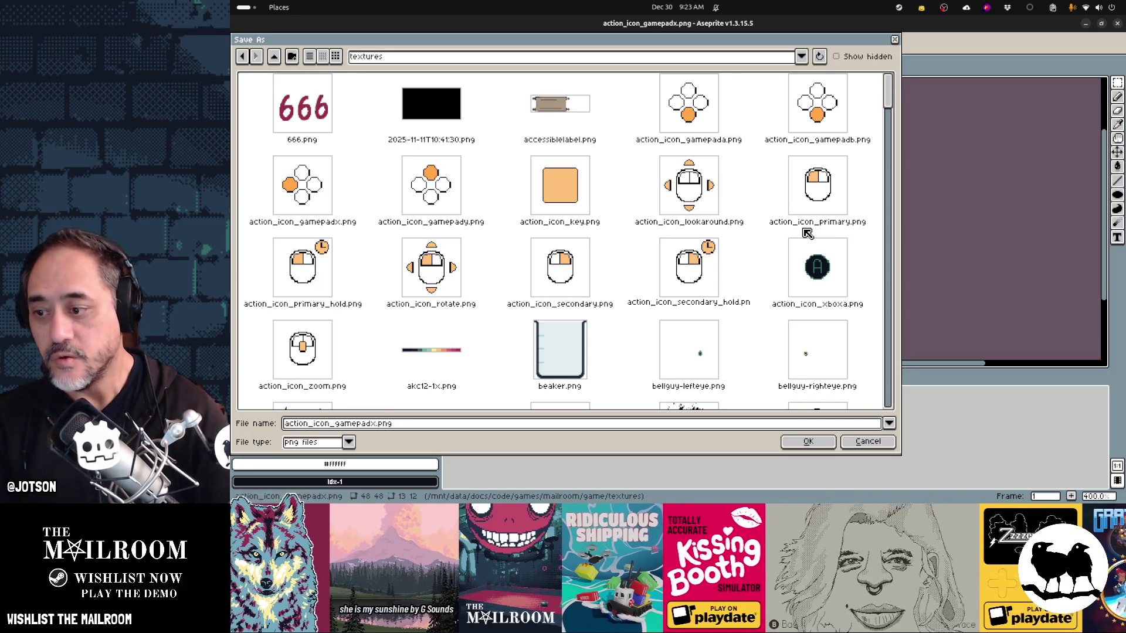
{"action": "type", "text": "_hol"}
{"action": "type", "text": "d"}
{"action": "key", "text": "Return"}
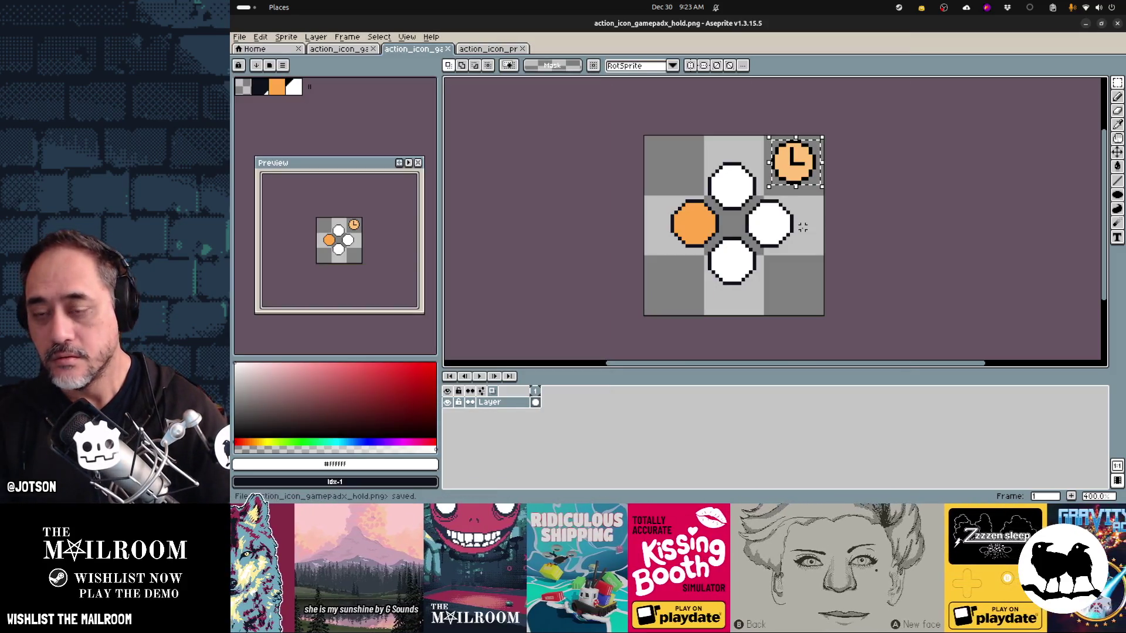
{"action": "key", "text": "ctrl+d"}
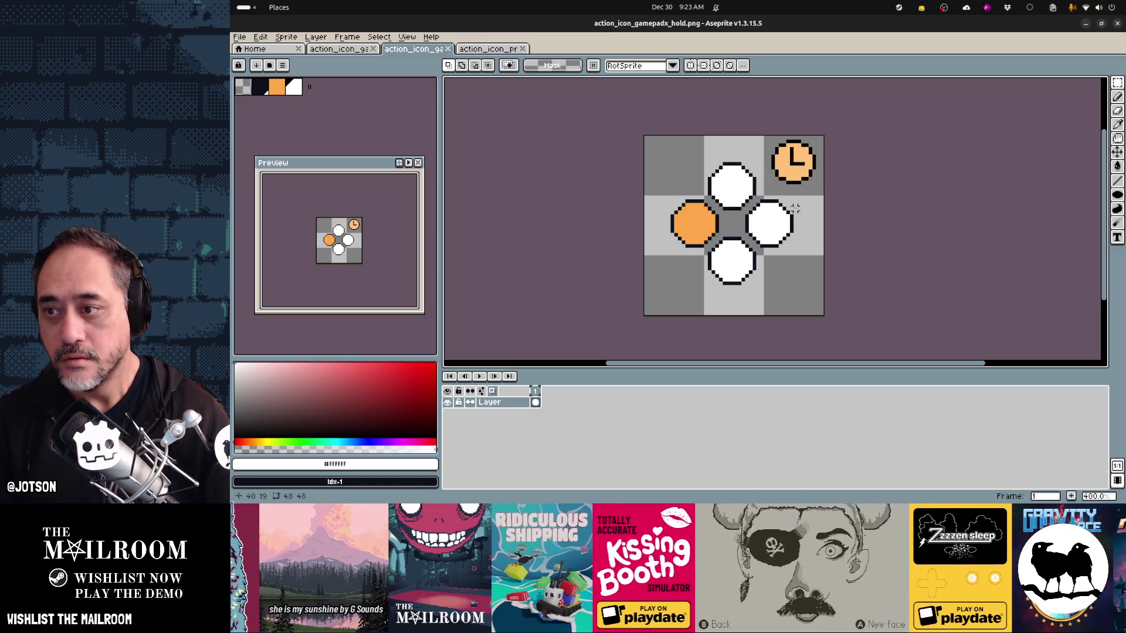
Step: Open action_icon_gamepadb.png and action_icon_gamepada.png from the textures folder
{"action": "left_click", "coordinate": [239, 37]}
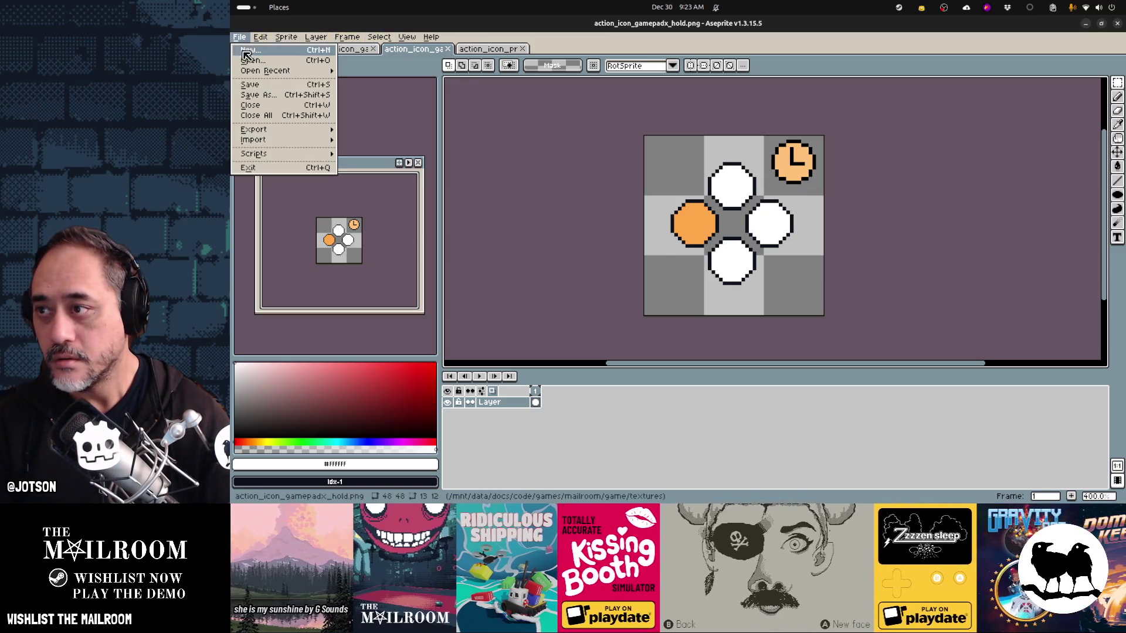
{"action": "left_click", "coordinate": [249, 59]}
{"action": "double_click", "coordinate": [309, 190]}
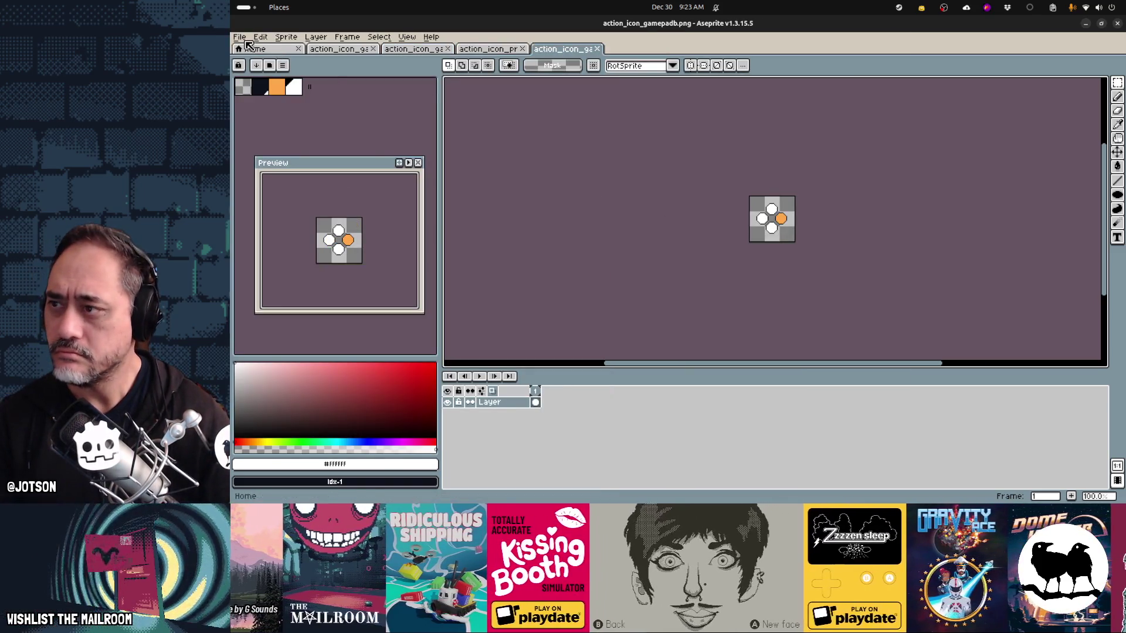
{"action": "left_click", "coordinate": [240, 37]}
{"action": "left_click", "coordinate": [249, 61]}
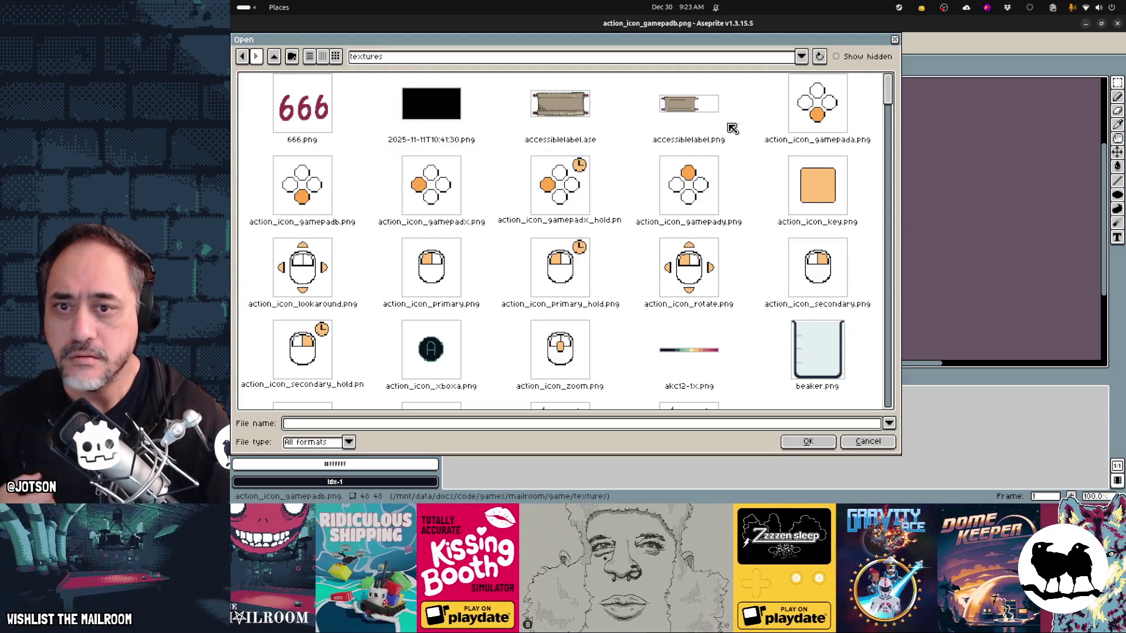
{"action": "double_click", "coordinate": [789, 117]}
Step: Paste the clock badge onto the gamepada icon and save it as action_icon_gamepada_hold.png
{"action": "key", "text": "ctrl+v"}
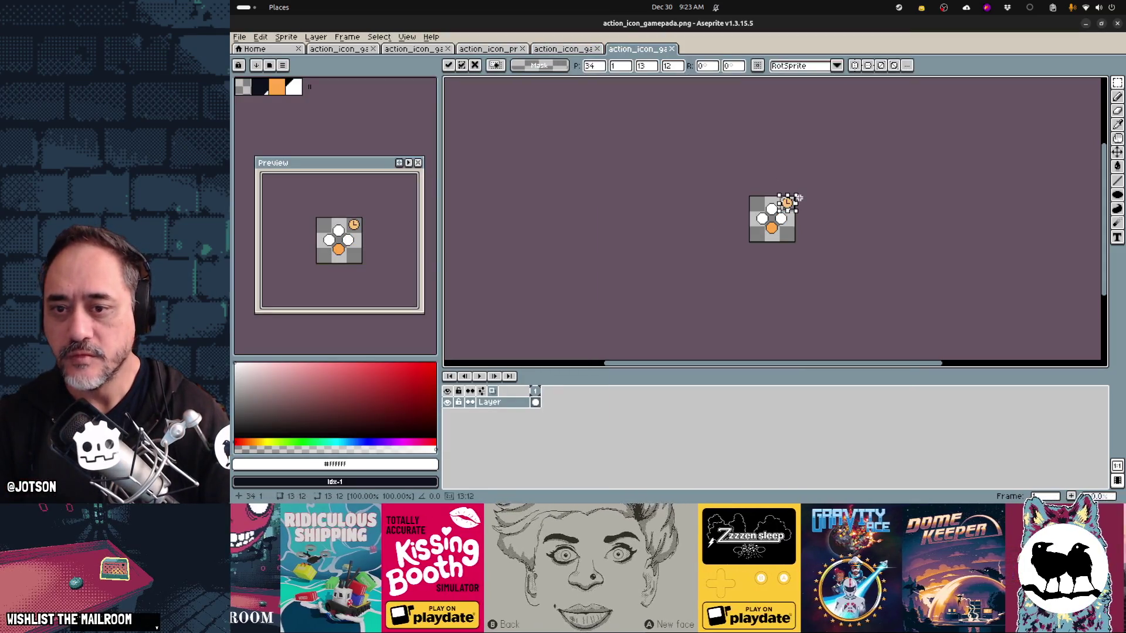
{"action": "key", "text": "ctrl+shift+s"}
{"action": "key", "text": "End"}
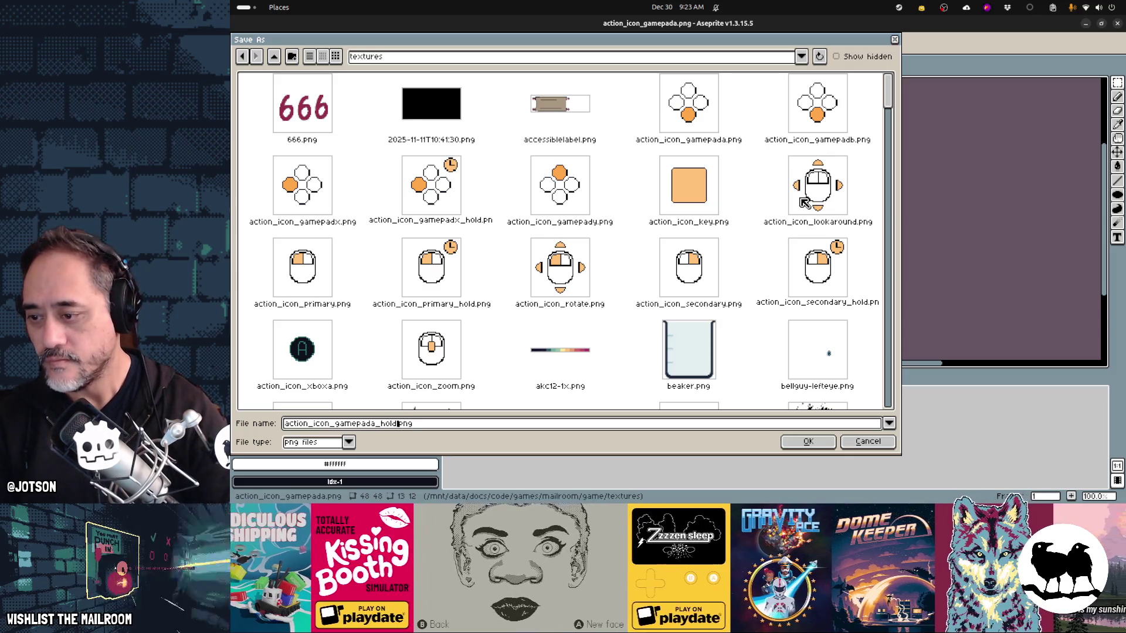
{"action": "key", "text": "Return"}
{"action": "key", "text": "alt+Tab"}
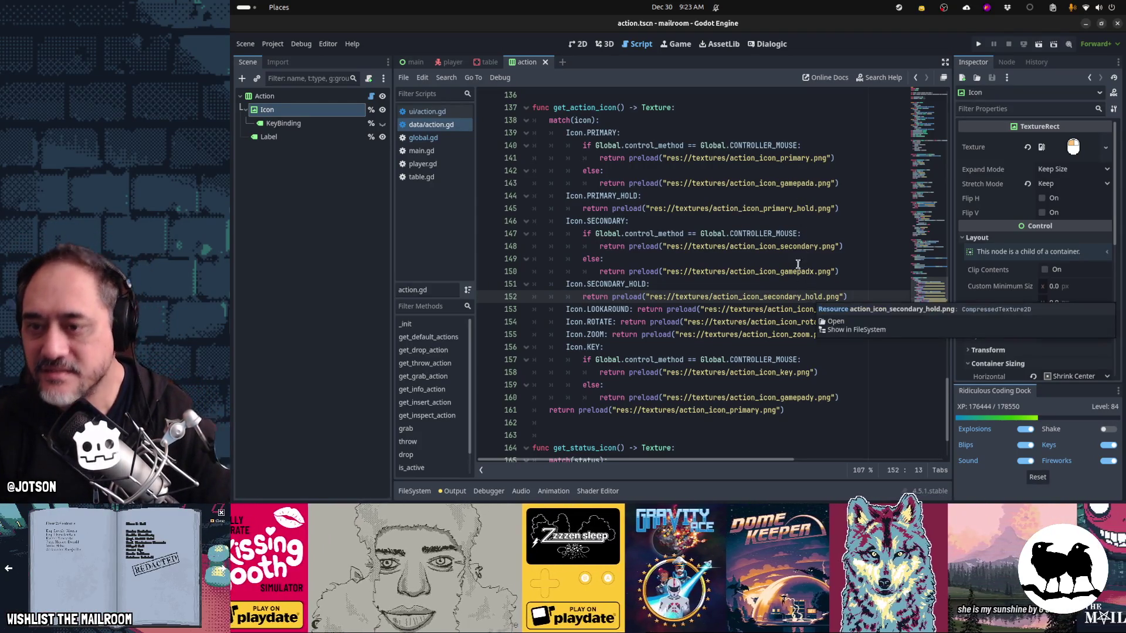
Step: Copy the SECONDARY if/else into SECONDARY_HOLD, keeping the secondary_hold icon as the mouse branch's return
{"action": "left_click", "coordinate": [804, 233]}
{"action": "key", "text": "shift+Down"}
{"action": "key", "text": "shift+Down"}
{"action": "key", "text": "shift+Down"}
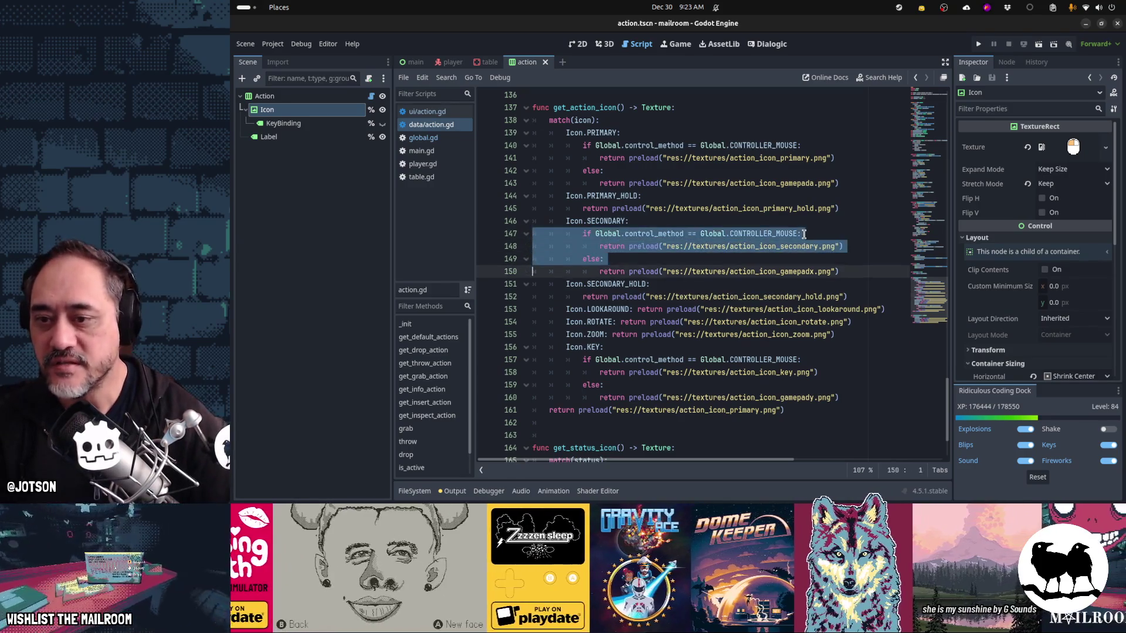
{"action": "key", "text": "Right"}
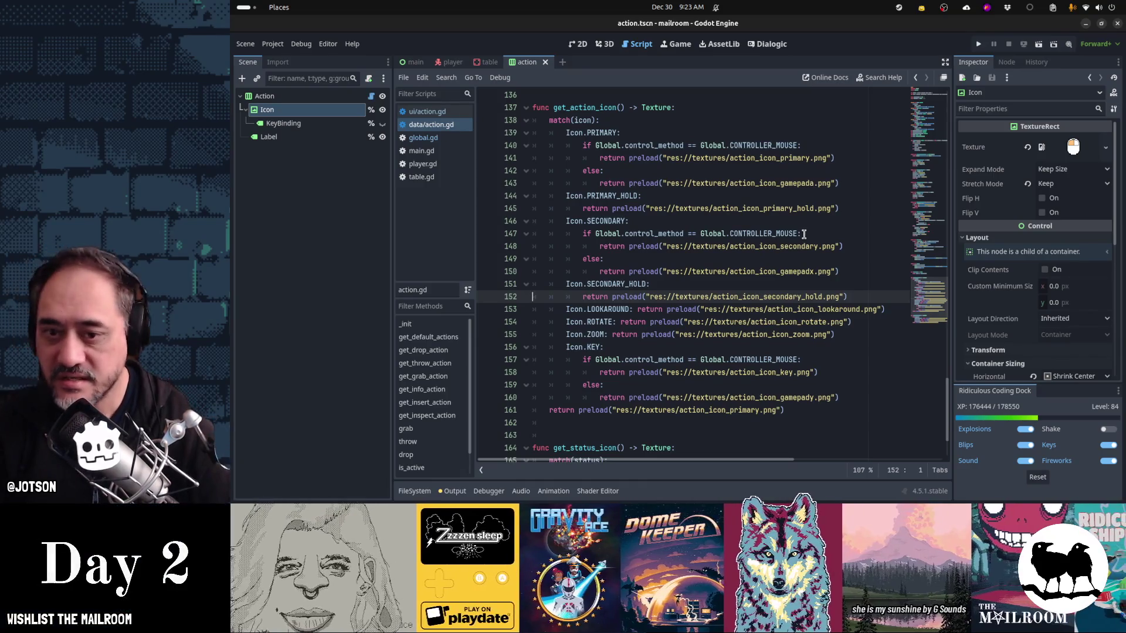
{"action": "type", "text": "if Global.control_method == Global.CONTROLLER_MOUSE: \t\t\t\treturn preload(\"res://textures/action_icon_secondary.png\") \t\t\telse: \t\t\t\treturn preload(\"res://textures/action_icon_gamepadx.png\")"}
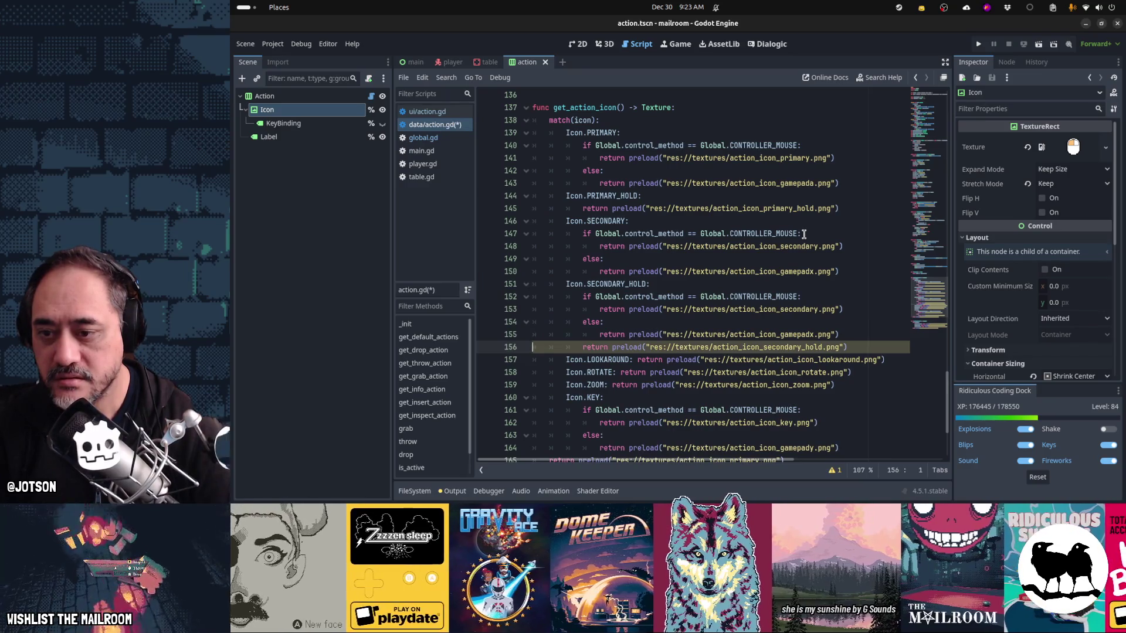
{"action": "key", "text": "shift+Home"}
{"action": "key", "text": "ctrl+x"}
{"action": "key", "text": "Up"}
{"action": "key", "text": "Up"}
{"action": "key", "text": "Up"}
{"action": "key", "text": "End"}
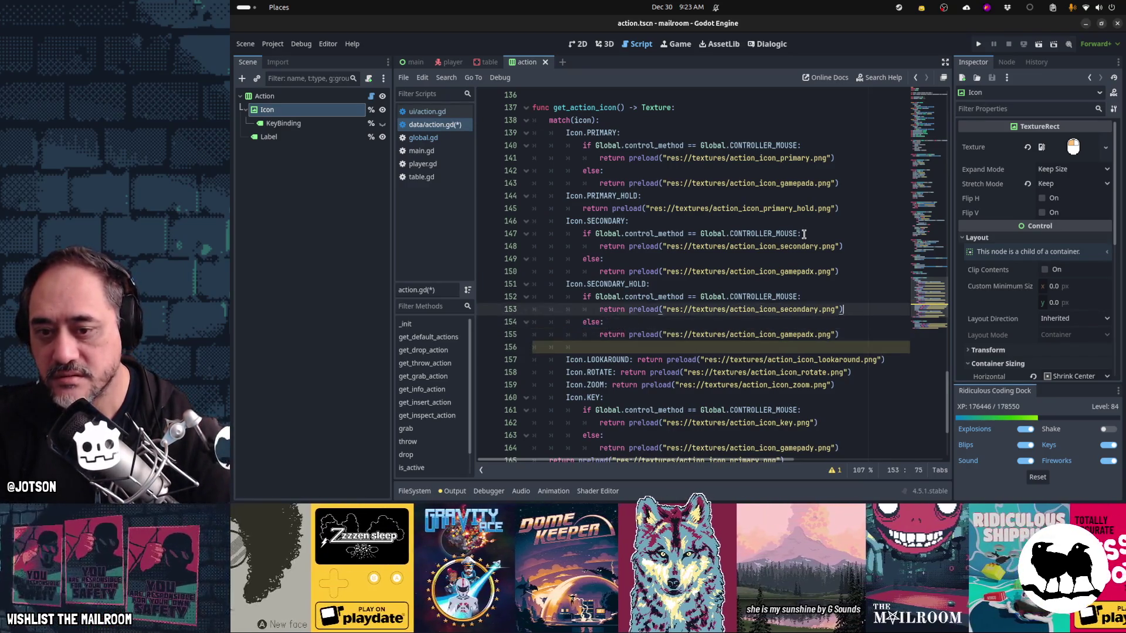
{"action": "key", "text": "shift+Home"}
{"action": "key", "text": "ctrl+v"}
Step: Point the SECONDARY_HOLD controller branch at gamepadx_hold and remove the leftover blank line
{"action": "key", "text": "Down"}
{"action": "key", "text": "Down"}
{"action": "key", "text": "Left"}
{"action": "key", "text": "Left"}
{"action": "key", "text": "Left"}
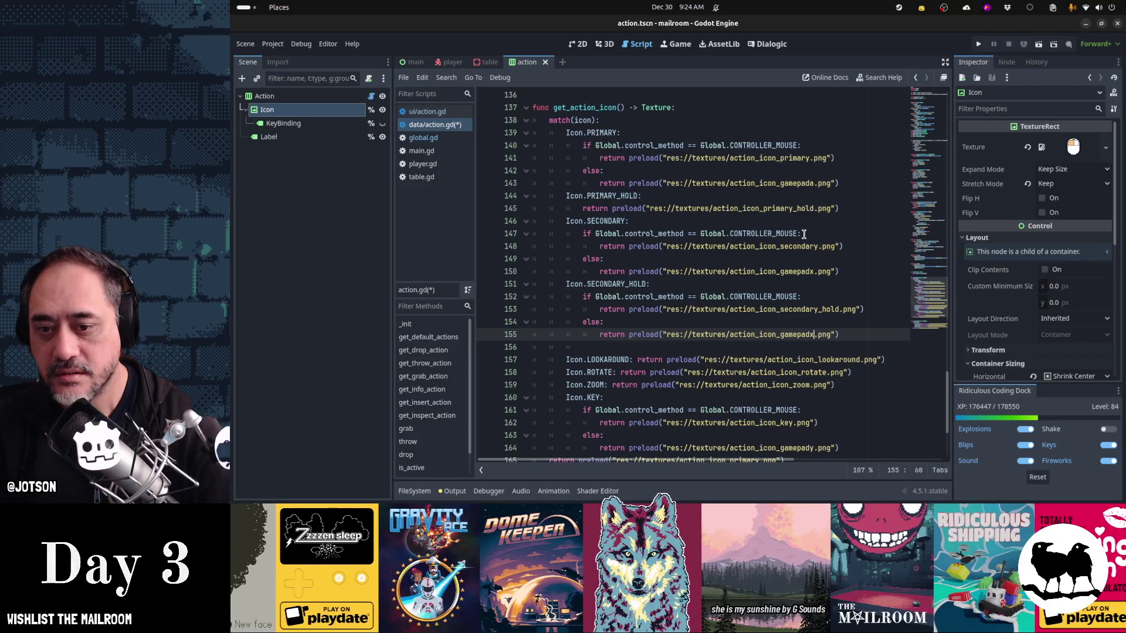
{"action": "type", "text": "_hol"}
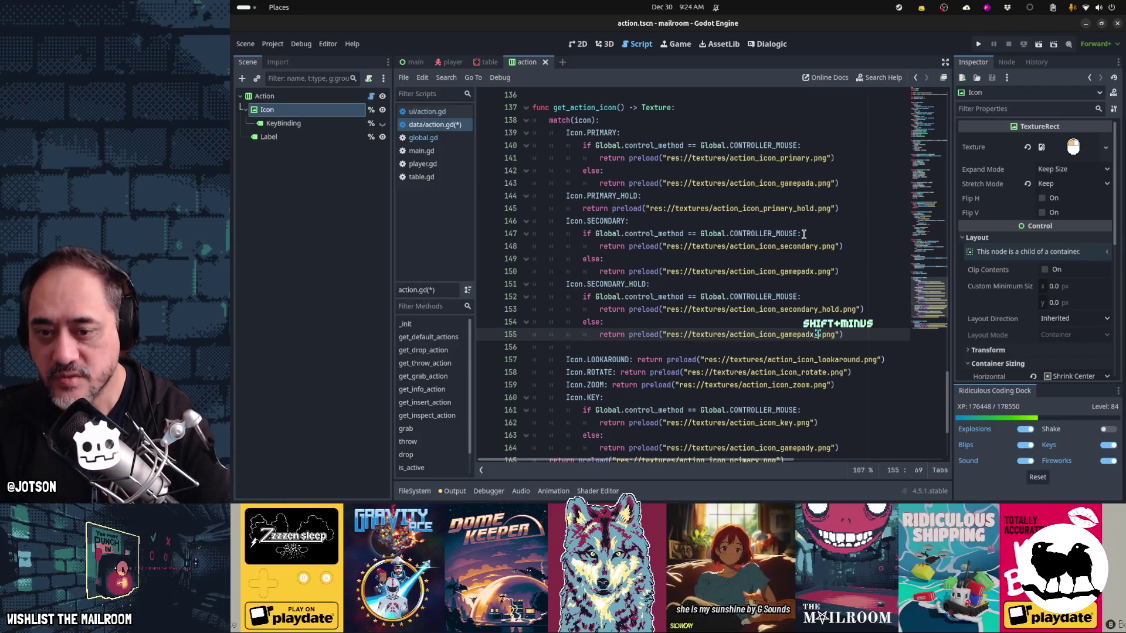
{"action": "key", "text": "BackSpace"}
{"action": "type", "text": "ld"}
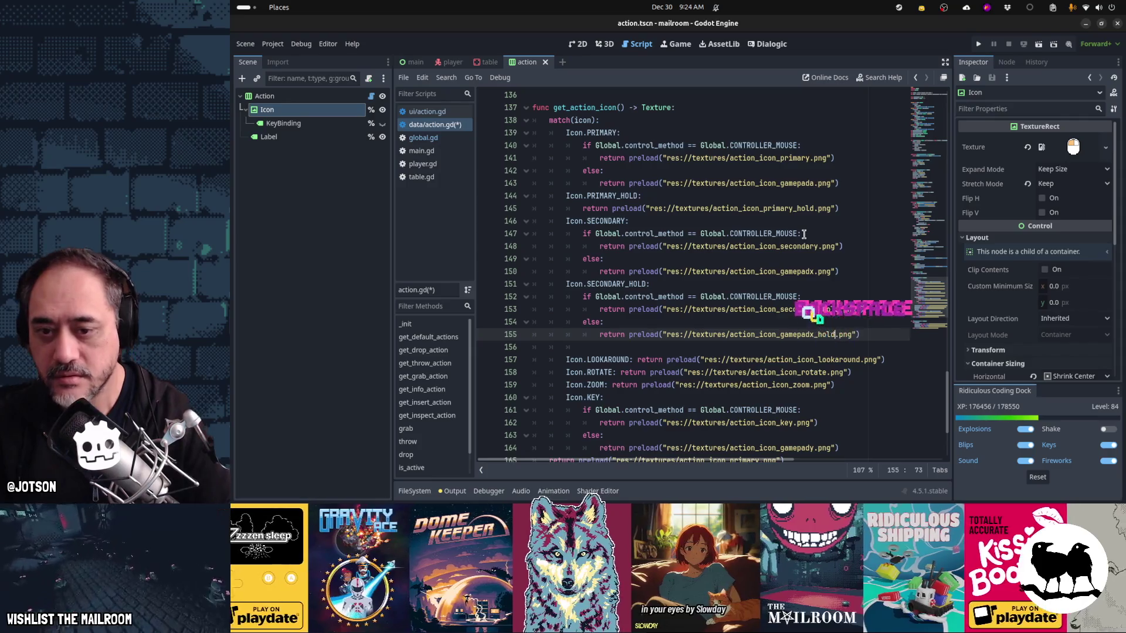
{"action": "key", "text": "Down"}
{"action": "key", "text": "ctrl+x"}
{"action": "key", "text": "Up"}
{"action": "key", "text": "Up"}
{"action": "key", "text": "Up"}
Step: Paste the PRIMARY if/else block under PRIMARY_HOLD and cut its old primary_hold return line
{"action": "key", "text": "Up"}
{"action": "key", "text": "Up"}
{"action": "key", "text": "Up"}
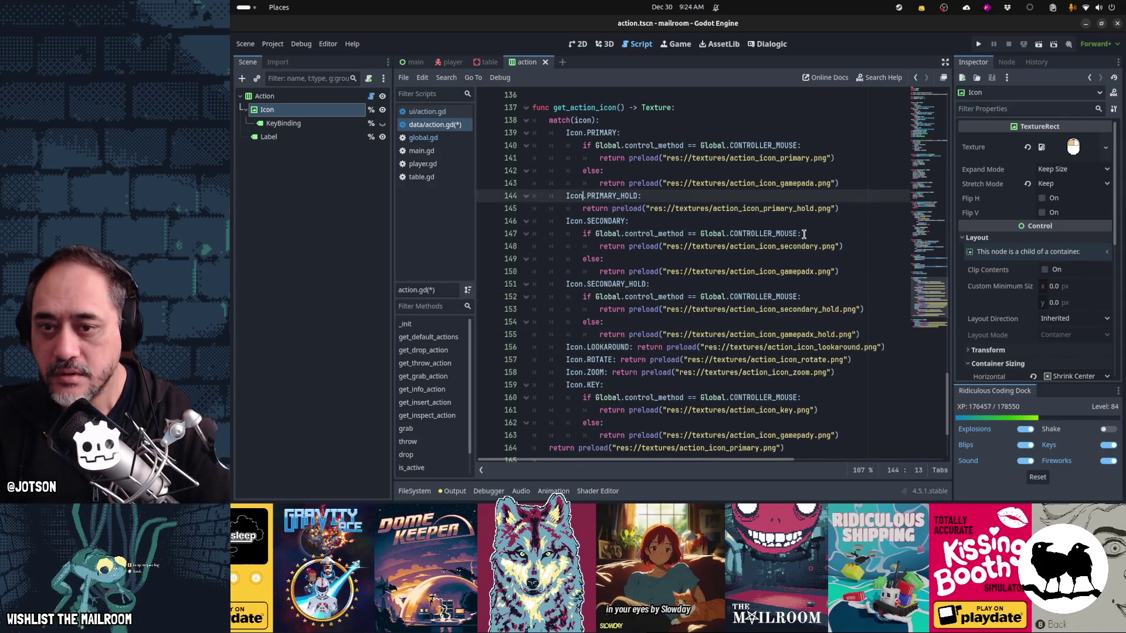
{"action": "key", "text": "Up"}
{"action": "key", "text": "Home"}
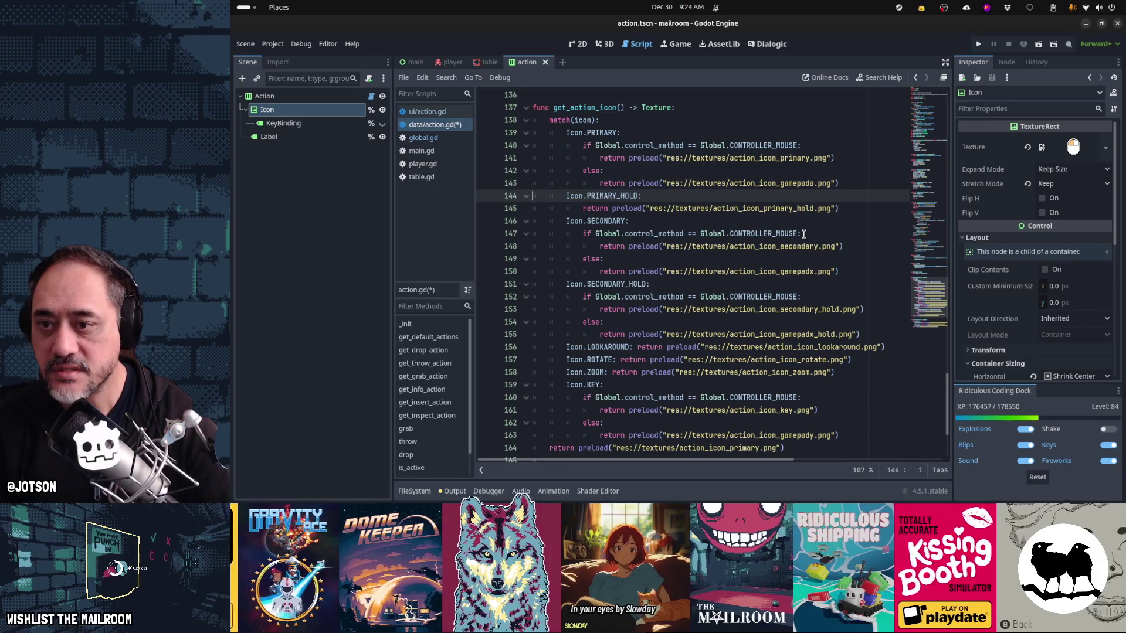
{"action": "key", "text": "shift+Up"}
{"action": "key", "text": "shift+Up"}
{"action": "key", "text": "shift+Up"}
{"action": "key", "text": "Down"}
{"action": "key", "text": "Down"}
{"action": "key", "text": "Down"}
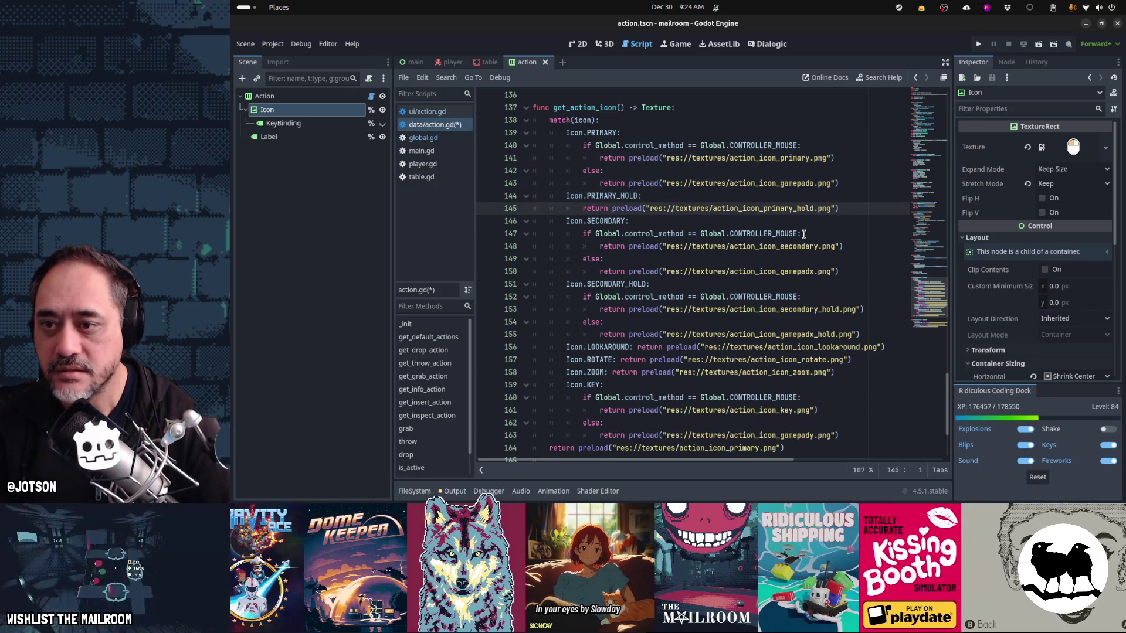
{"action": "key", "text": "ctrl+v"}
{"action": "key", "text": "End"}
{"action": "key", "text": "shift+Home"}
{"action": "key", "text": "ctrl+x"}
{"action": "key", "text": "Up"}
{"action": "key", "text": "Up"}
{"action": "key", "text": "Up"}
Step: Move the primary_hold return into the mouse branch and point the controller branch at gamepada_hold
{"action": "key", "text": "End"}
{"action": "key", "text": "shift+Home"}
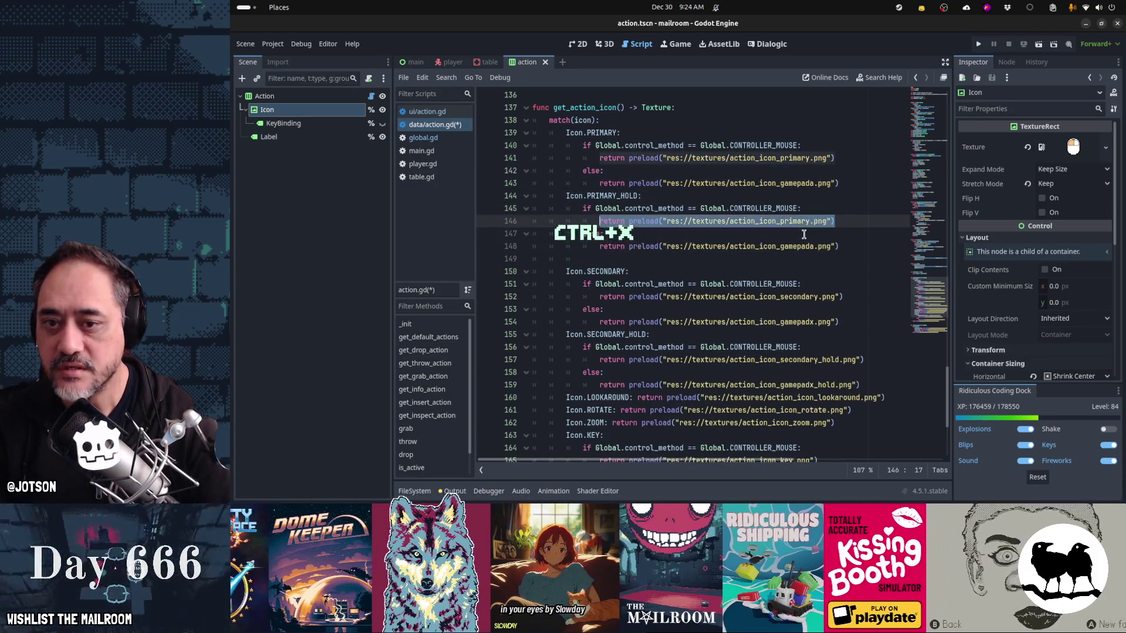
{"action": "key", "text": "ctrl+v"}
{"action": "key", "text": "Down"}
{"action": "key", "text": "Down"}
{"action": "key", "text": "Down"}
{"action": "key", "text": "ctrl+x"}
{"action": "key", "text": "Up"}
{"action": "key", "text": "Left"}
{"action": "key", "text": "Left"}
{"action": "key", "text": "Left"}
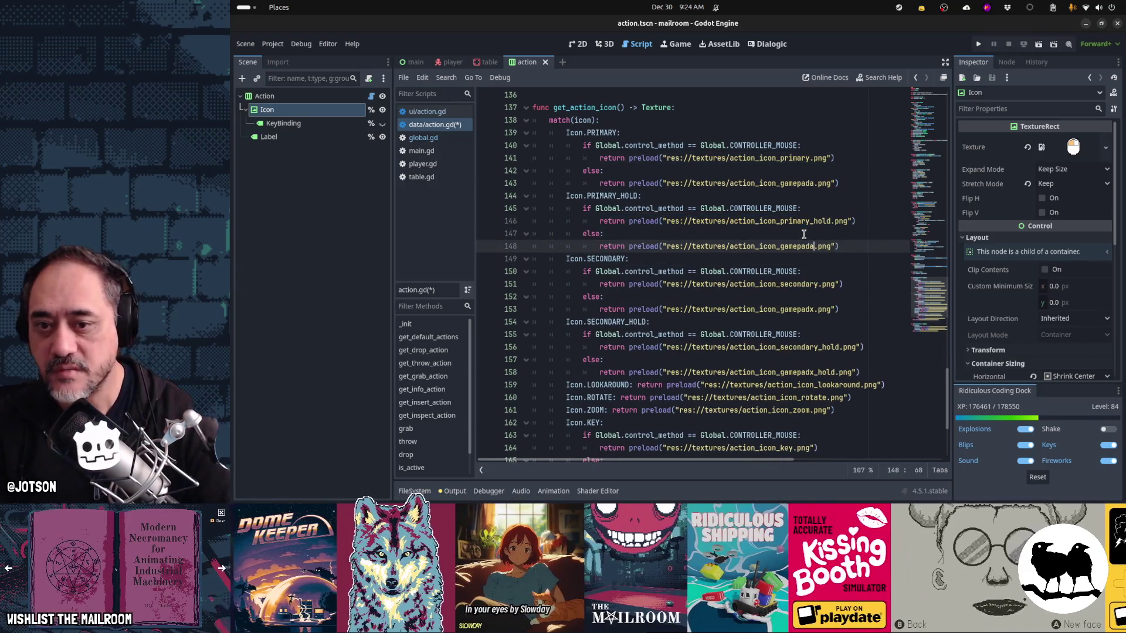
{"action": "type", "text": "_hold"}
Step: Review the icon function, save action.gd and run the game with F5
{"action": "key", "text": "Down"}
{"action": "key", "text": "Down"}
{"action": "key", "text": "Down"}
{"action": "key", "text": "Home"}
{"action": "key", "text": "Down"}
{"action": "key", "text": "Down"}
{"action": "key", "text": "Down"}
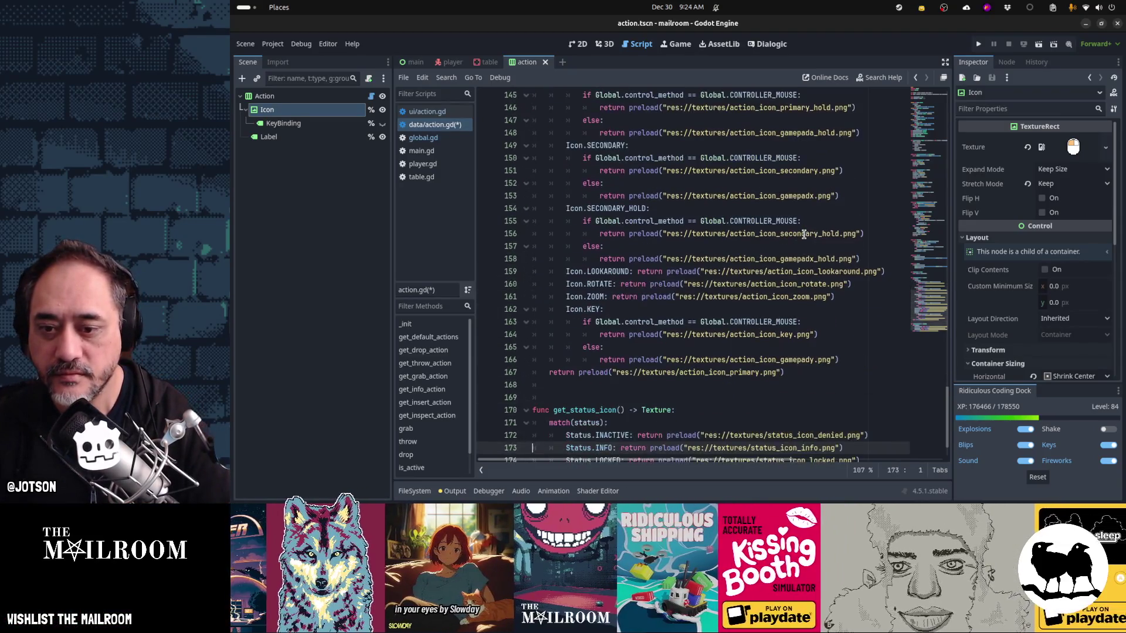
{"action": "key", "text": "Up"}
{"action": "key", "text": "Up"}
{"action": "key", "text": "Up"}
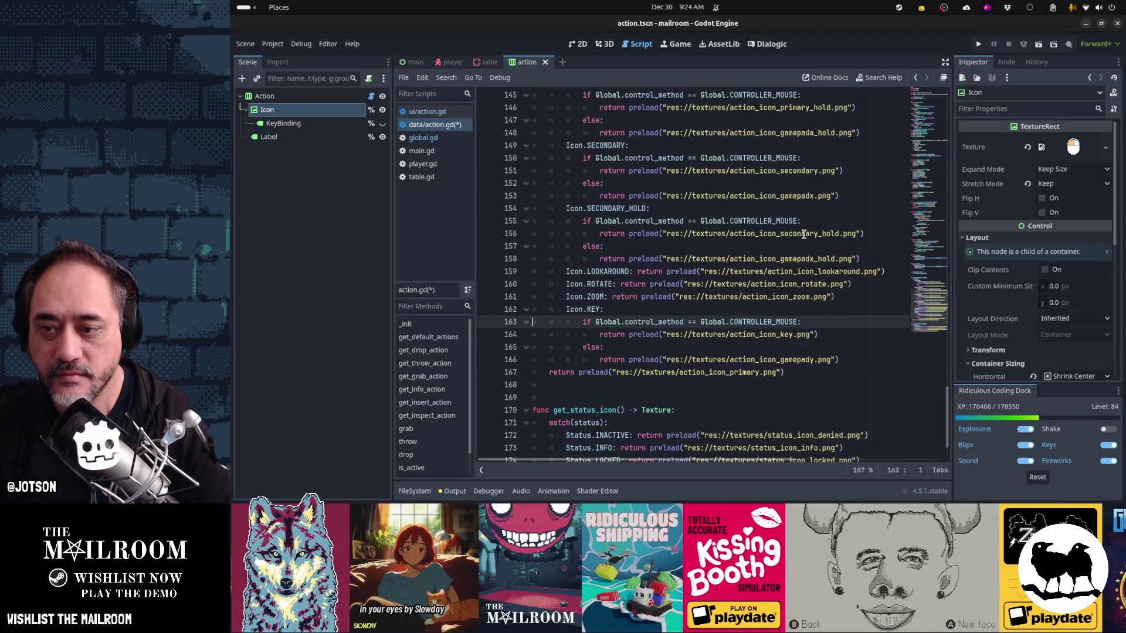
{"action": "key", "text": "ctrl+s"}
{"action": "key", "text": "Down"}
{"action": "key", "text": "Down"}
{"action": "key", "text": "Down"}
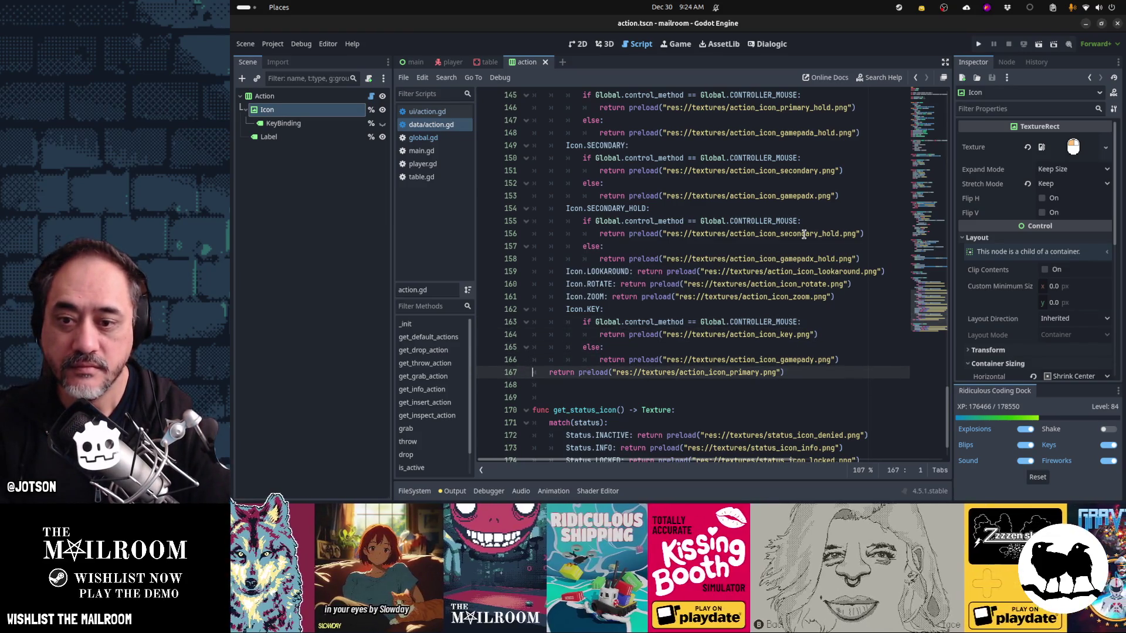
{"action": "key", "text": "F5"}
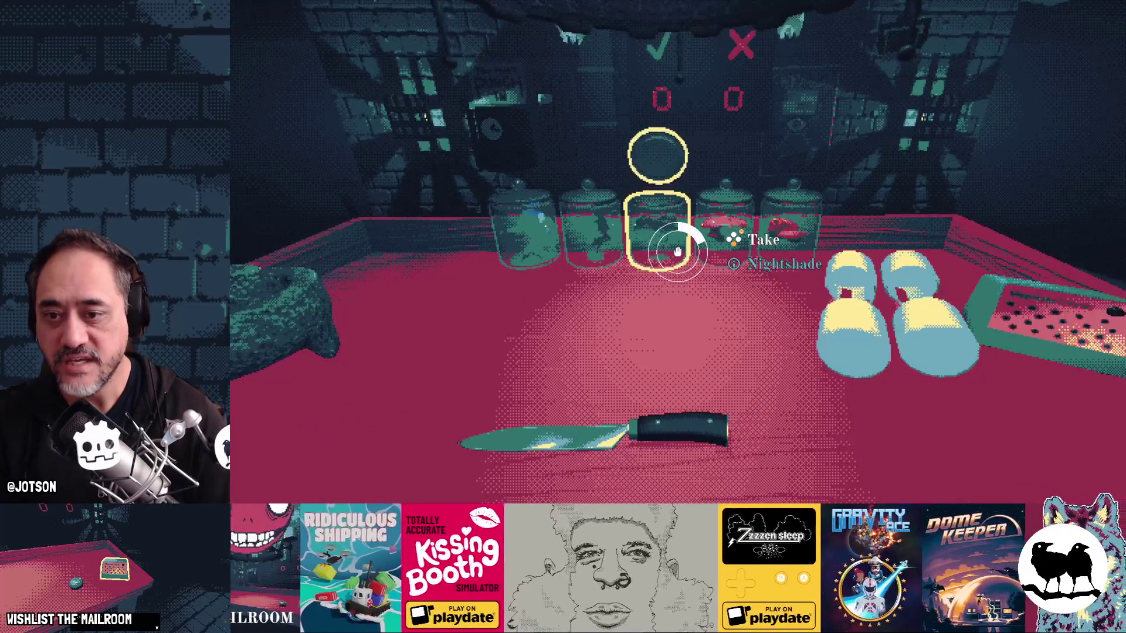
Step: Take the Nightshade jar to test the hold prompt, bringing up Drop, Throw and Inspect
{"action": "left_click", "coordinate": [677, 252]}
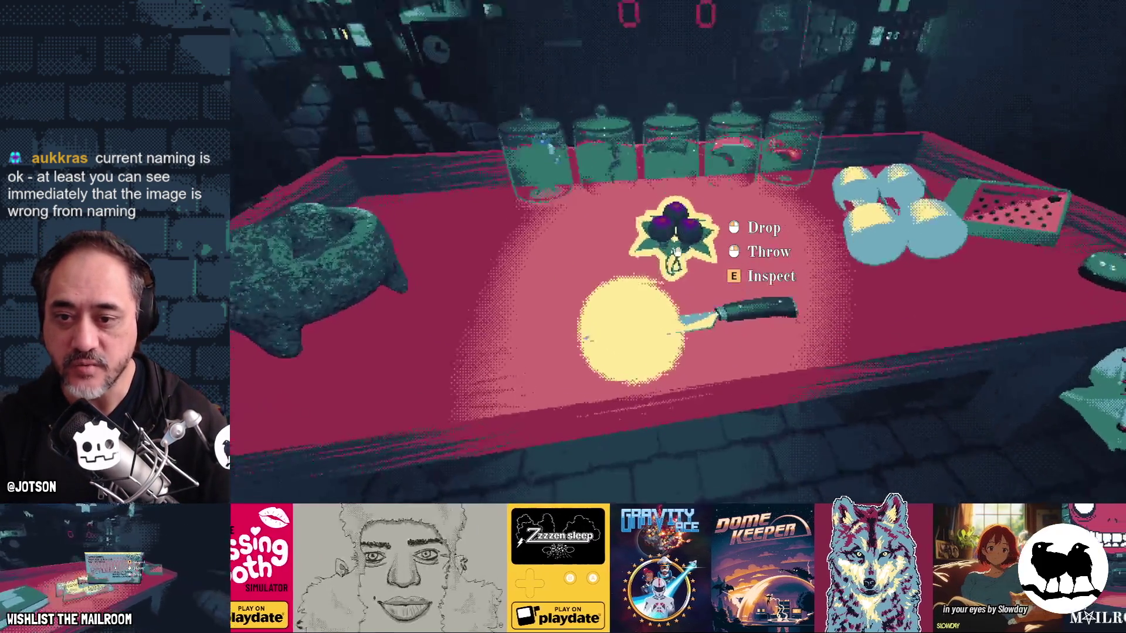
Step: Back in the editor, search data/action.gd for 'key' and step through every match
{"action": "key", "text": "alt+Tab"}
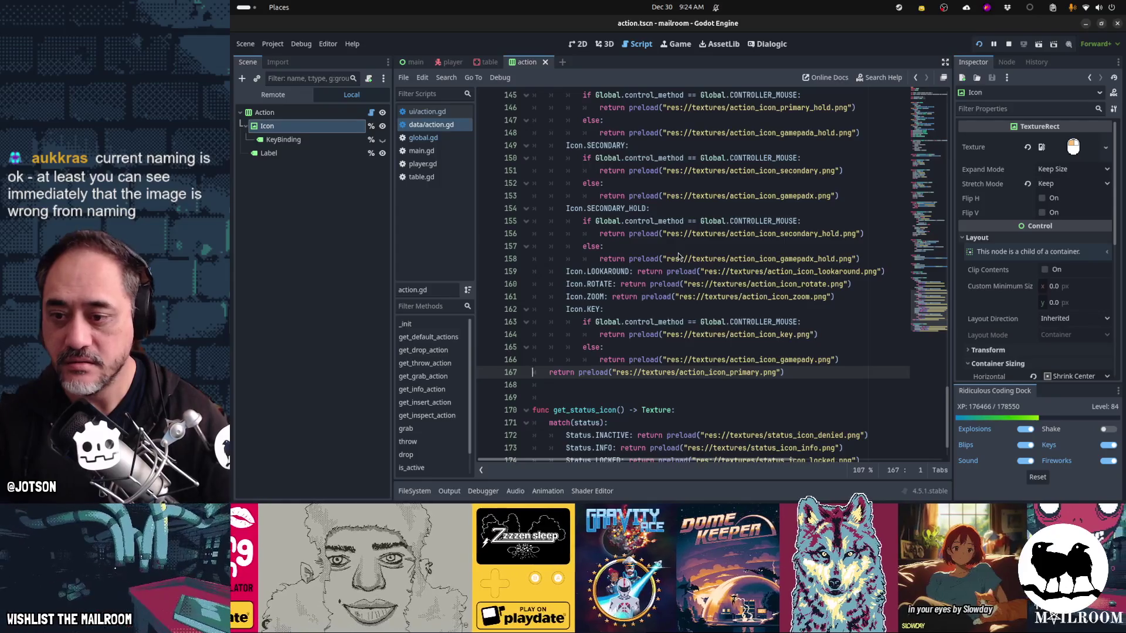
{"action": "scroll", "coordinate": [677, 252], "scroll_direction": "down", "scroll_amount": 2}
{"action": "scroll", "coordinate": [677, 252], "scroll_direction": "up", "scroll_amount": 15}
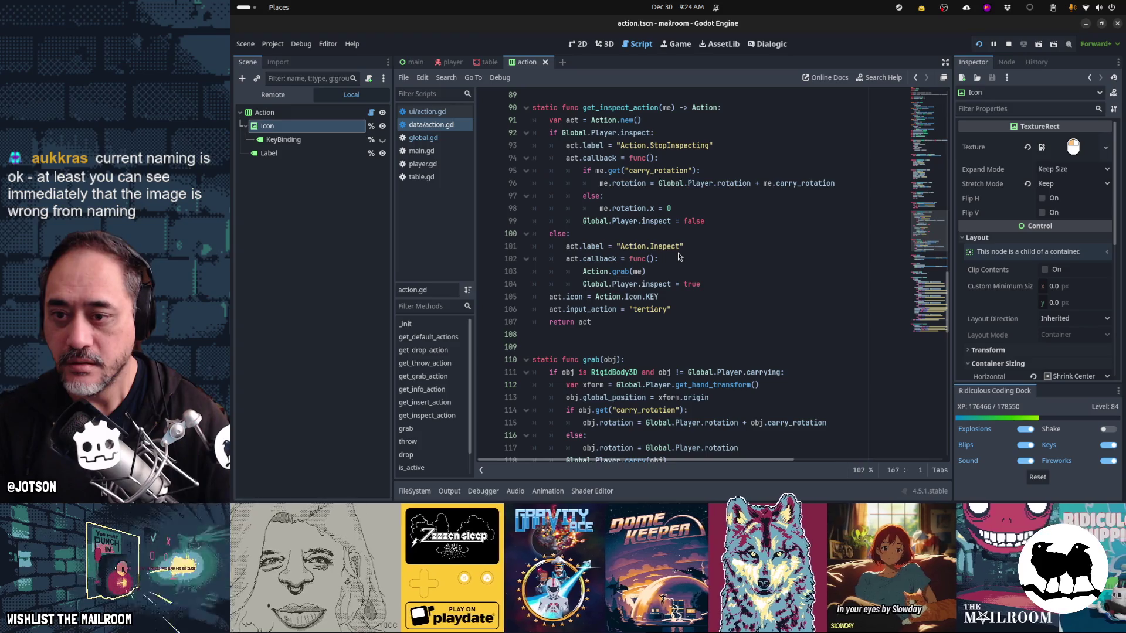
{"action": "left_click", "coordinate": [678, 252]}
{"action": "key", "text": "ctrl+f"}
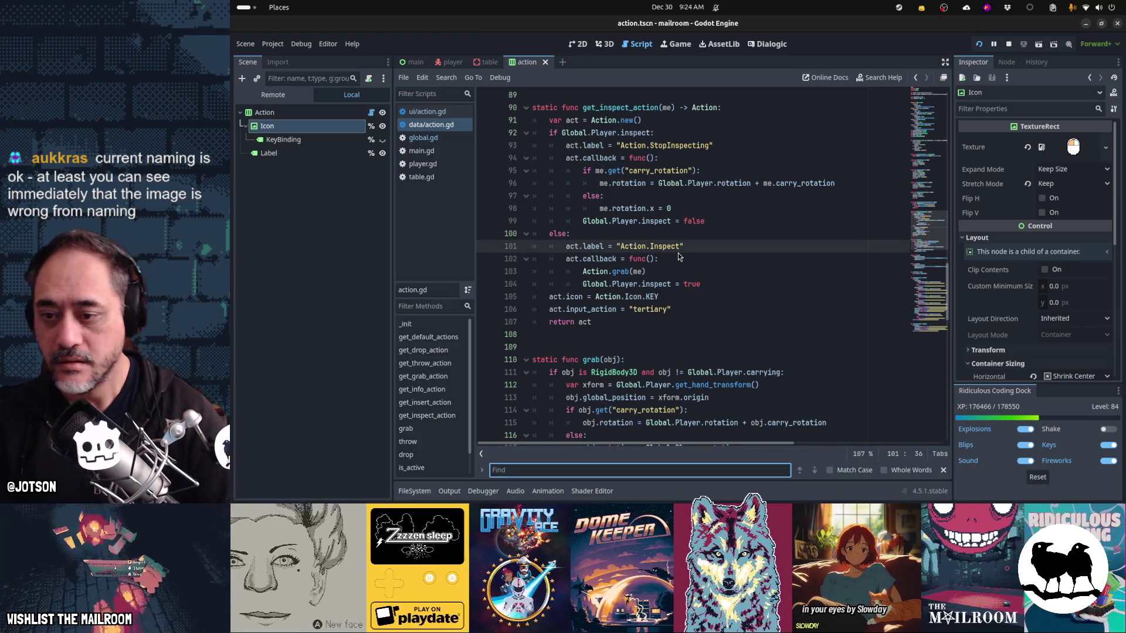
{"action": "type", "text": "icon_key"}
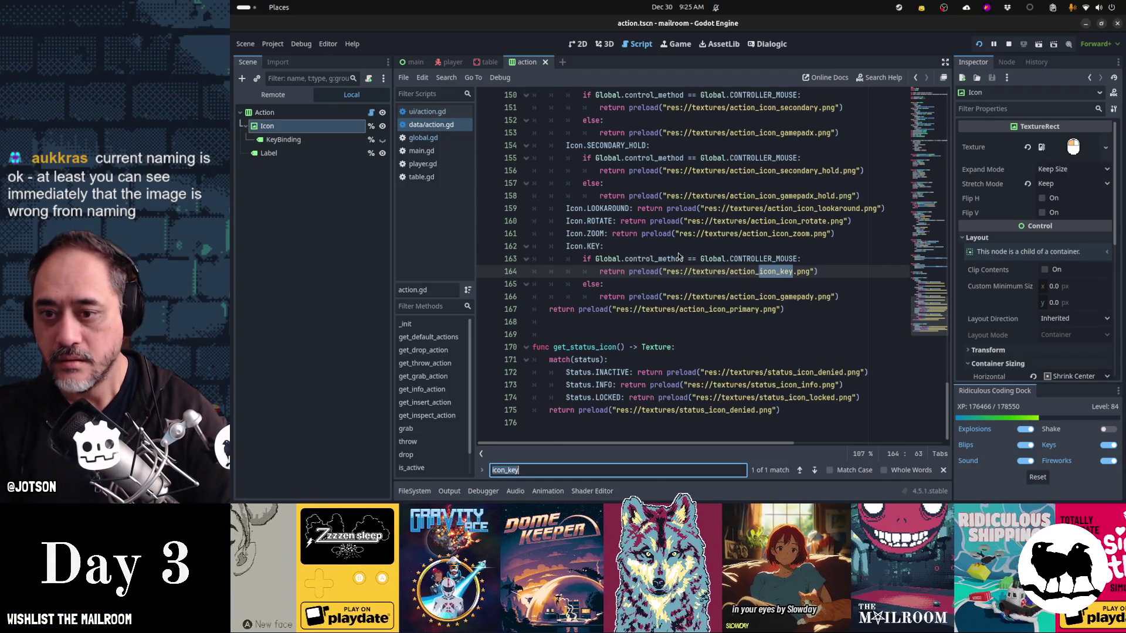
{"action": "key", "text": "ctrl+a"}
{"action": "type", "text": "key"}
{"action": "key", "text": "Return"}
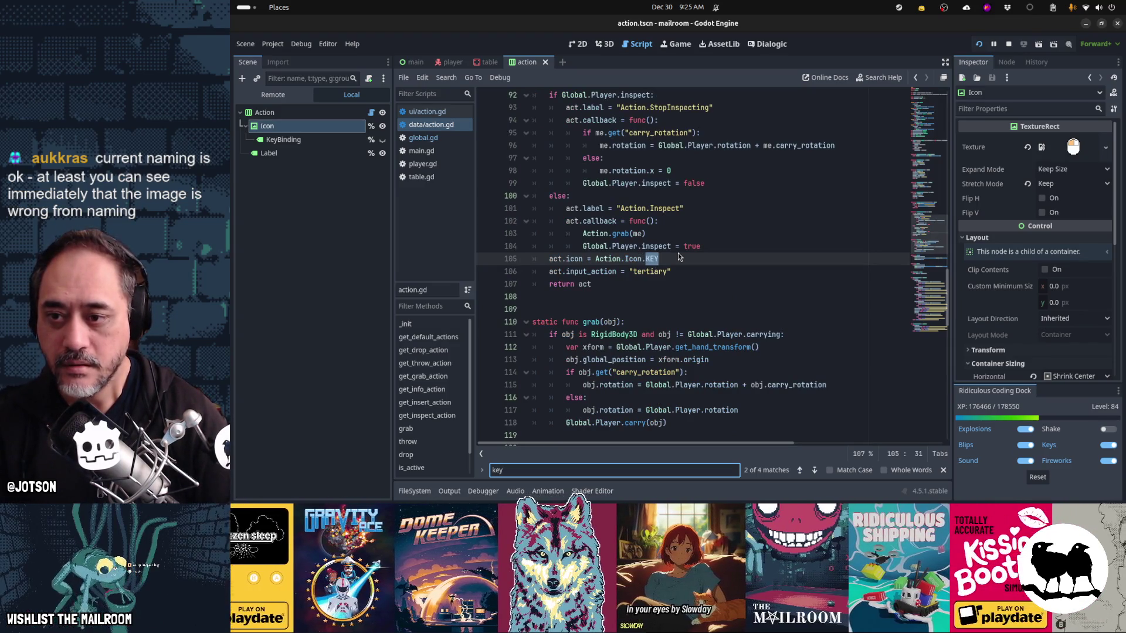
{"action": "key", "text": "Return"}
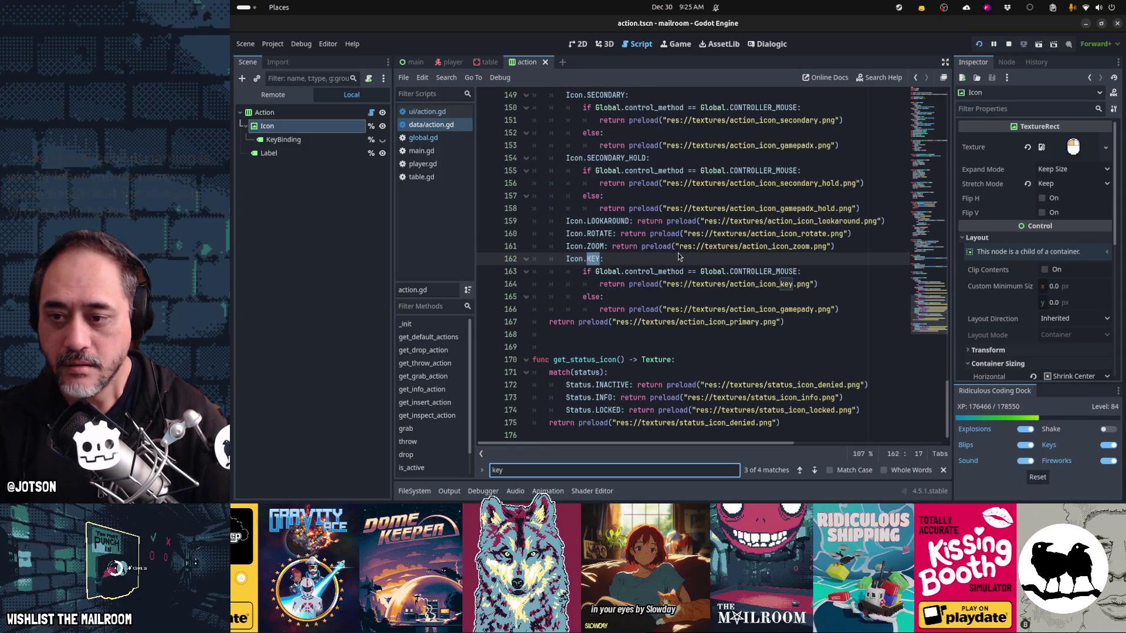
{"action": "key", "text": "Return"}
{"action": "key", "text": "Return"}
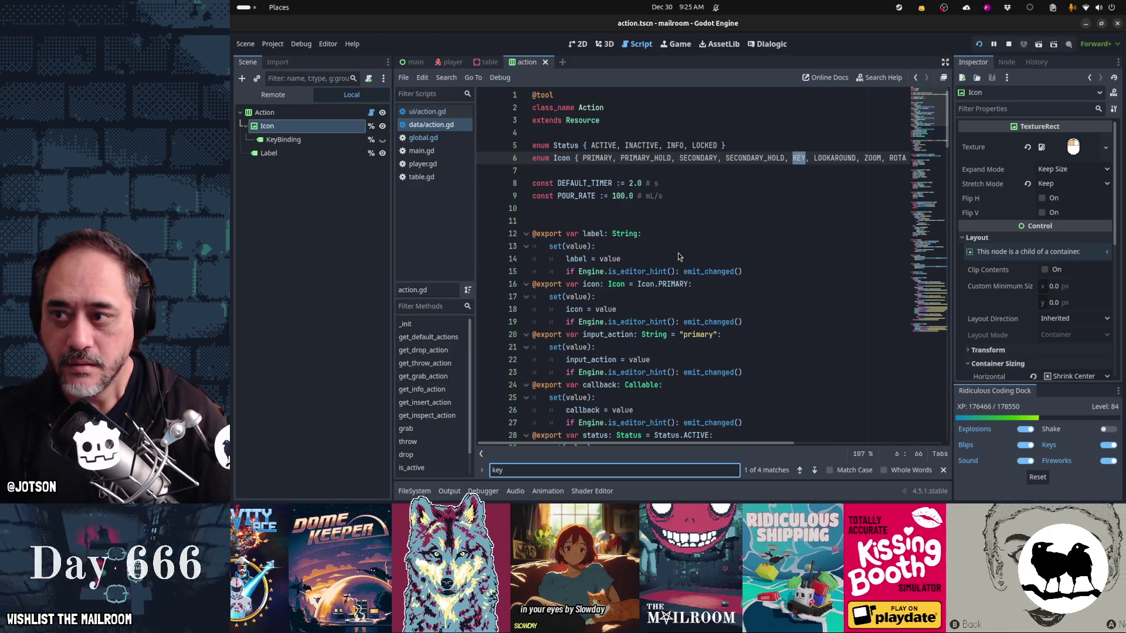
{"action": "key", "text": "Return"}
Step: Search for 'label' and step through its uses in the throw, info and inspect actions
{"action": "key", "text": "BackSpace"}
{"action": "key", "text": "BackSpace"}
{"action": "key", "text": "BackSpace"}
{"action": "type", "text": "label"}
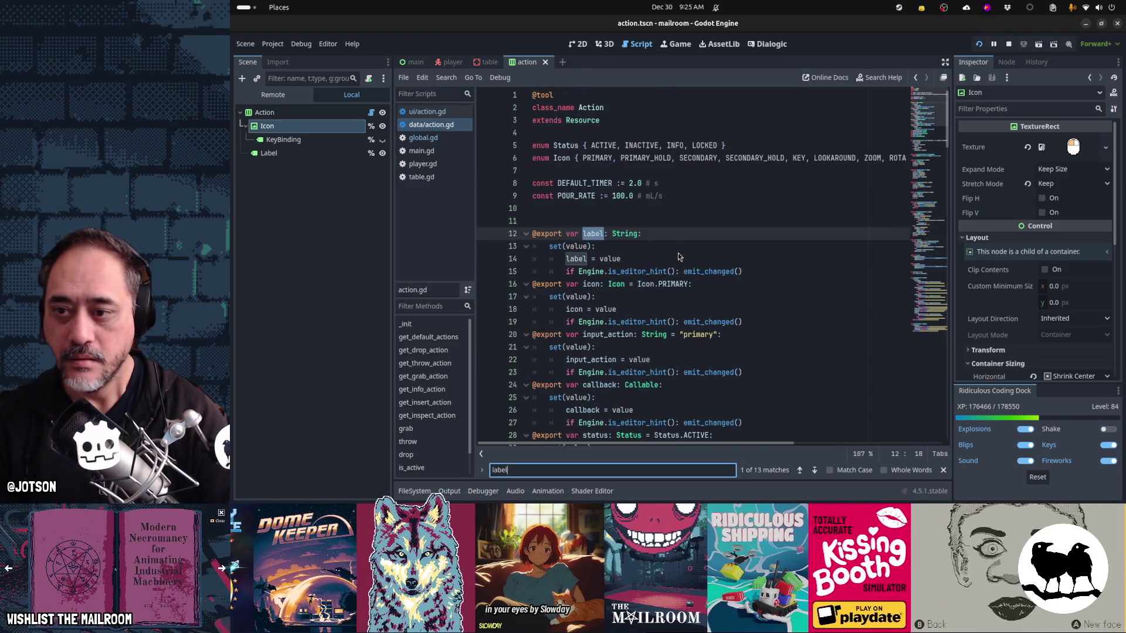
{"action": "key", "text": "Return"}
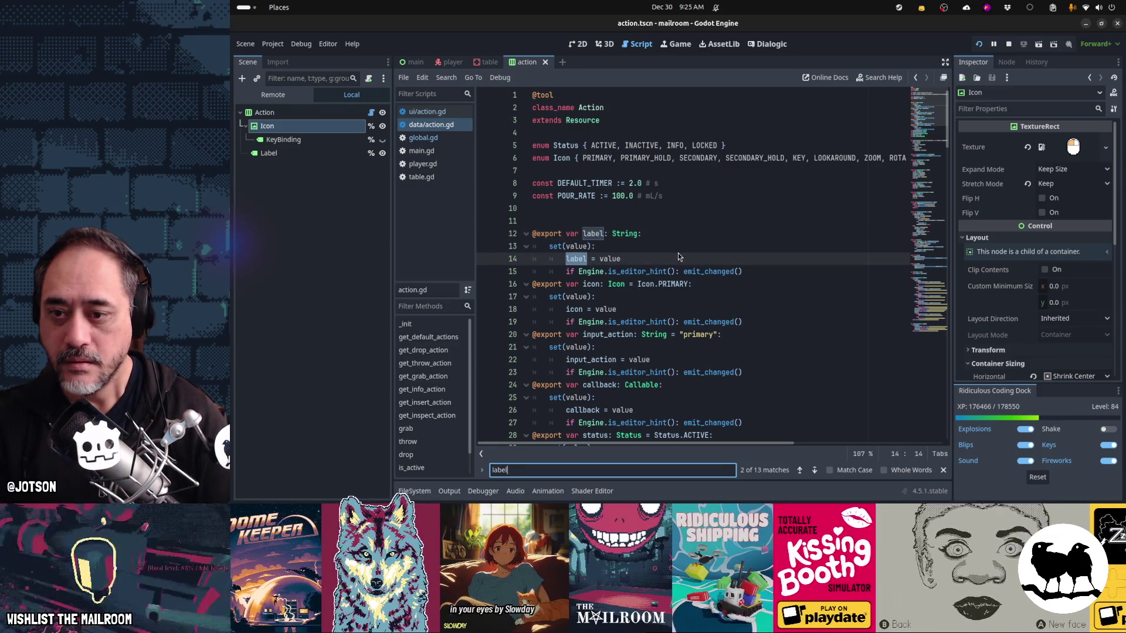
{"action": "key", "text": "Return"}
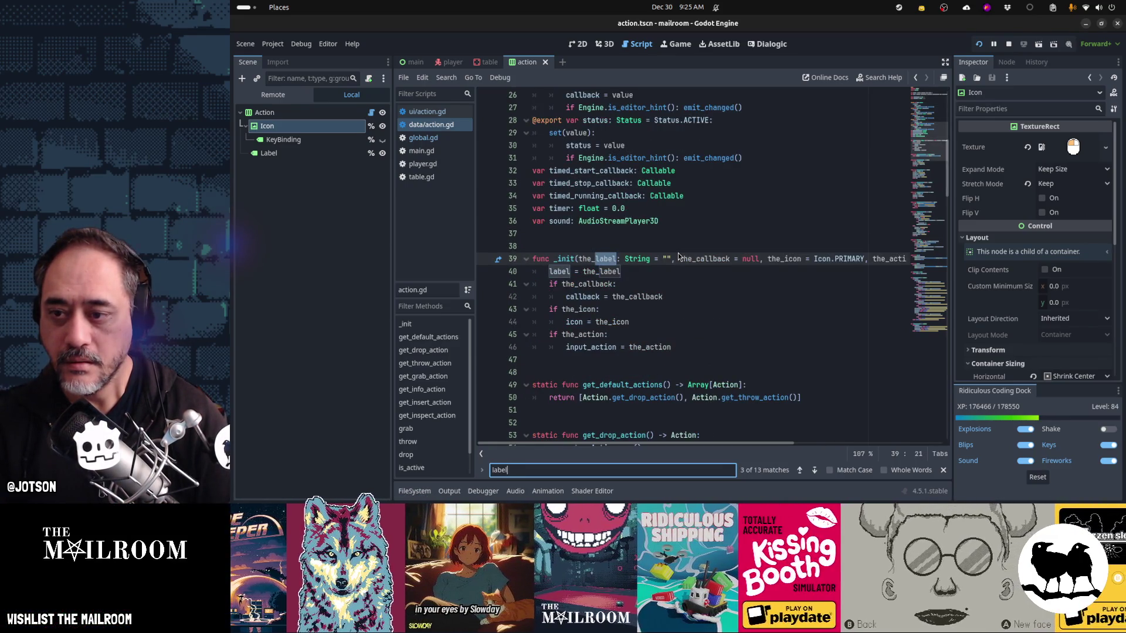
{"action": "key", "text": "Return"}
{"action": "key", "text": "Return"}
{"action": "key", "text": "Return"}
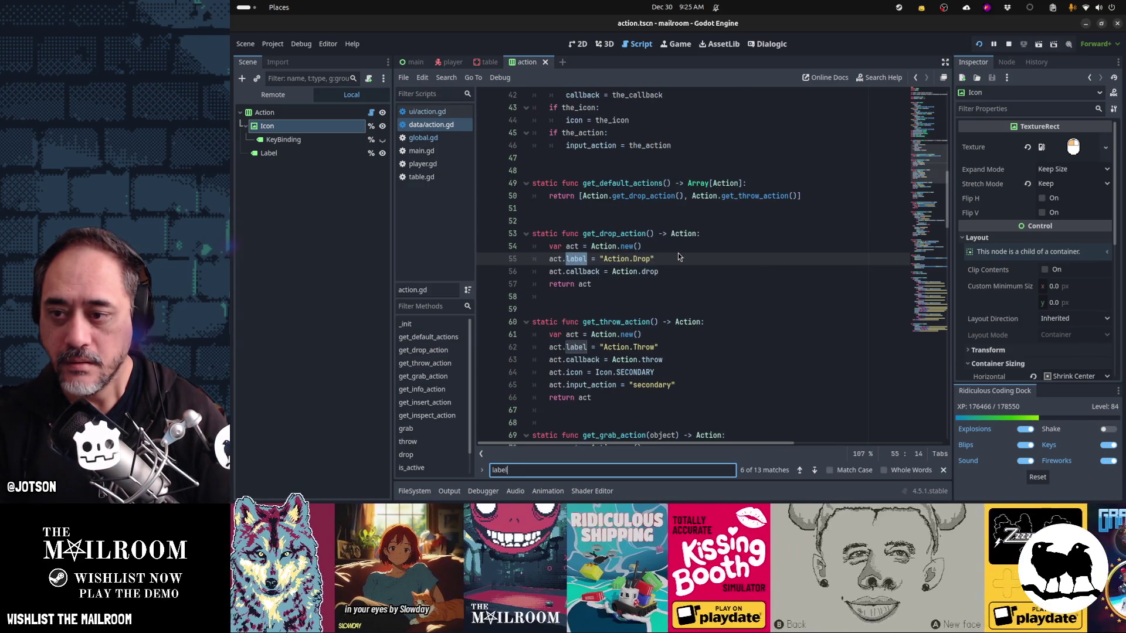
{"action": "key", "text": "Return"}
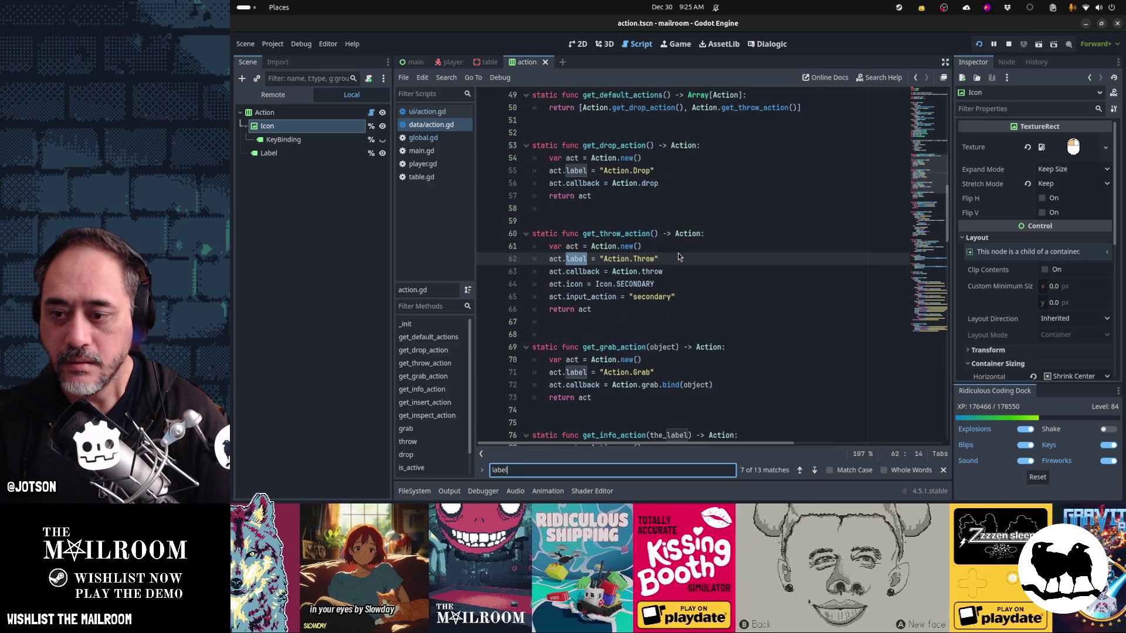
{"action": "key", "text": "Return"}
{"action": "key", "text": "Return"}
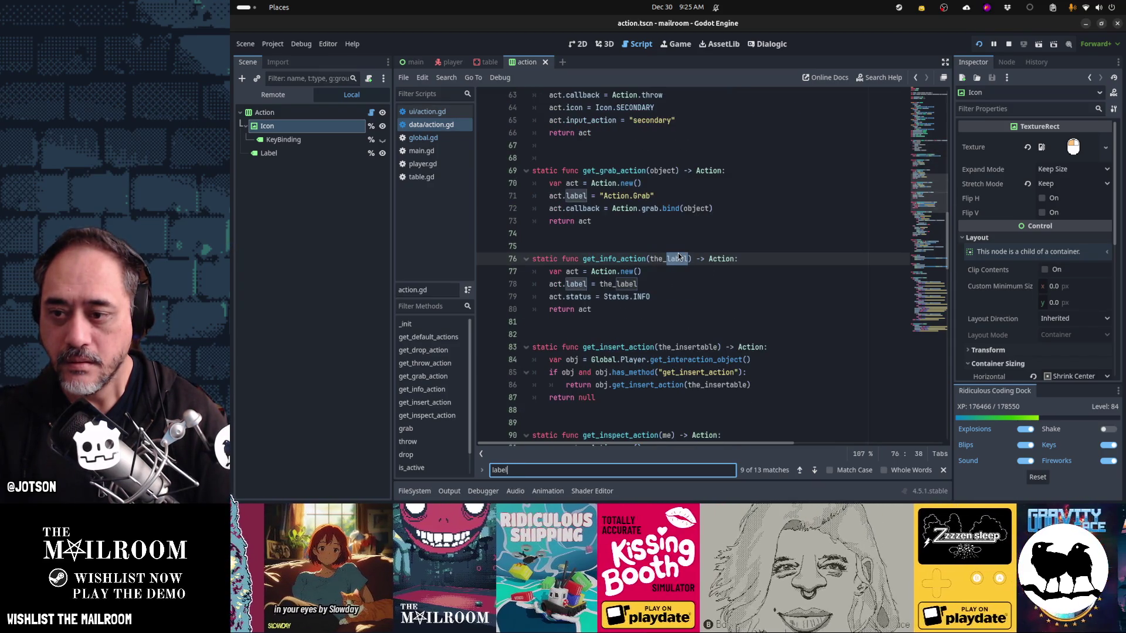
{"action": "key", "text": "Return"}
{"action": "key", "text": "Return"}
{"action": "key", "text": "Return"}
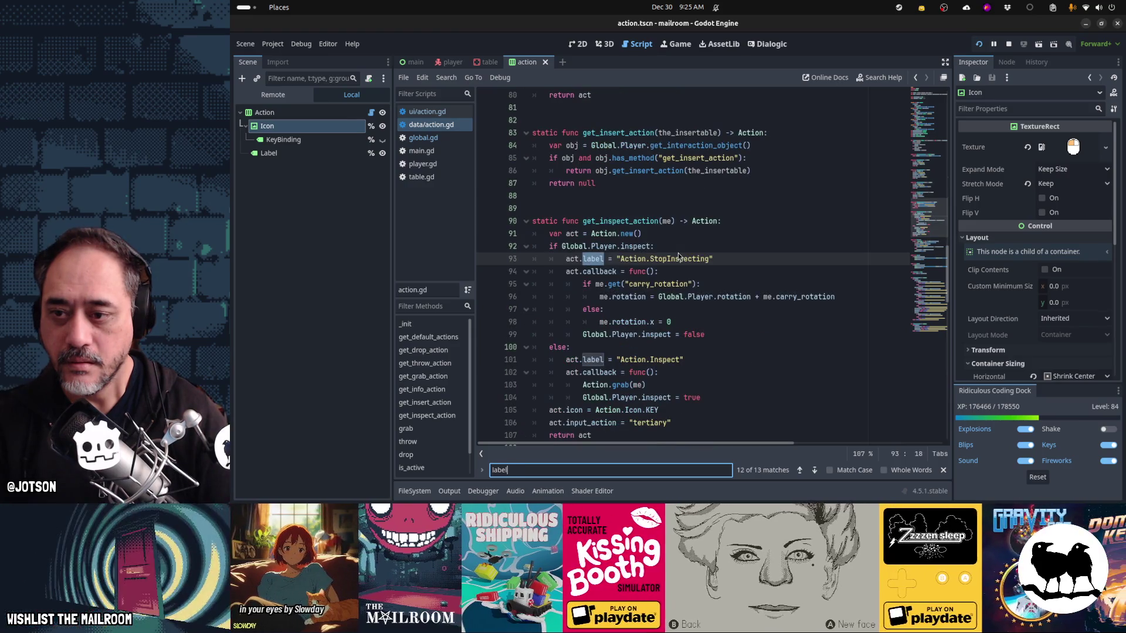
{"action": "key", "text": "Return"}
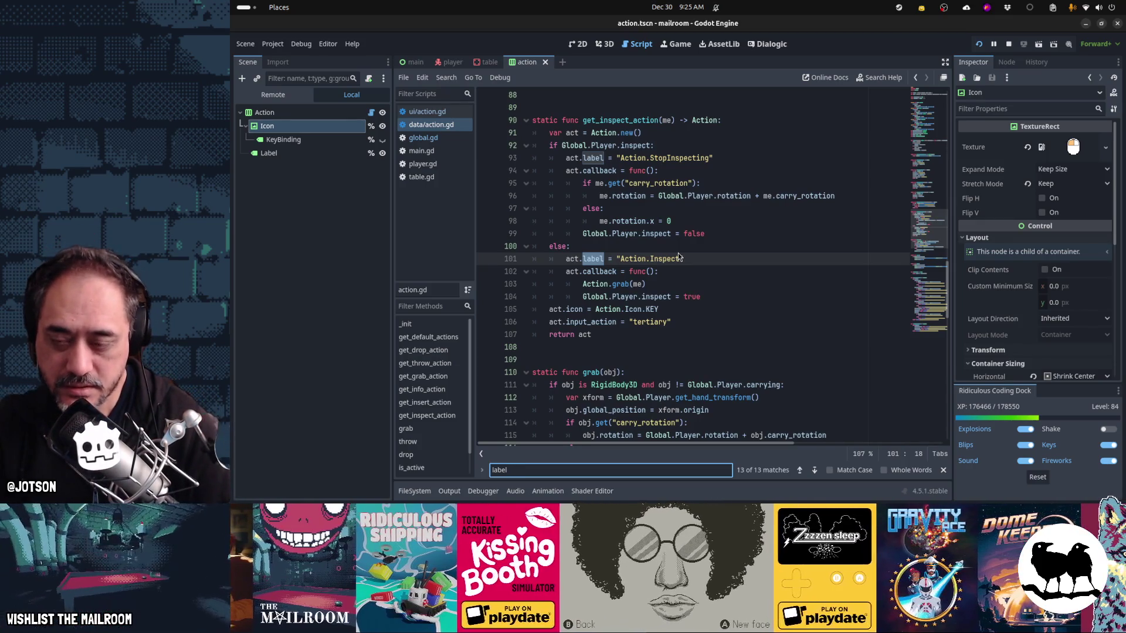
Step: Close the search, look over the variable declarations and grab function, then go to ui/action.gd
{"action": "key", "text": "Escape"}
{"action": "key", "text": "Up"}
{"action": "key", "text": "Up"}
{"action": "key", "text": "Up"}
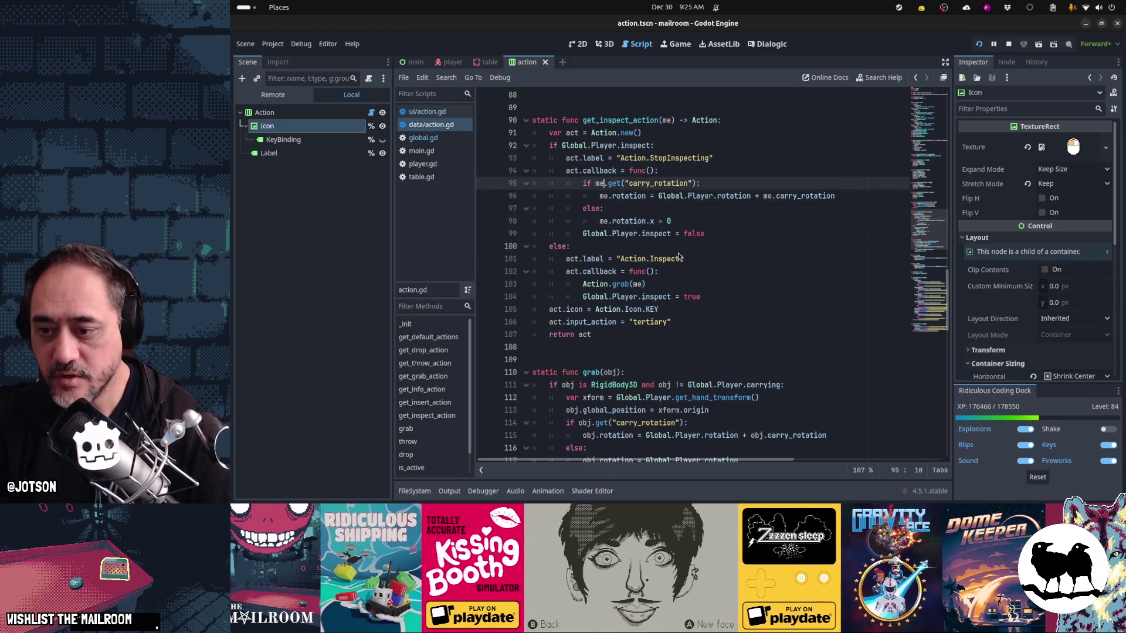
{"action": "key", "text": "Up"}
{"action": "key", "text": "Up"}
{"action": "key", "text": "Up"}
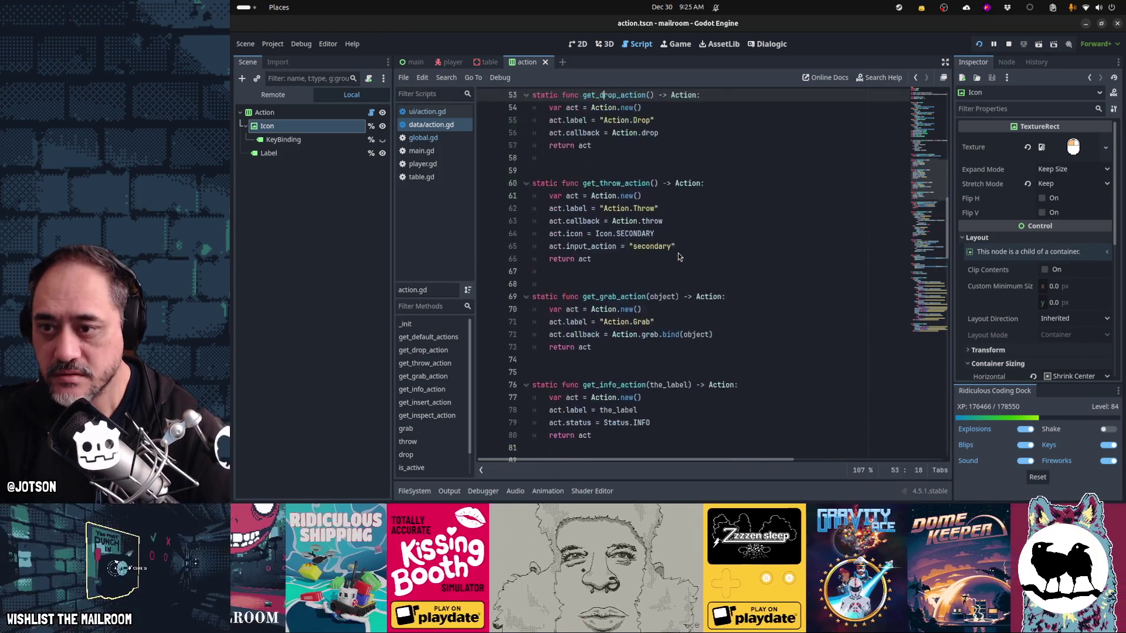
{"action": "key", "text": "Up"}
{"action": "key", "text": "Up"}
{"action": "key", "text": "Up"}
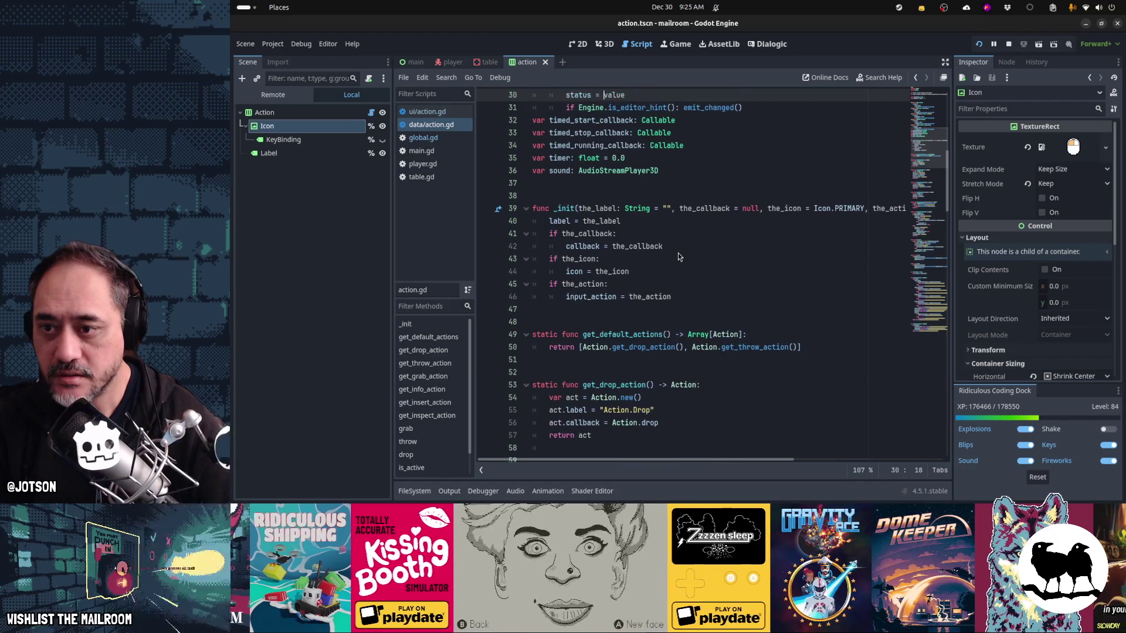
{"action": "key", "text": "Down"}
{"action": "key", "text": "Down"}
{"action": "key", "text": "Down"}
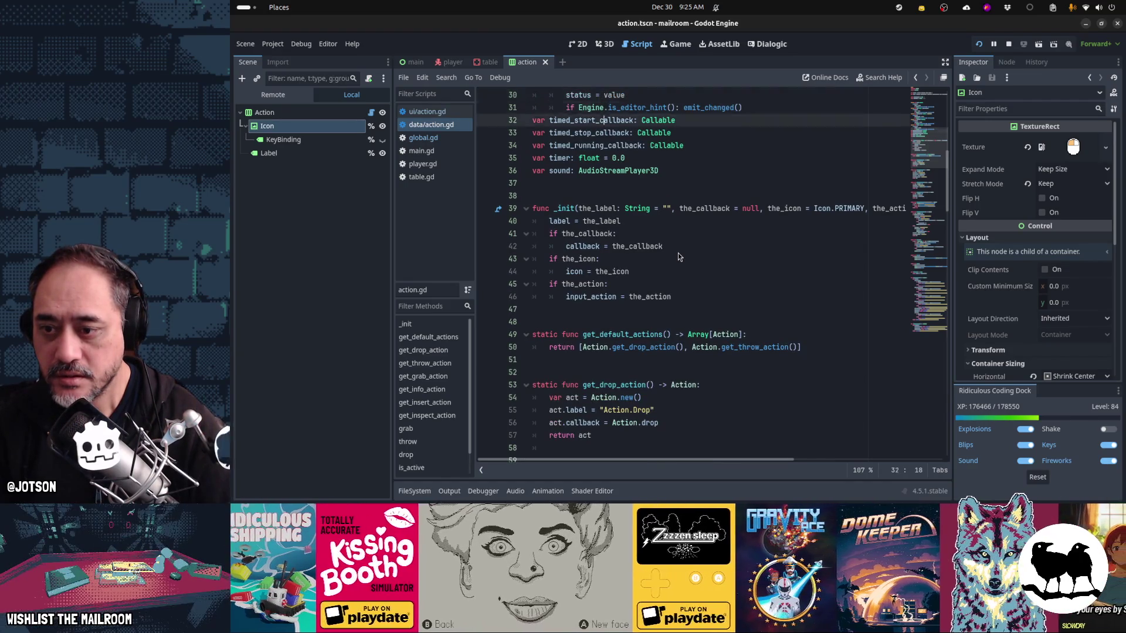
{"action": "key", "text": "Down"}
{"action": "key", "text": "Down"}
{"action": "key", "text": "Down"}
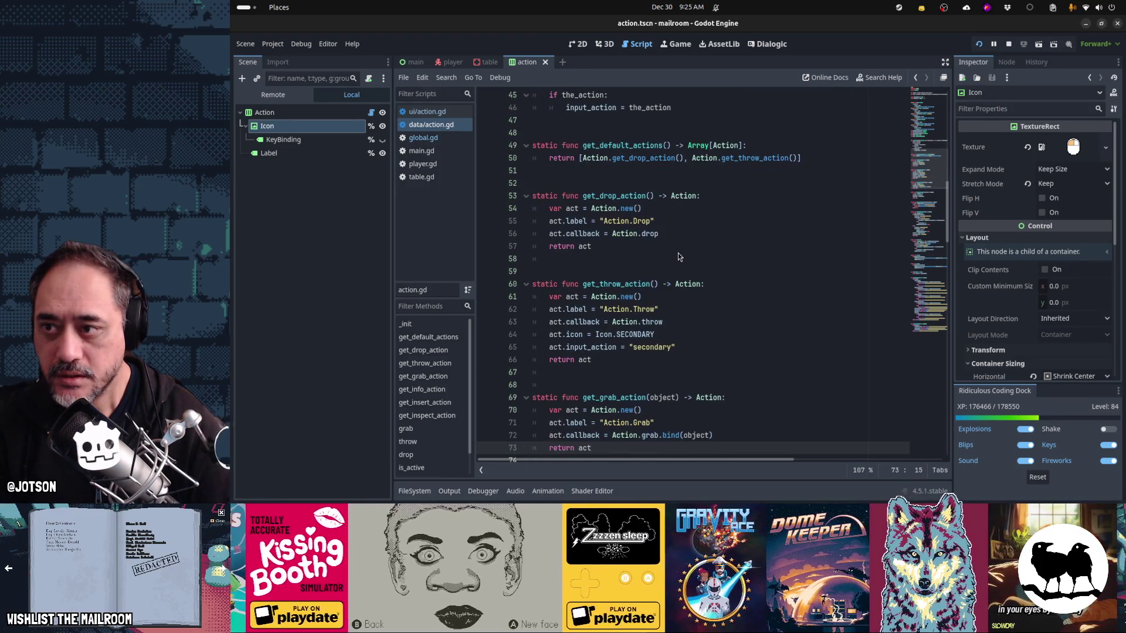
{"action": "key", "text": "alt+Left"}
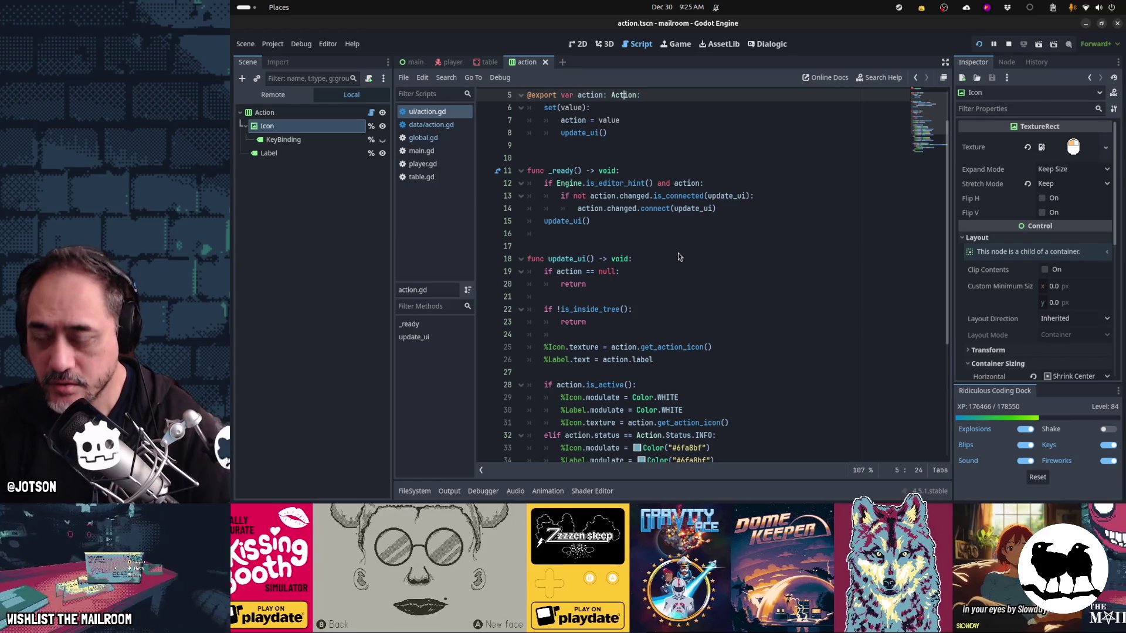
Step: Search ui/action.gd for 'key' and go to the KEY condition on line 41
{"action": "key", "text": "ctrl+f"}
{"action": "type", "text": ";ane;"}
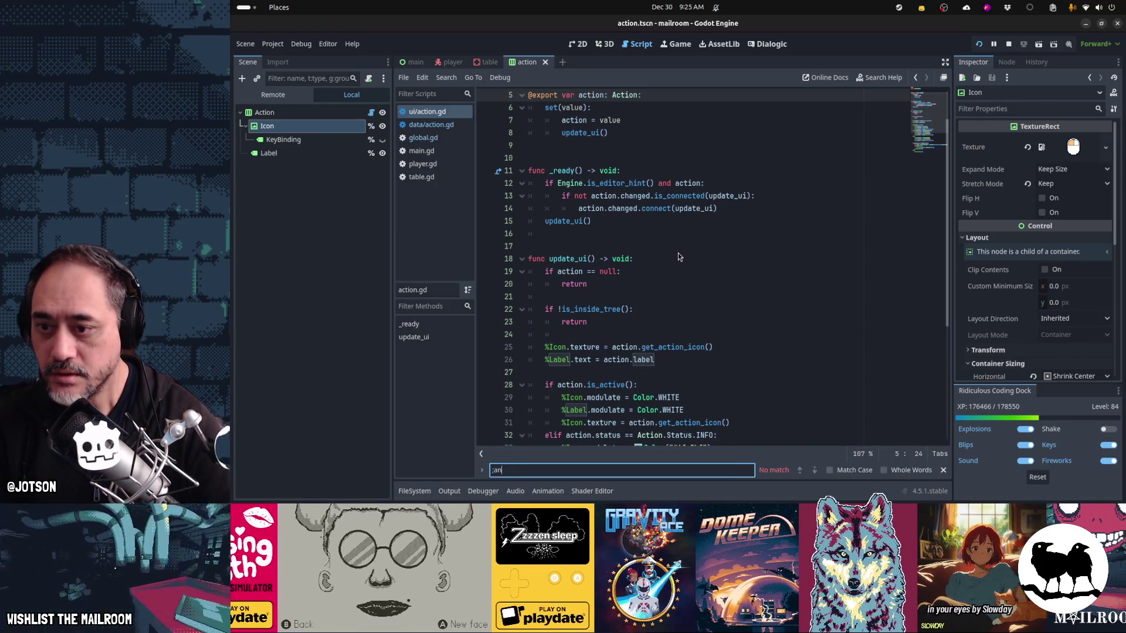
{"action": "key", "text": "BackSpace"}
{"action": "key", "text": "BackSpace"}
{"action": "type", "text": "key"}
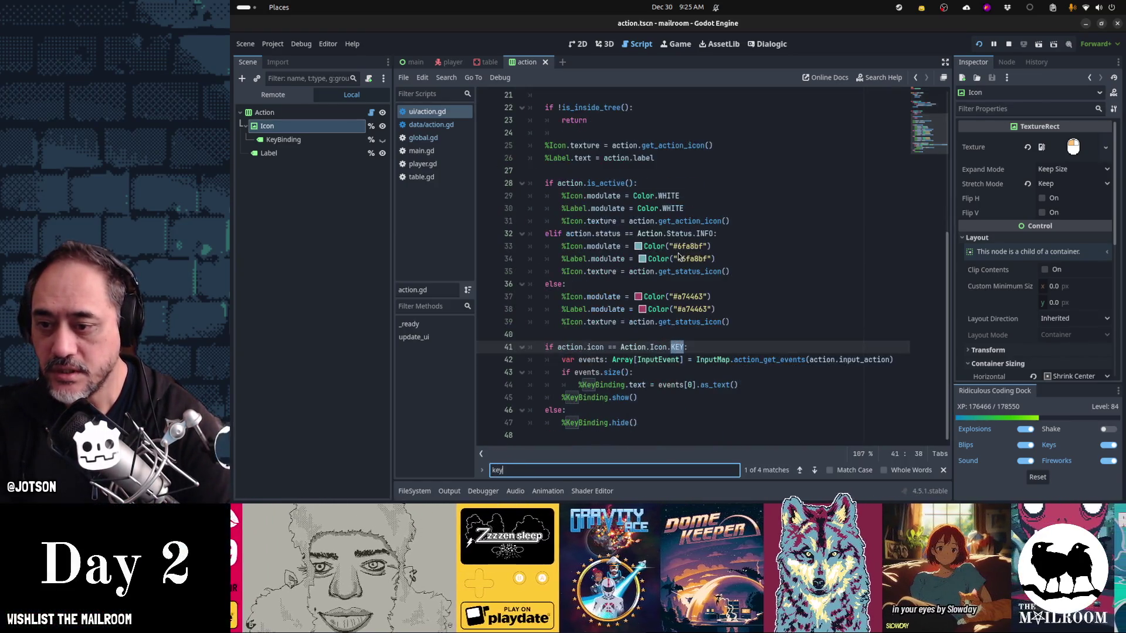
{"action": "key", "text": "Escape"}
{"action": "key", "text": "Home"}
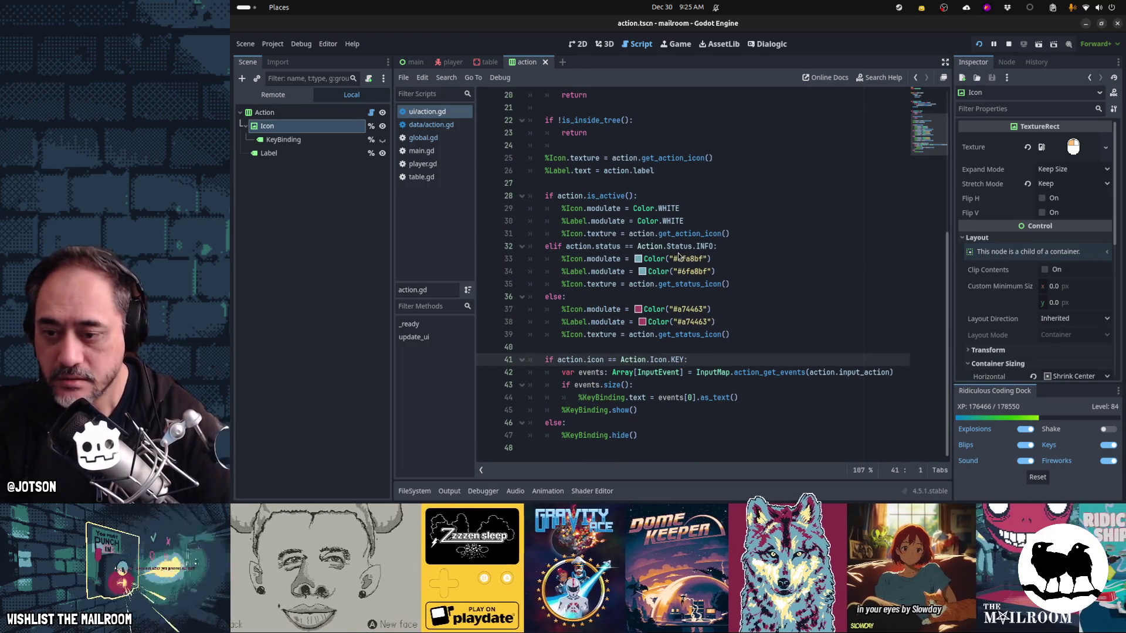
{"action": "key", "text": "ctrl"}
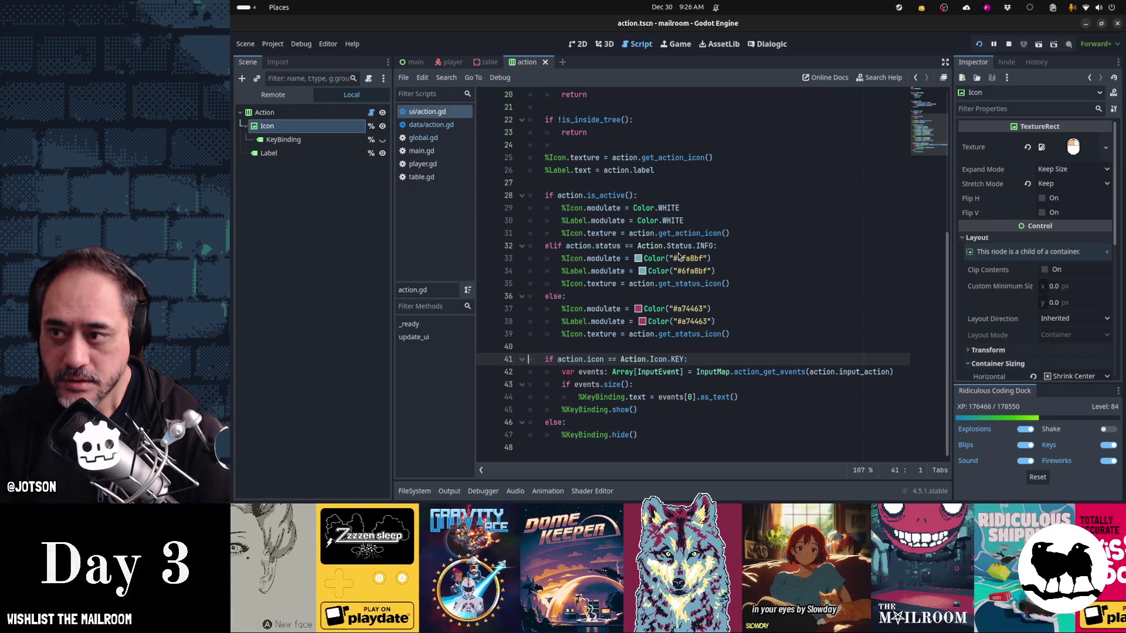
Step: Append 'and Global.control_method == Global.CONTRO…' before the colon on line 41
{"action": "key", "text": "End"}
{"action": "key", "text": "Left"}
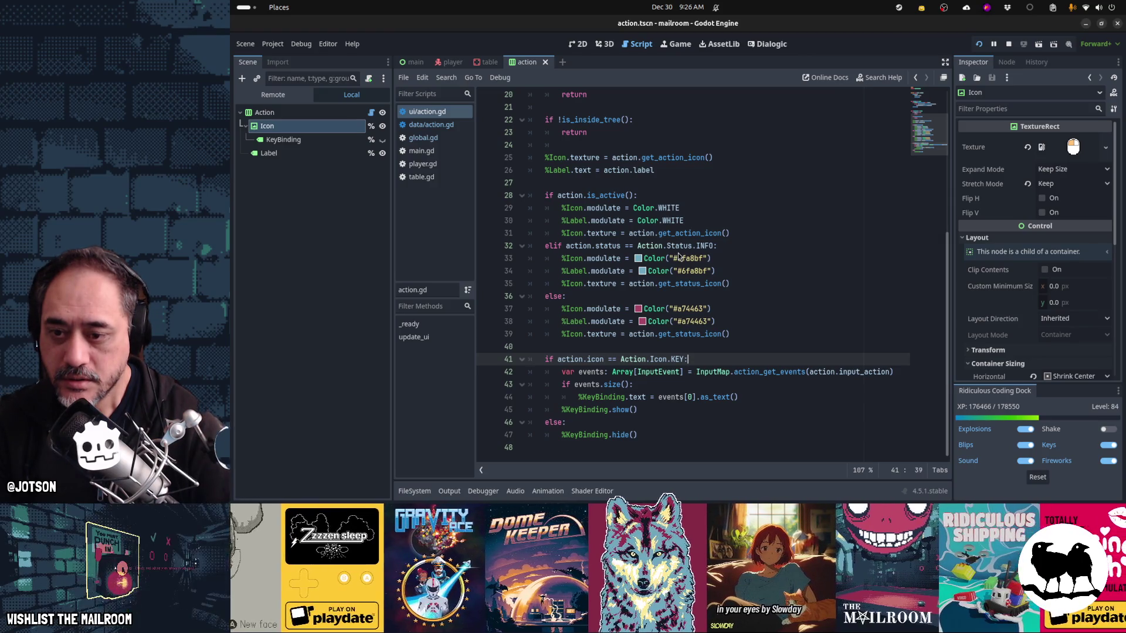
{"action": "type", "text": "and "}
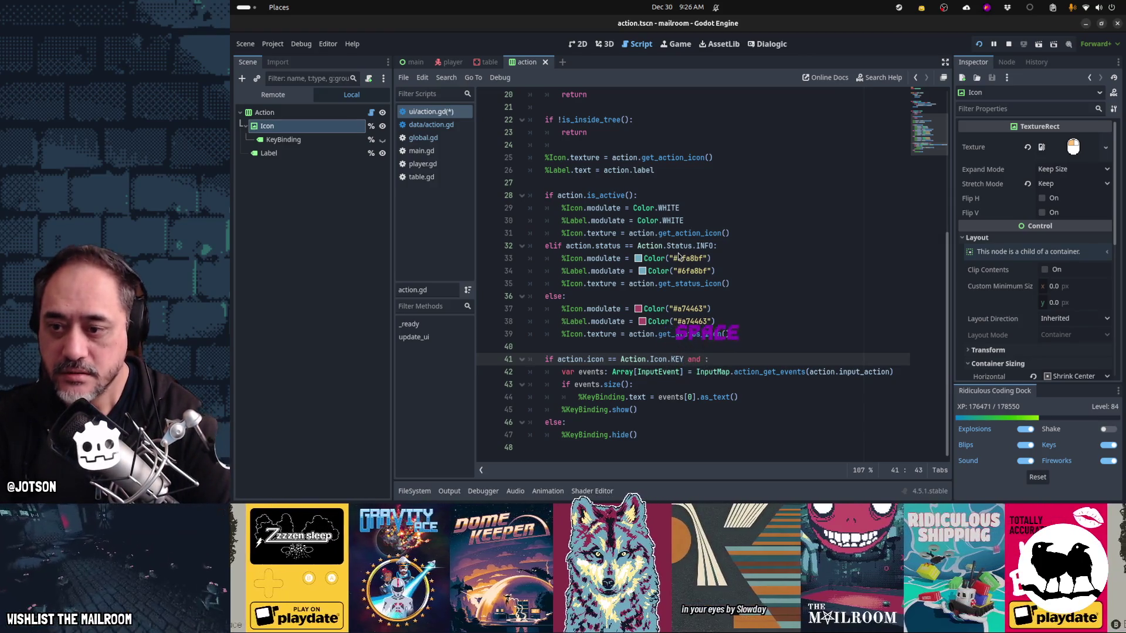
{"action": "type", "text": "Global."}
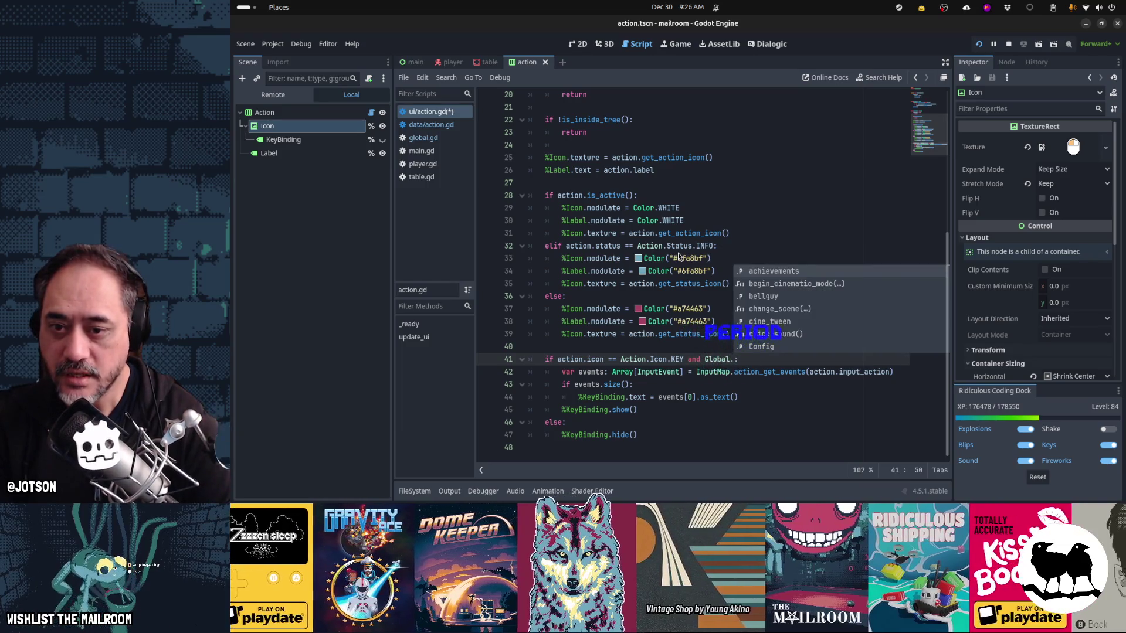
{"action": "type", "text": "control"}
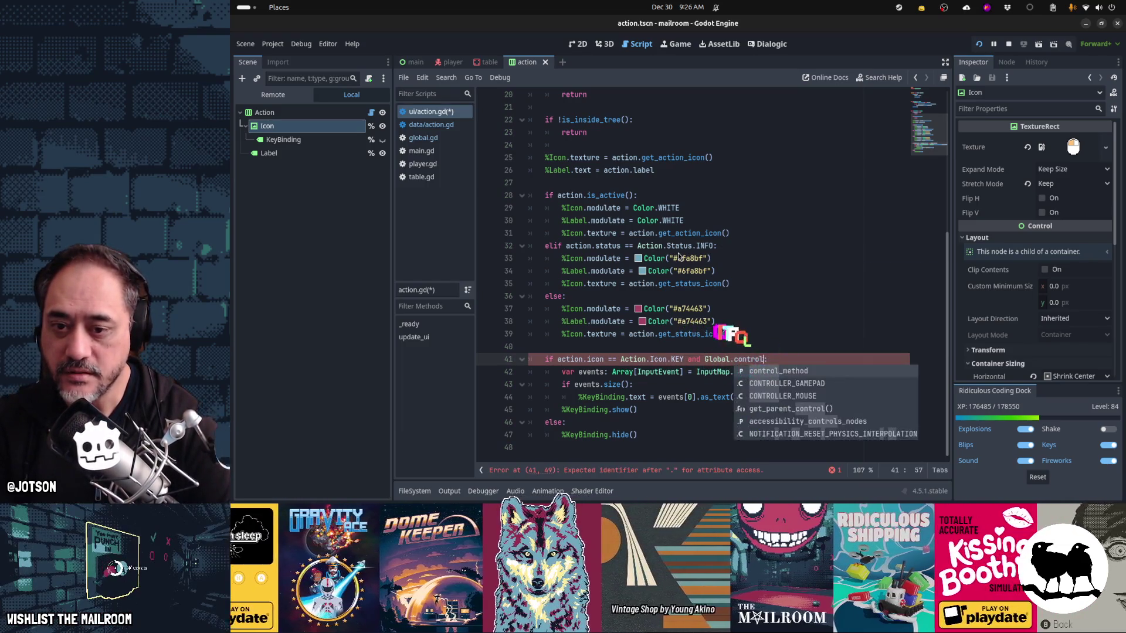
{"action": "key", "text": "Return"}
{"action": "type", "text": "== "}
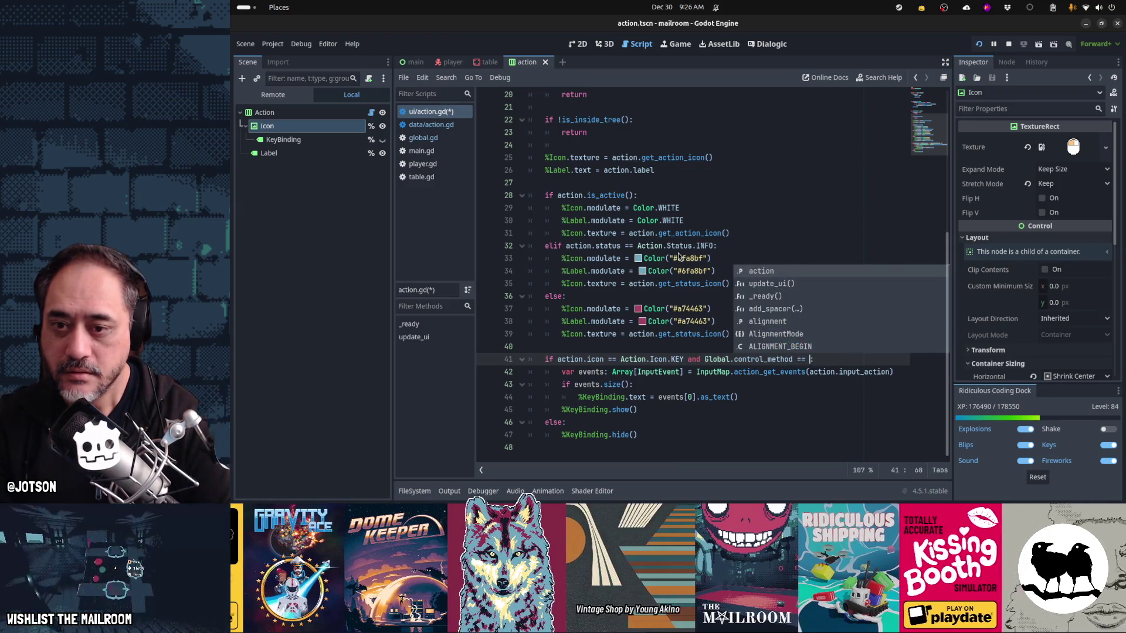
{"action": "type", "text": "C"}
{"action": "key", "text": "BackSpace"}
{"action": "type", "text": "Global.CONTRO"}
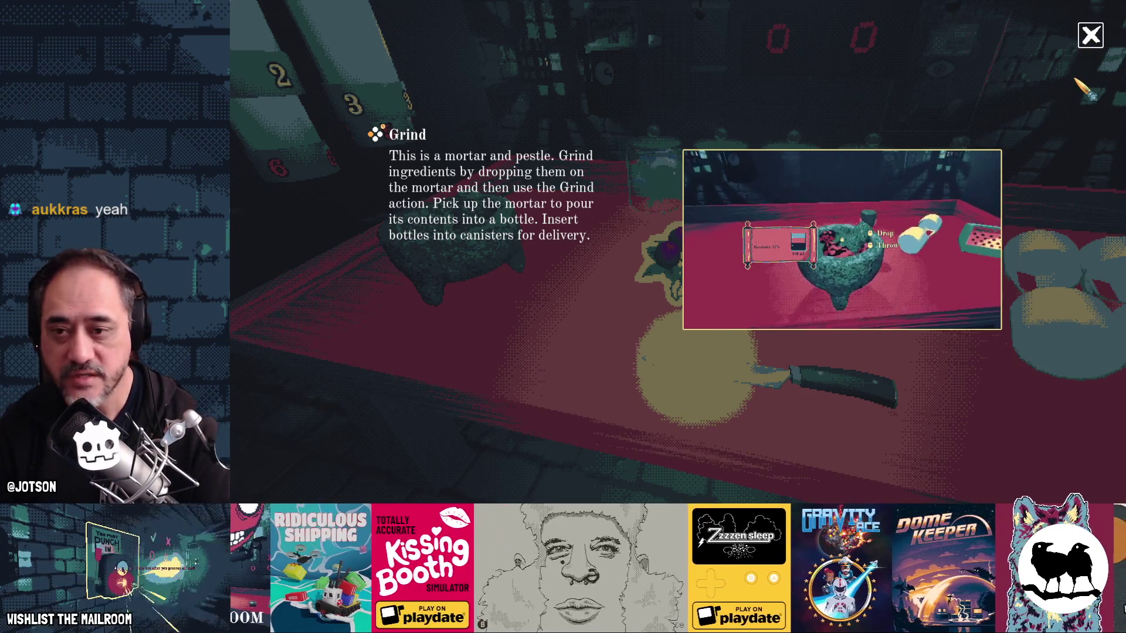
{"action": "left_click", "coordinate": [1090, 35]}
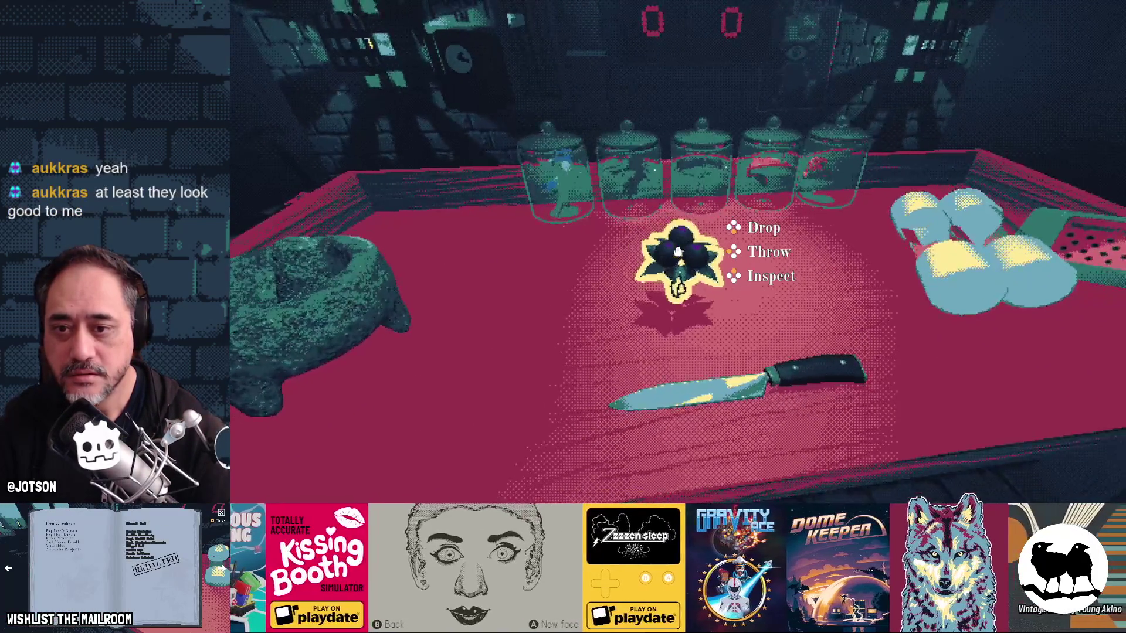
{"action": "left_click", "coordinate": [677, 252]}
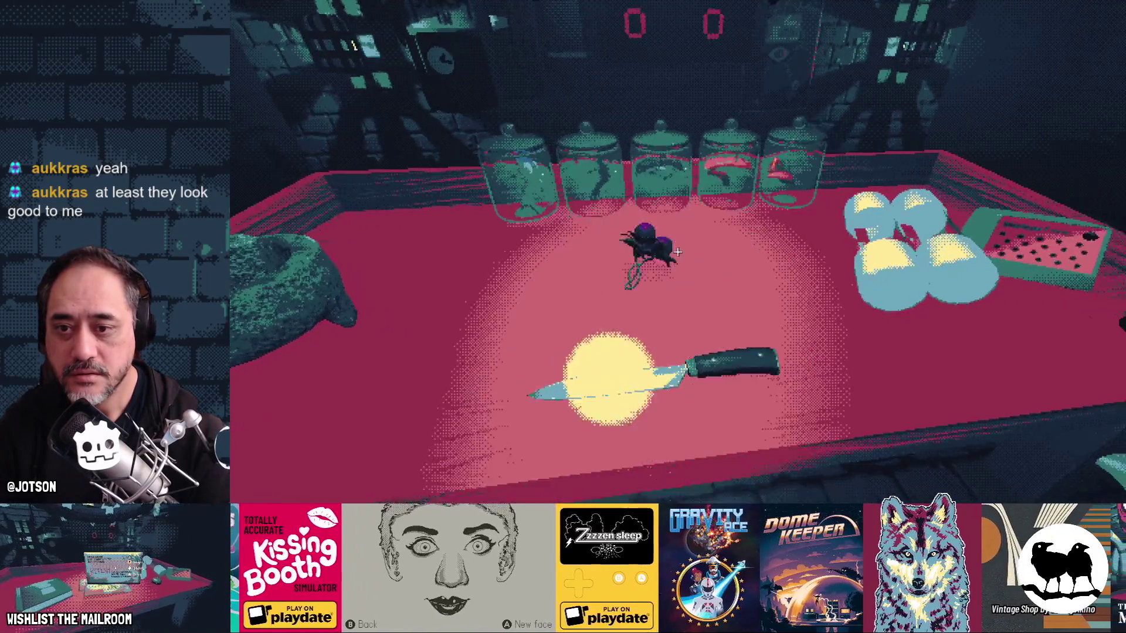
{"action": "left_click", "coordinate": [677, 252]}
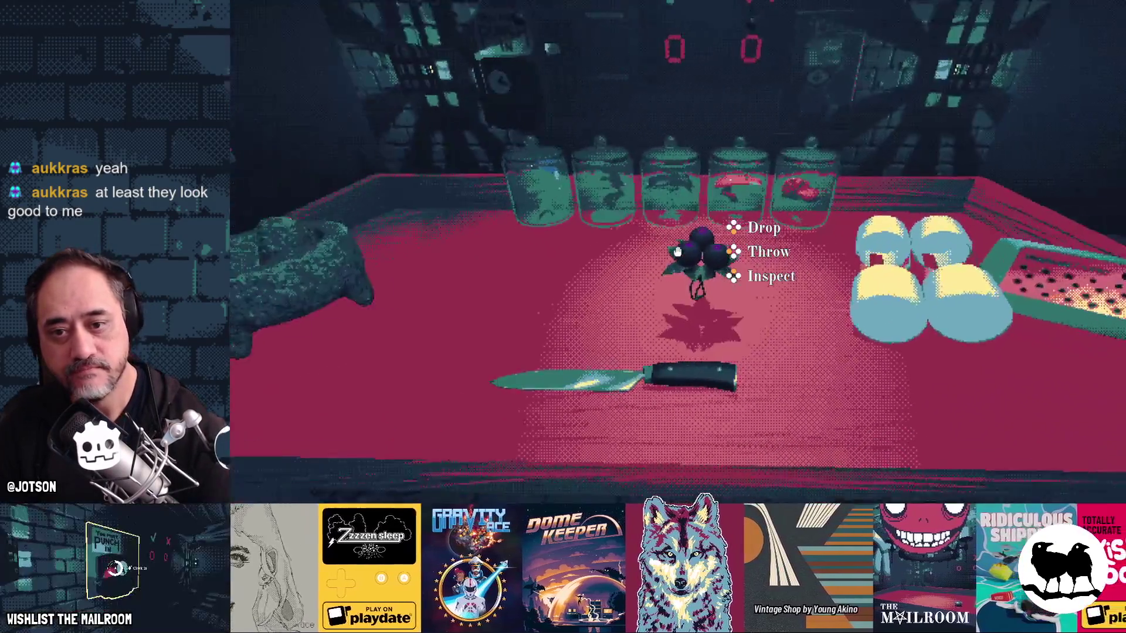
{"action": "left_click", "coordinate": [677, 252]}
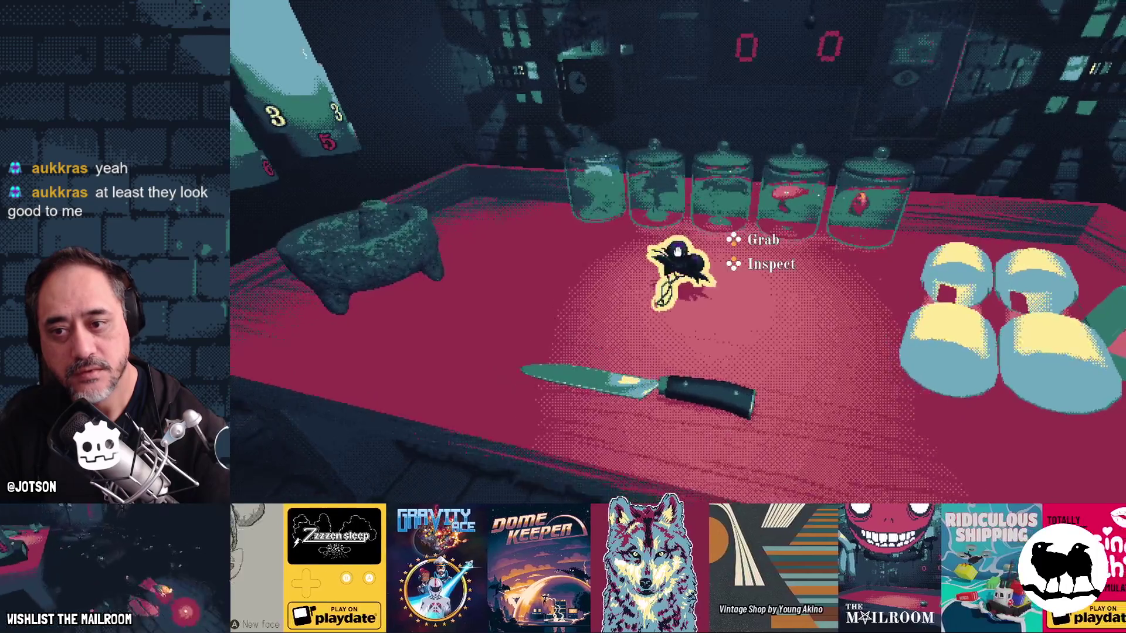
{"action": "left_click", "coordinate": [677, 252]}
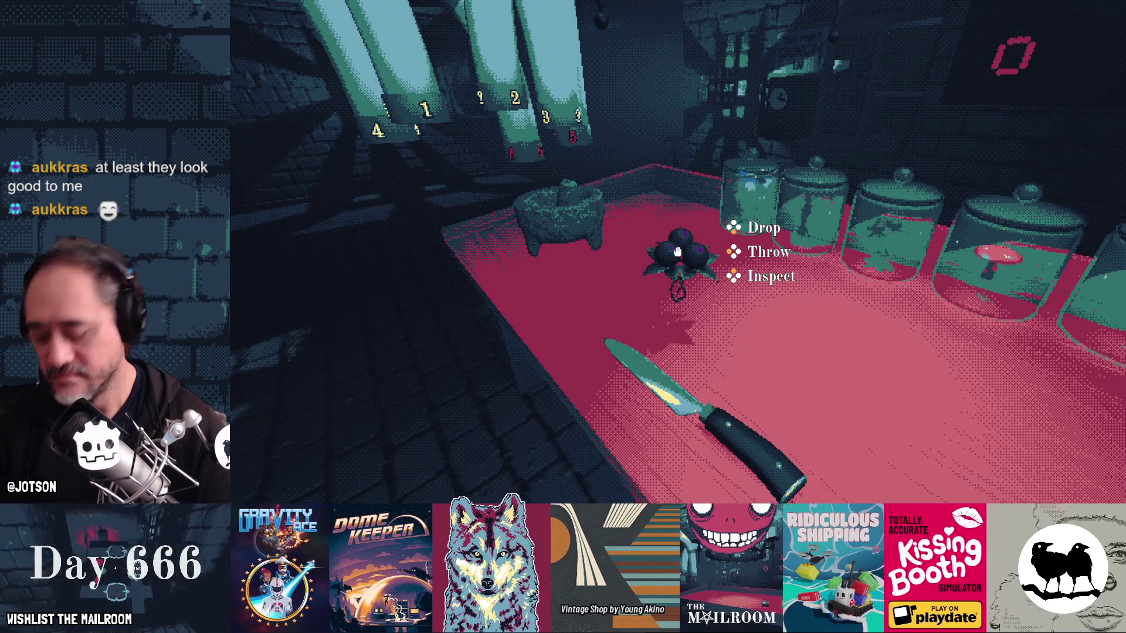
{"action": "key", "text": "alt+Tab"}
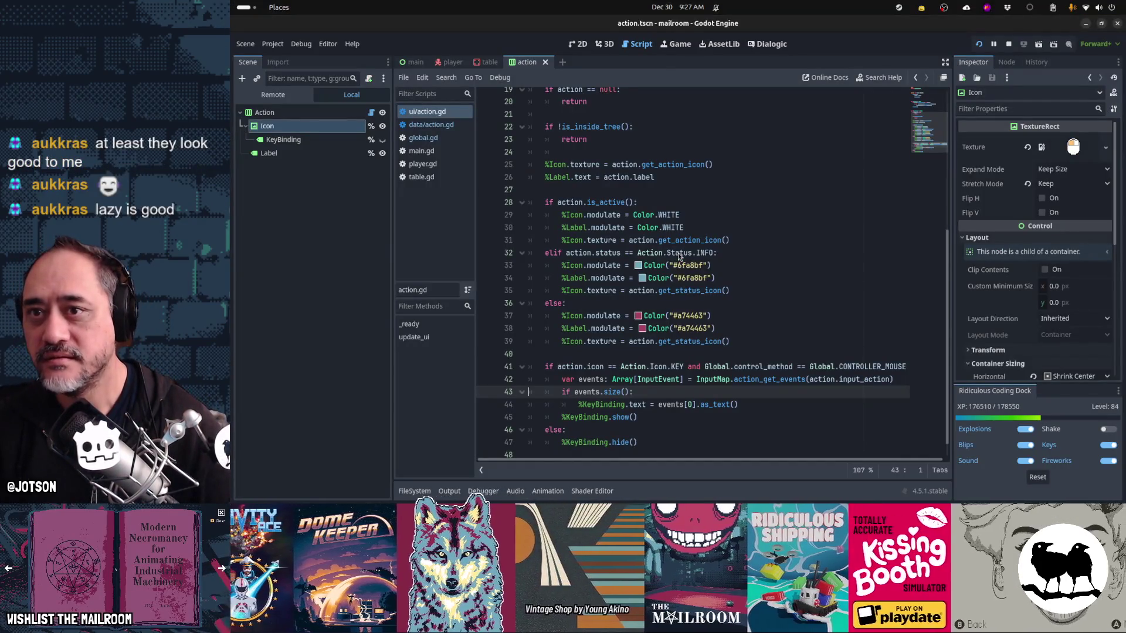
{"action": "key", "text": "alt+Tab"}
{"action": "key", "text": "Escape"}
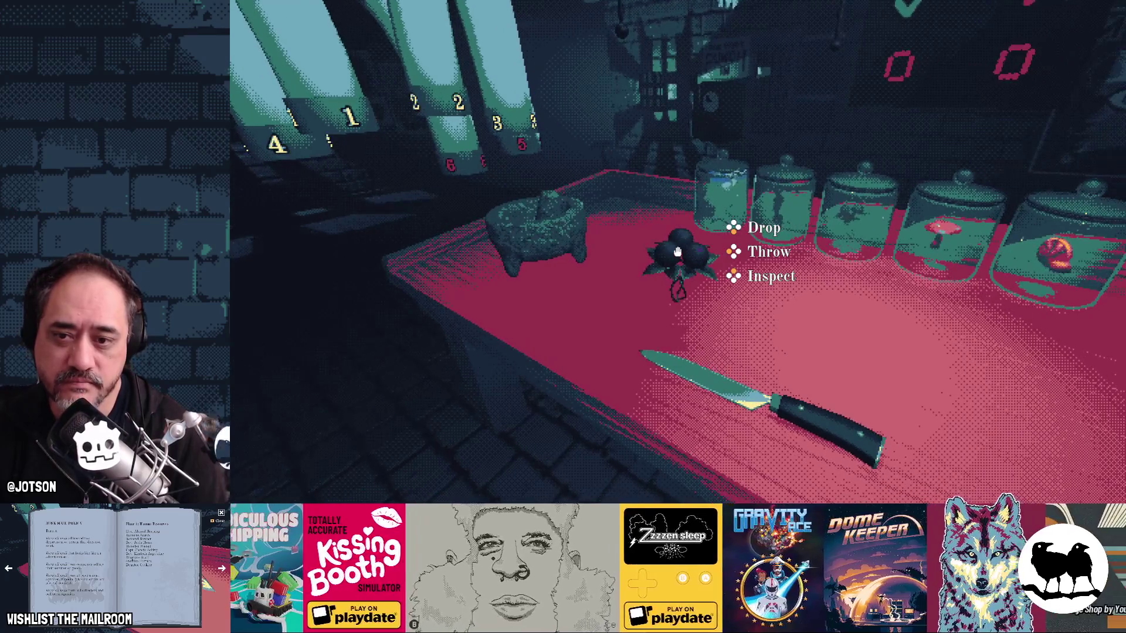
Step: Drop, re-grab and inspect the berries in-game, then switch over to the Gamedev TODO board
{"action": "left_click", "coordinate": [677, 252]}
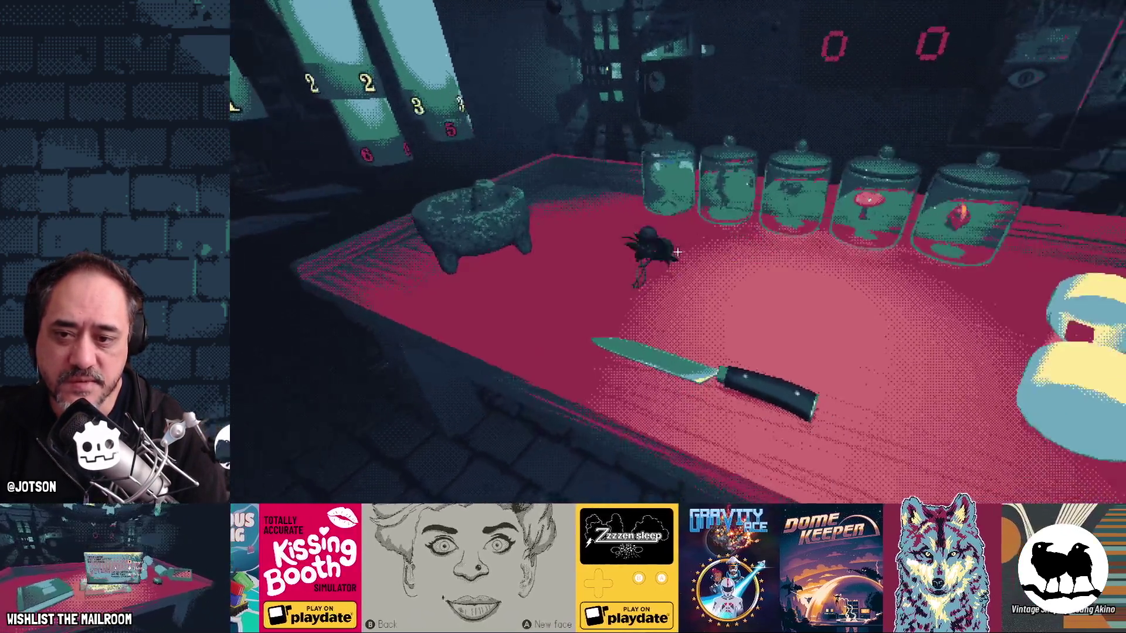
{"action": "mouse_move", "coordinate": [677, 252]}
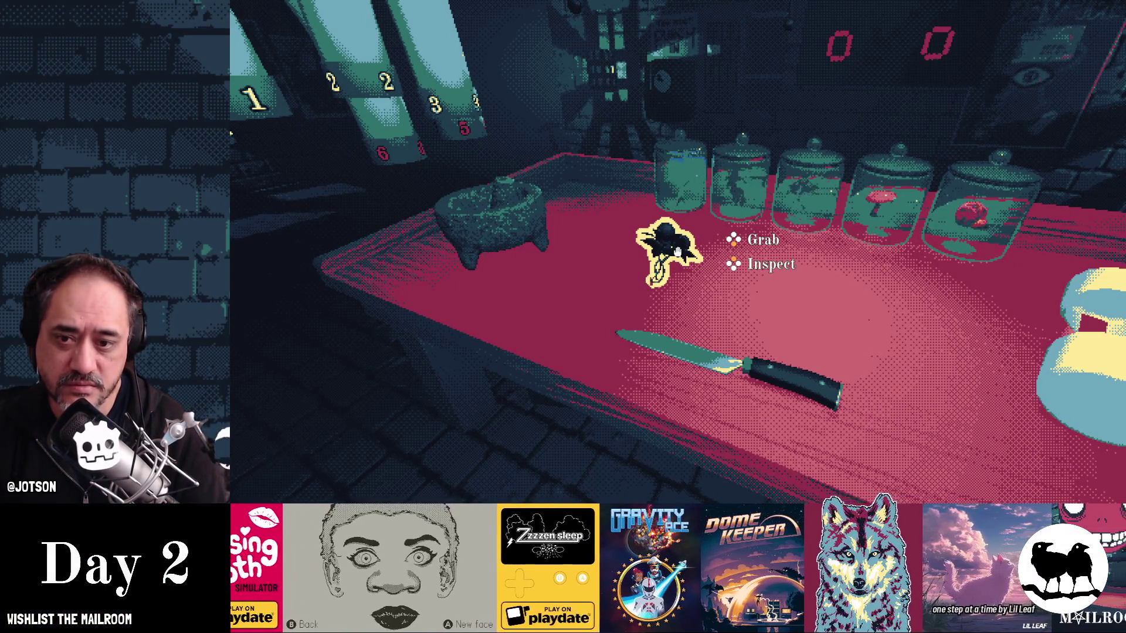
{"action": "left_click", "coordinate": [677, 252]}
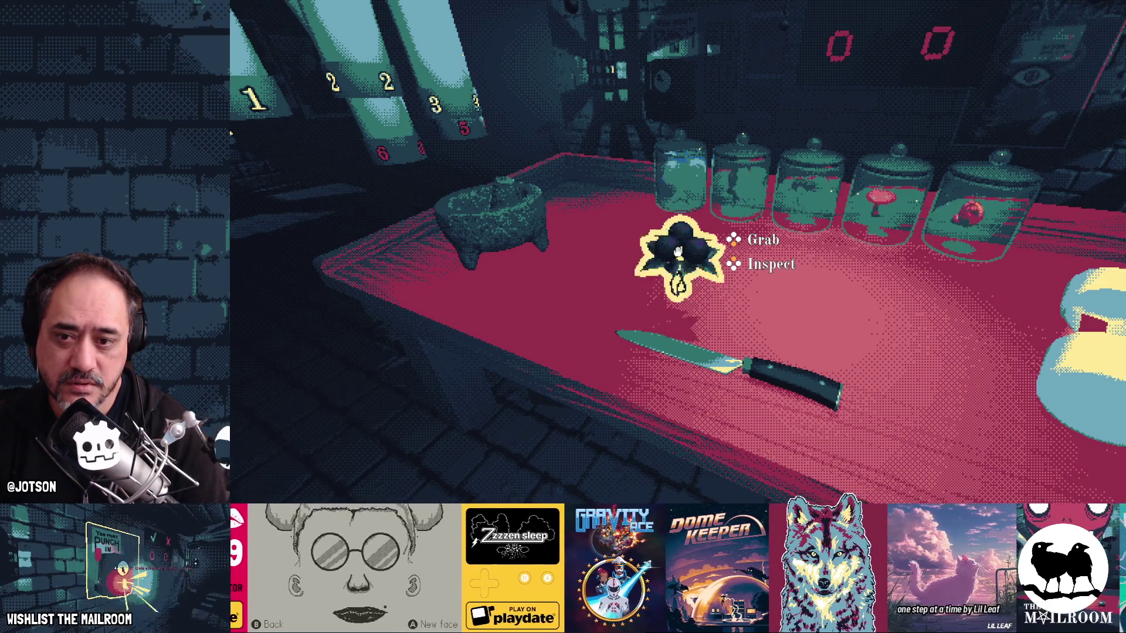
{"action": "left_click", "coordinate": [677, 252]}
{"action": "right_click", "coordinate": [677, 252]}
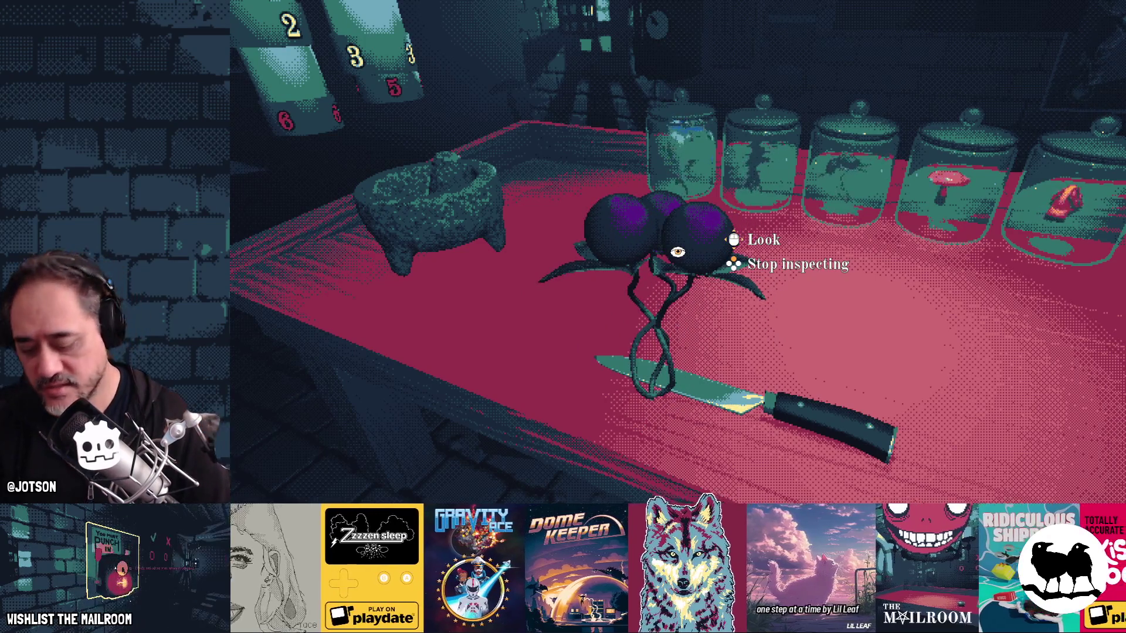
{"action": "key", "text": "alt+Tab"}
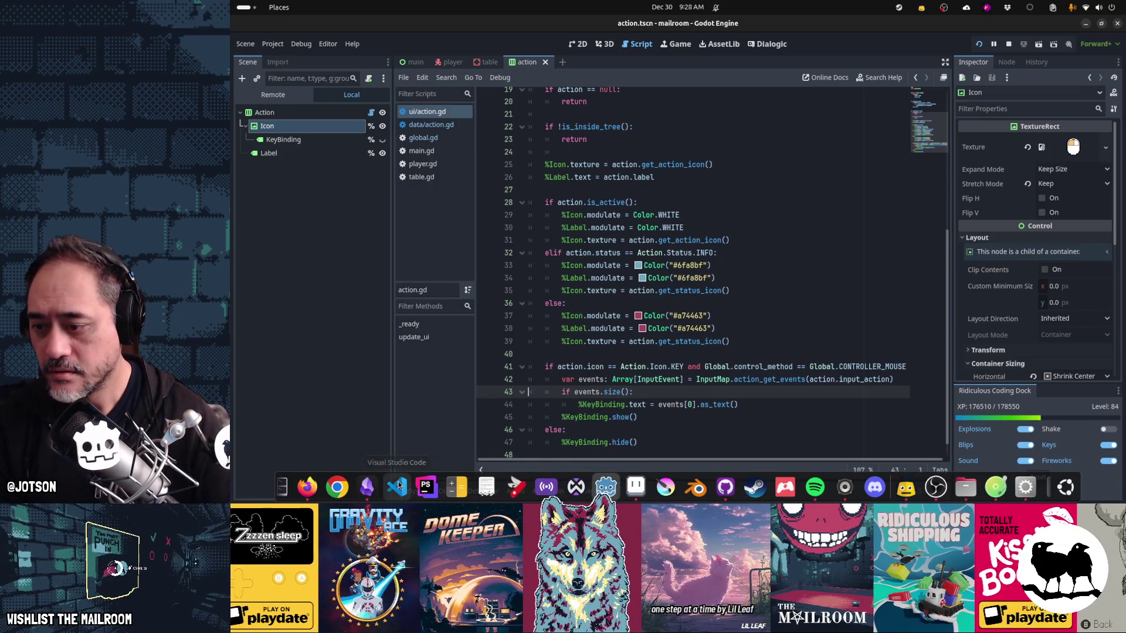
{"action": "key", "text": "alt+Tab"}
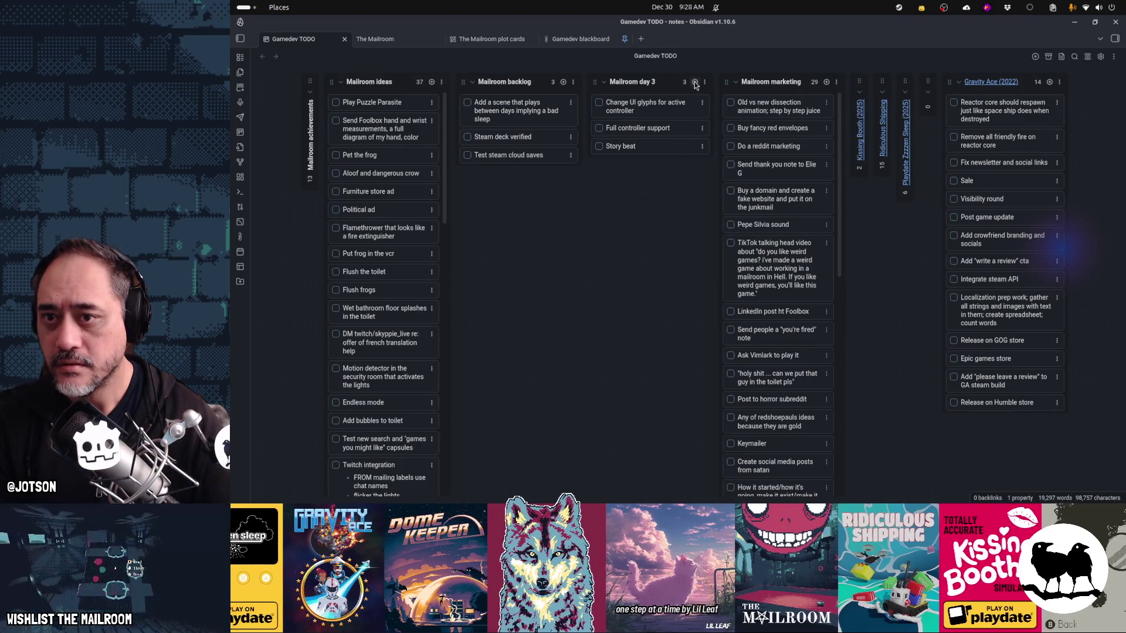
Step: Tick the controller glyphs card and add 'Look icon needs to be right stick' and 'Close X on overlay needs to be B' cards to Mailroom day 3
{"action": "left_click", "coordinate": [599, 103]}
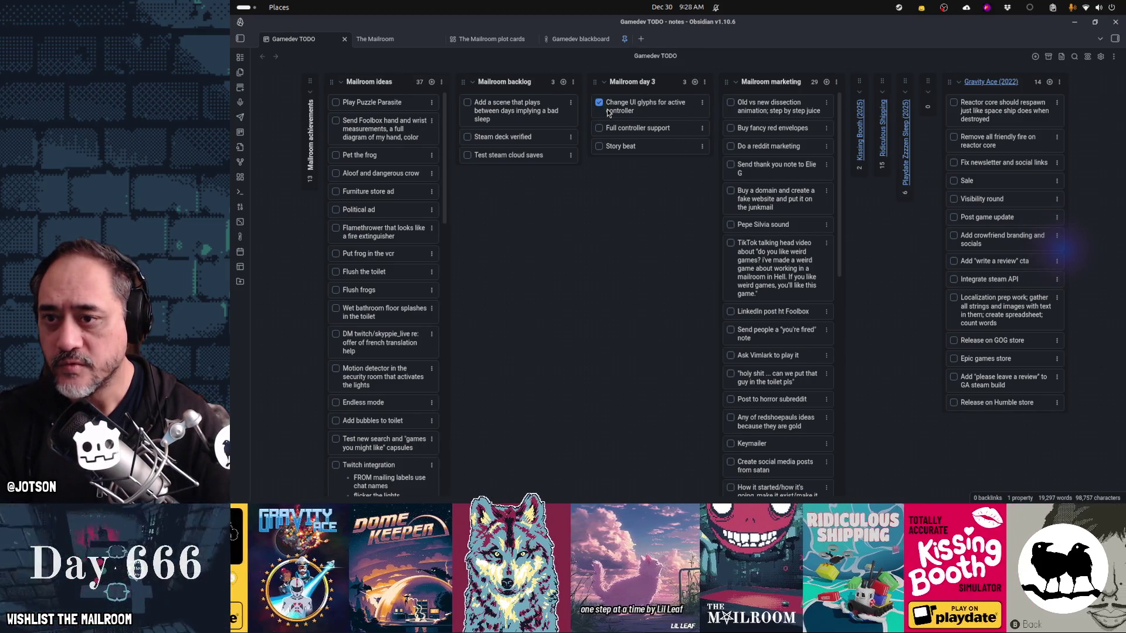
{"action": "left_click", "coordinate": [694, 83]}
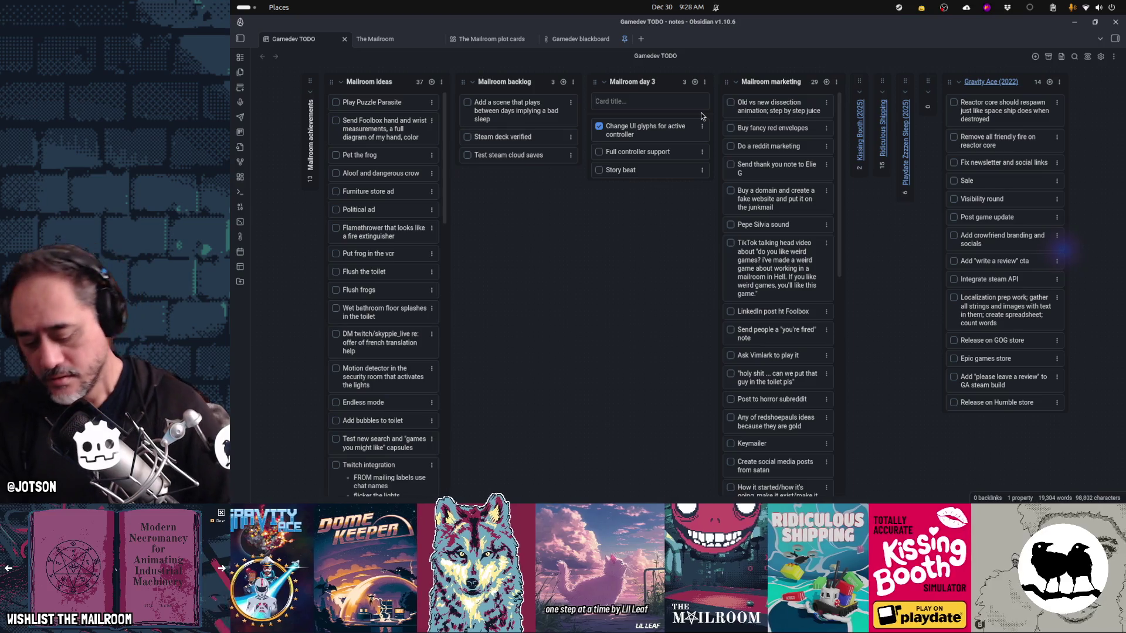
{"action": "type", "text": "Look icon"}
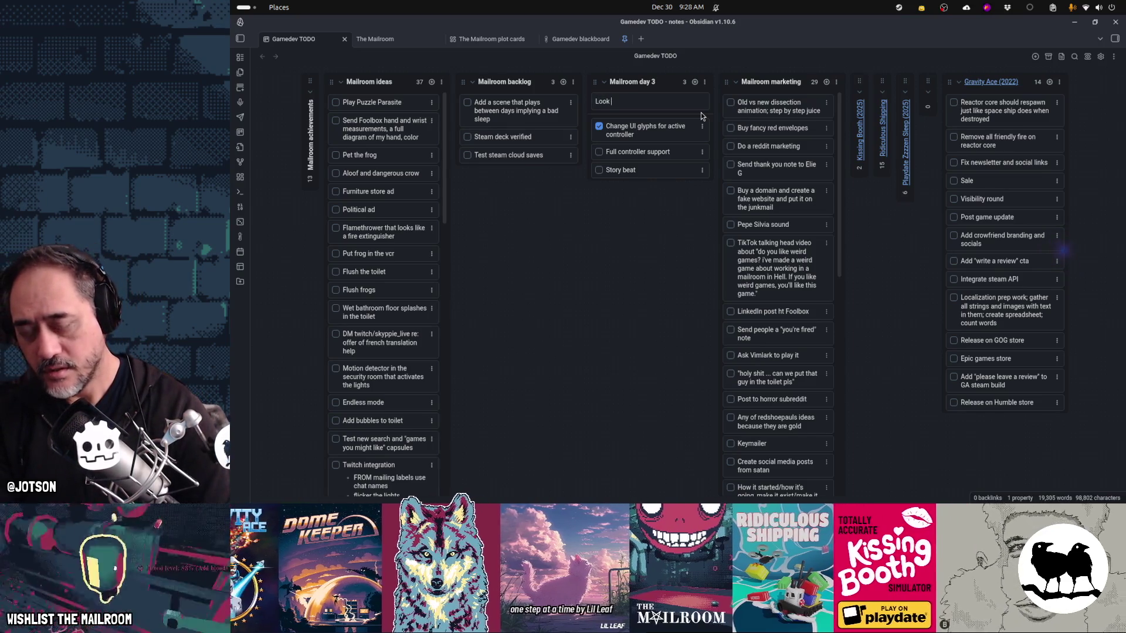
{"action": "type", "text": " needs to be right stick"}
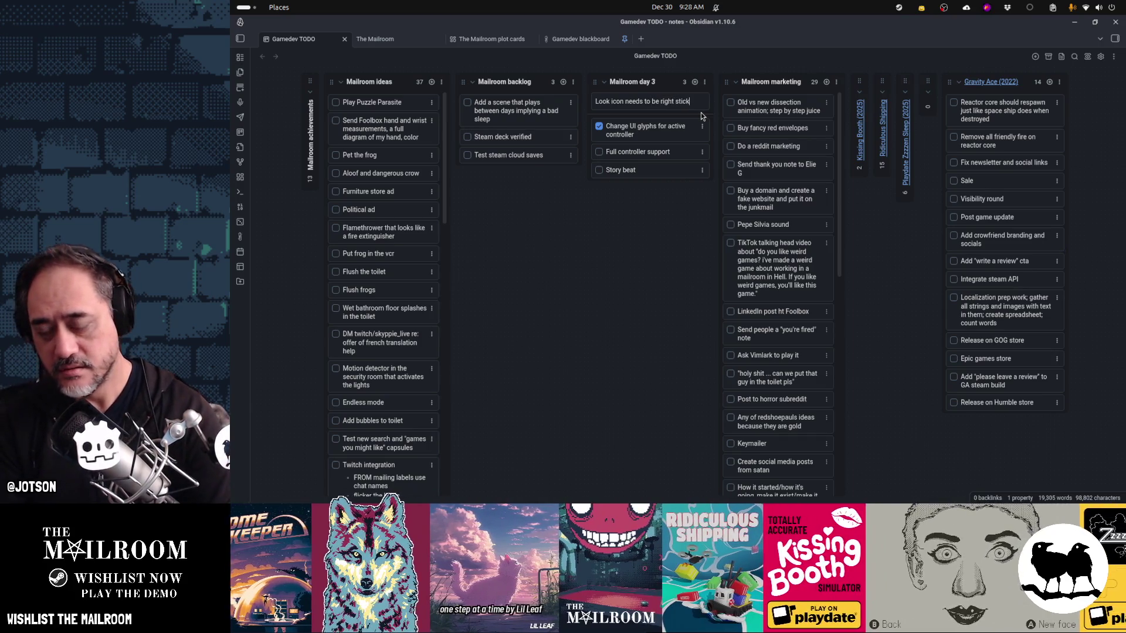
{"action": "key", "text": "Return"}
{"action": "type", "text": "Close X on "}
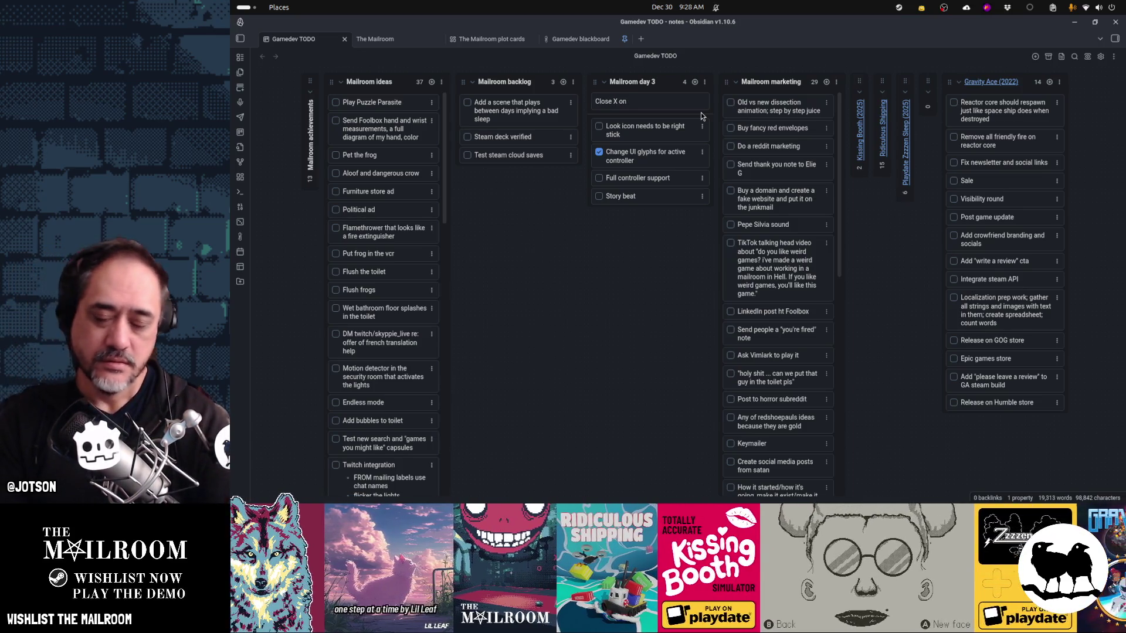
{"action": "type", "text": "overlay needs to be B"}
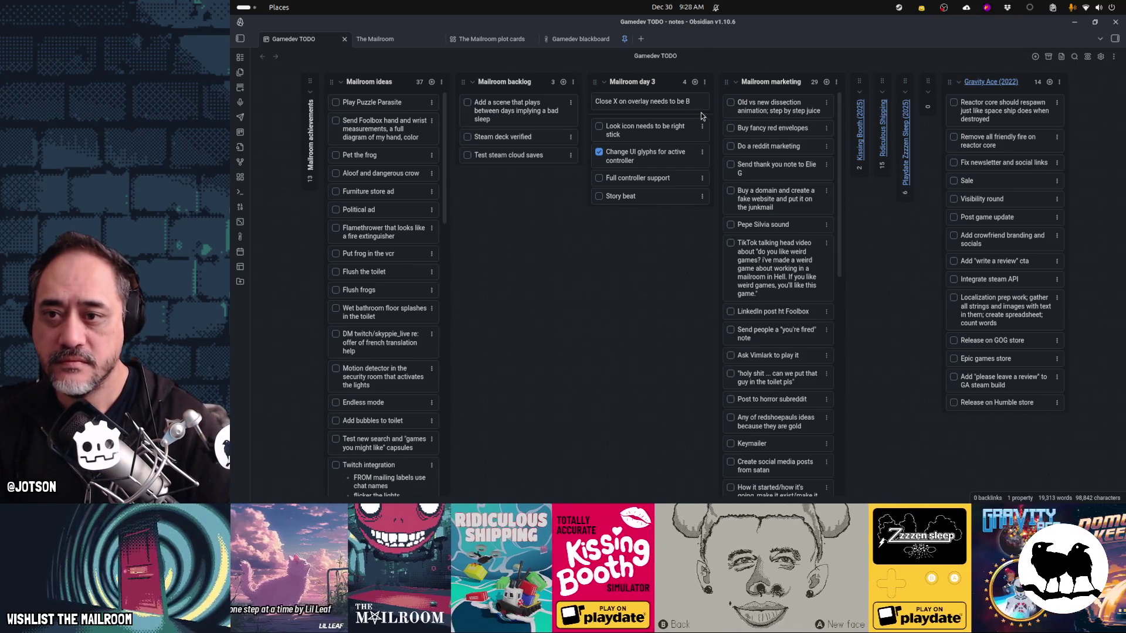
{"action": "key", "text": "Return"}
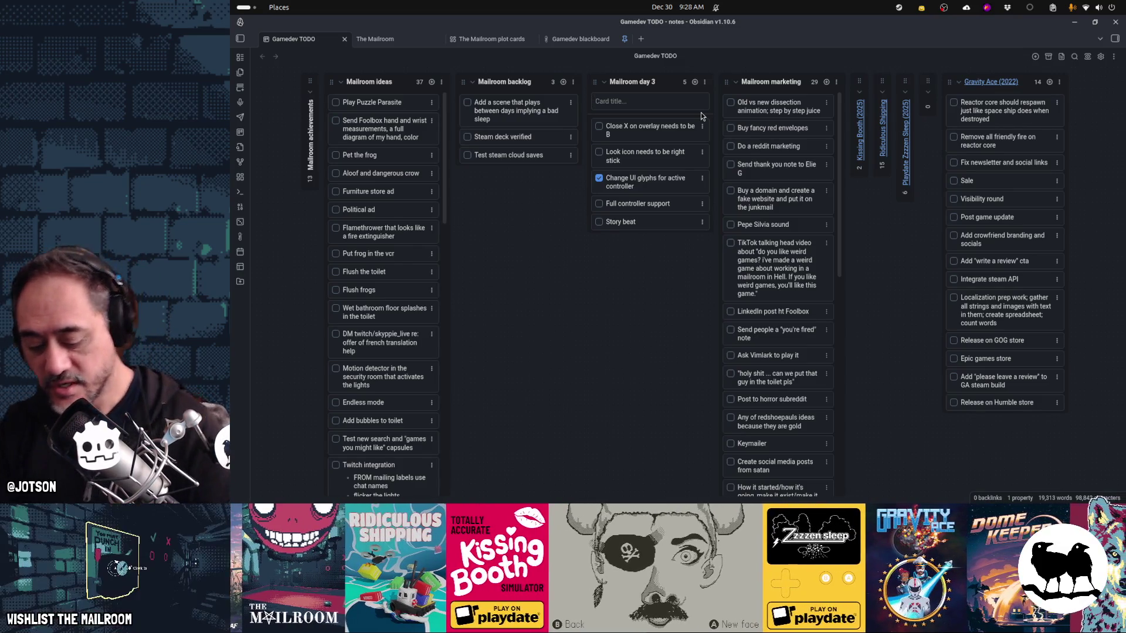
Step: Add a 'Continue and Back buttons need A and B glyphs' card to Mailroom day 3
{"action": "type", "text": "Continue"}
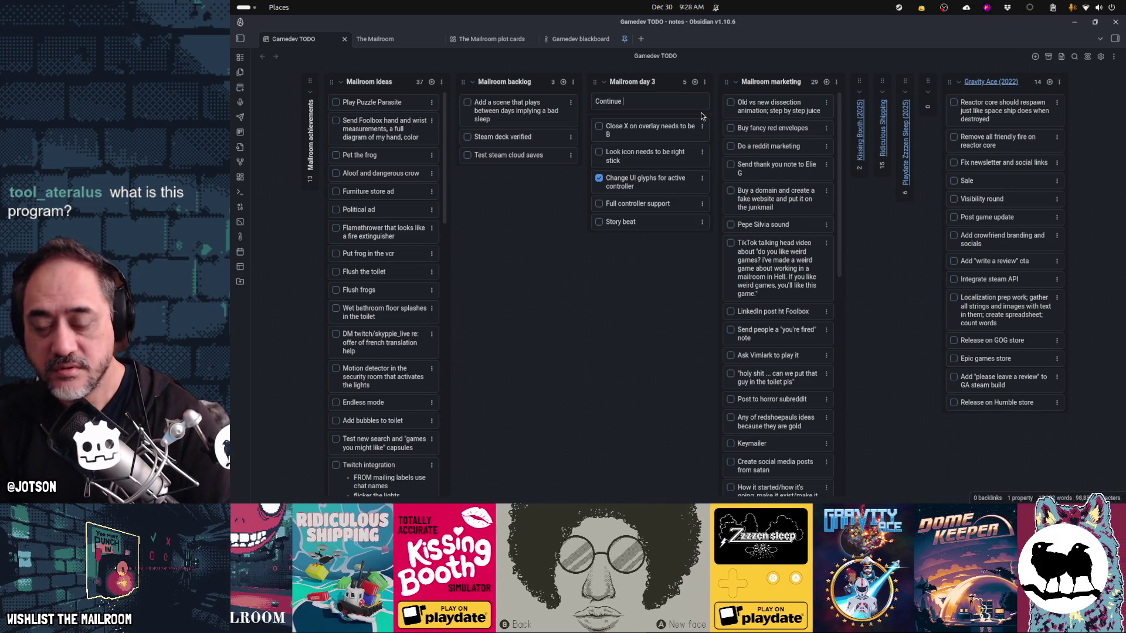
{"action": "key", "text": "BackSpace"}
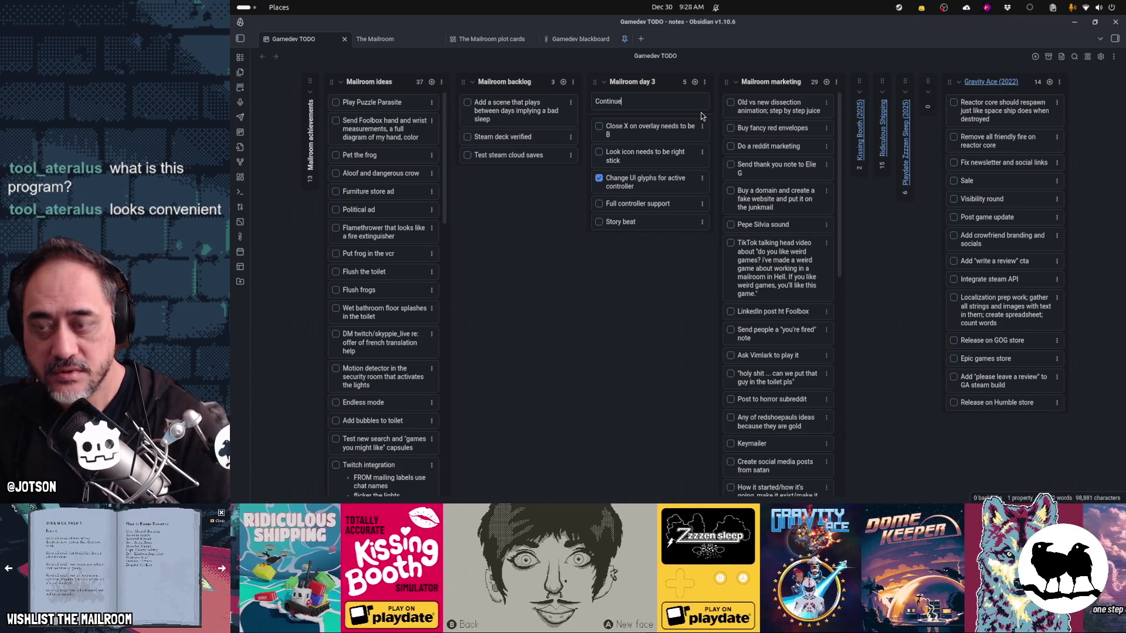
{"action": "type", "text": "and Back need to"}
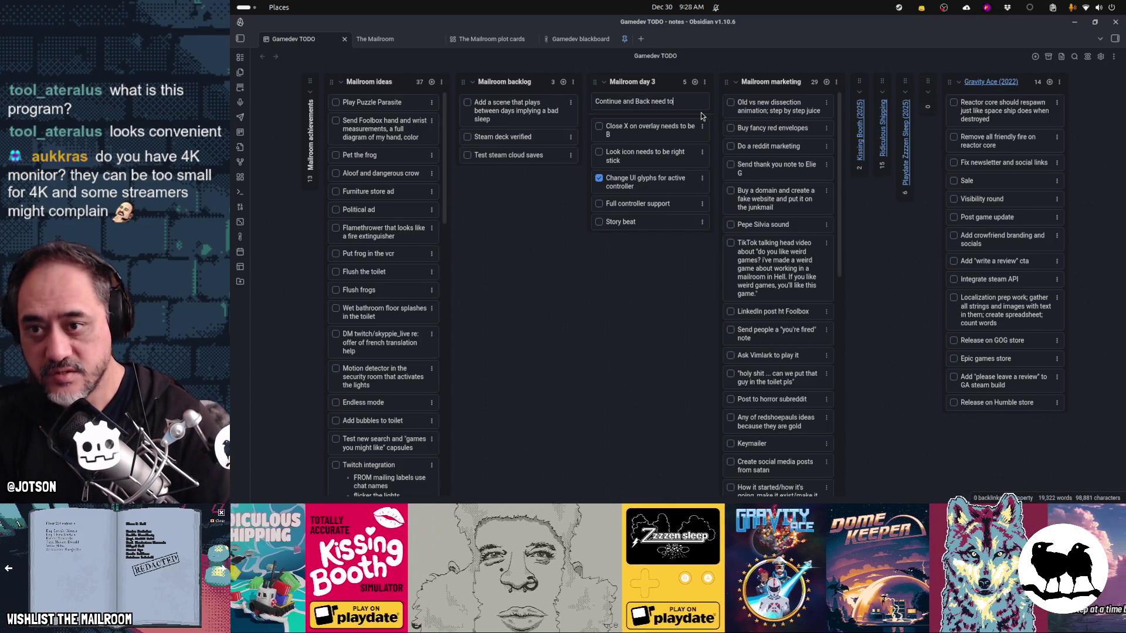
{"action": "key", "text": "BackSpace"}
{"action": "key", "text": "BackSpace"}
{"action": "key", "text": "BackSpace"}
{"action": "type", "text": "d Back buttons n"}
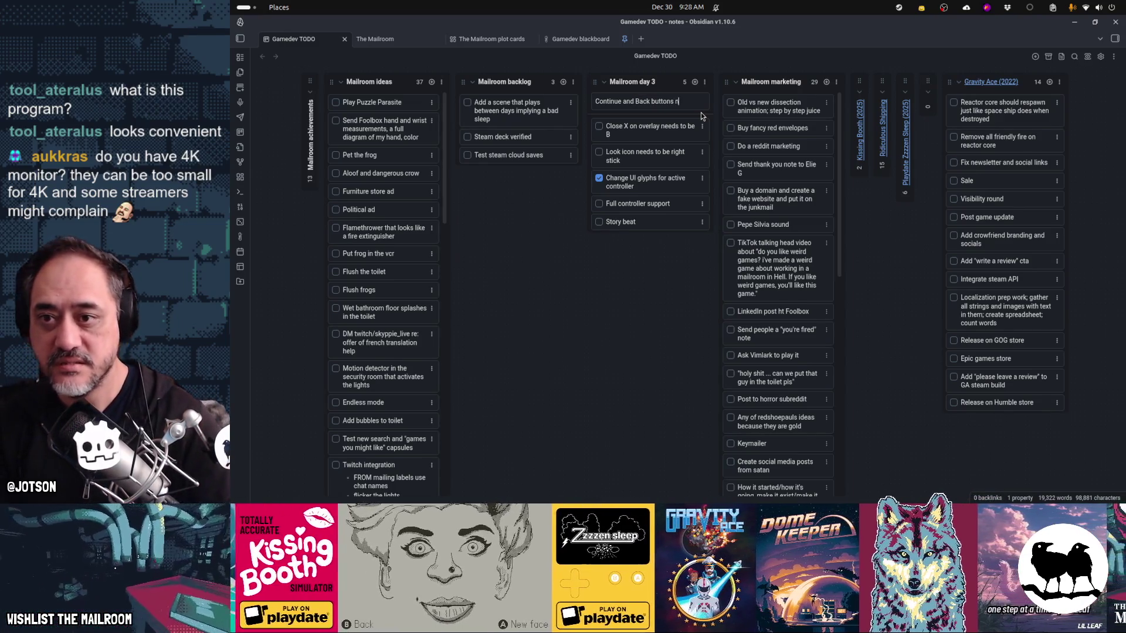
{"action": "type", "text": "eed A and B"}
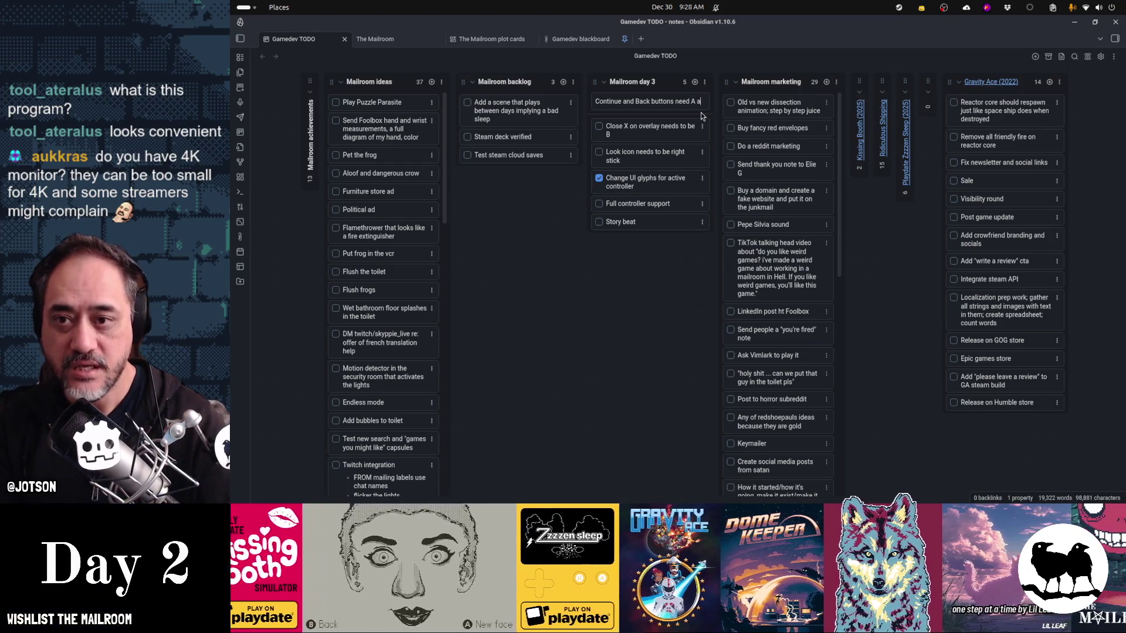
{"action": "type", "text": " gl"}
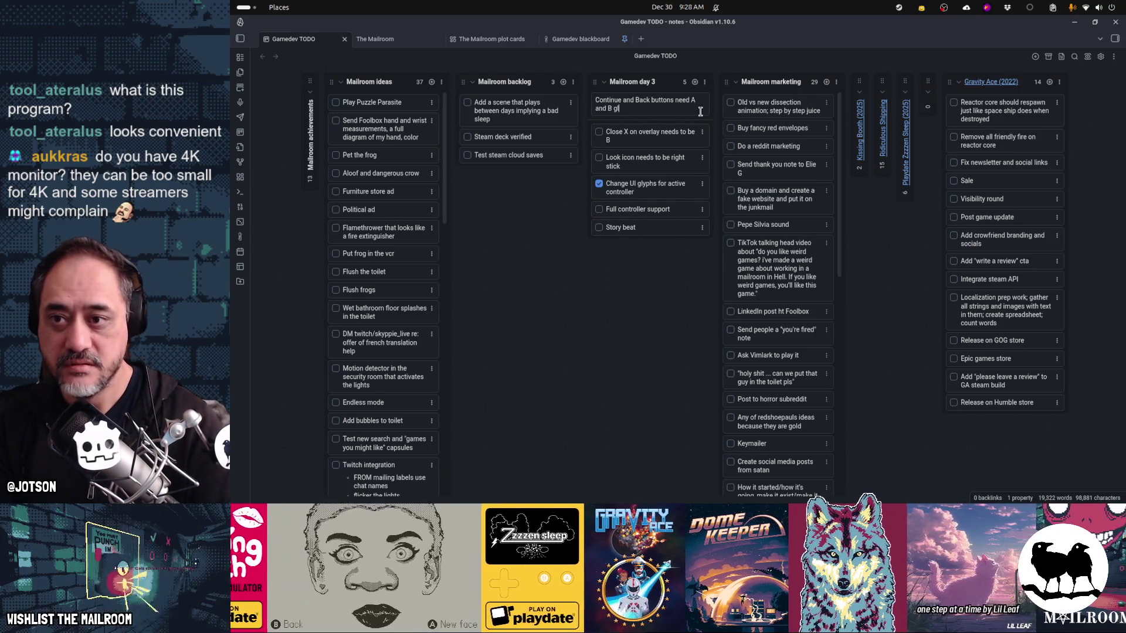
{"action": "type", "text": "yphs"}
{"action": "key", "text": "Return"}
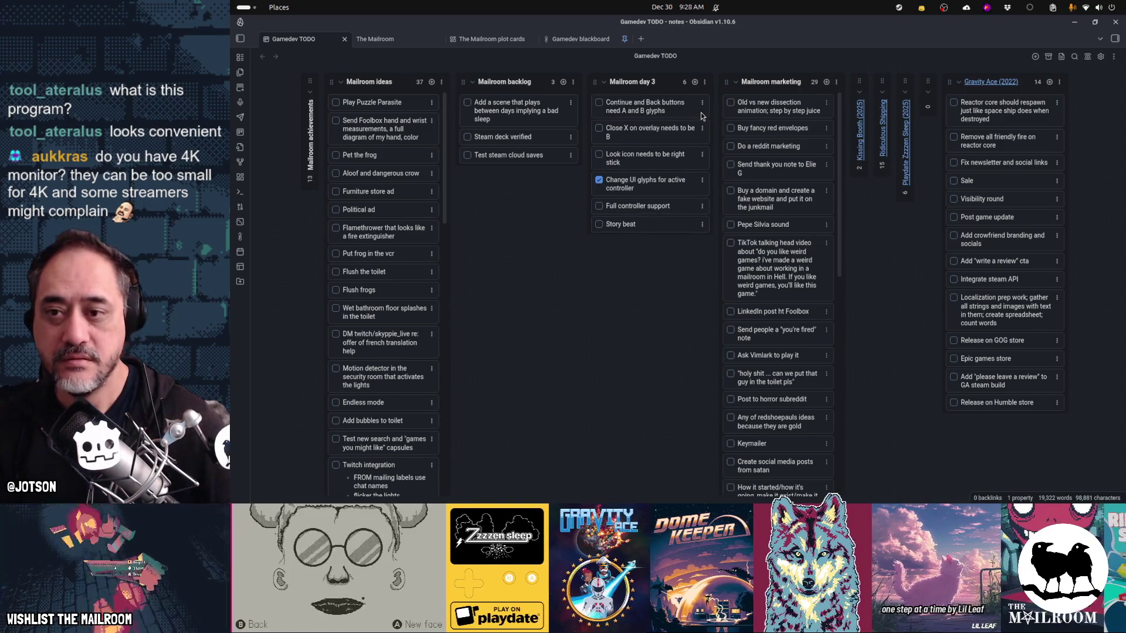
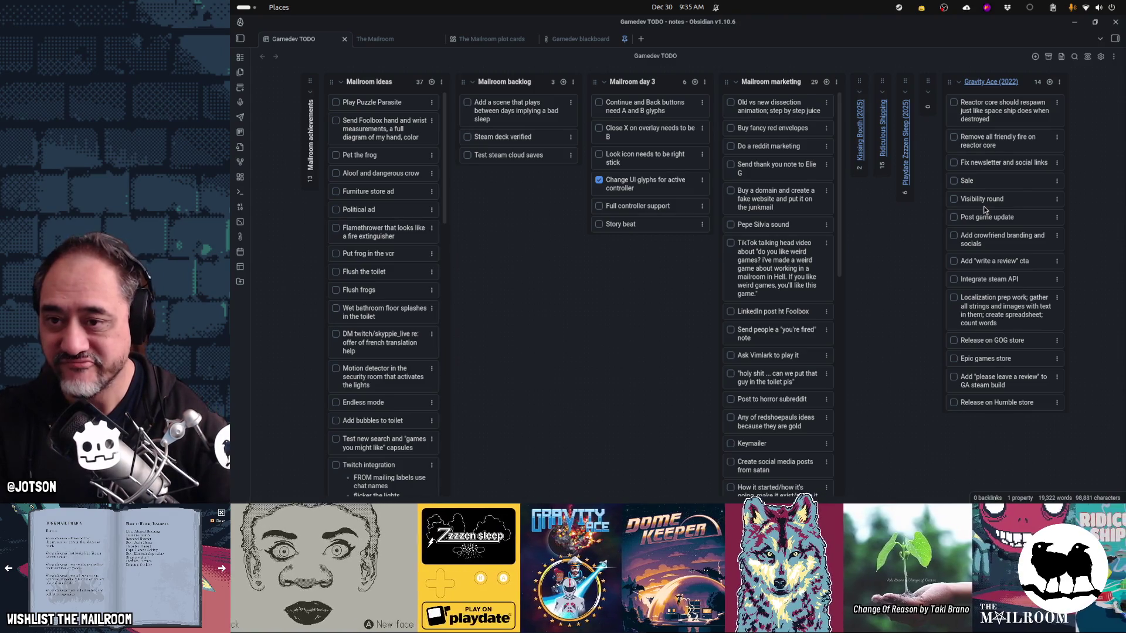
Step: Switch from Obsidian's Gamedev TODO board to the Godot Engine editor using the dock
{"action": "mouse_move", "coordinate": [546, 489]}
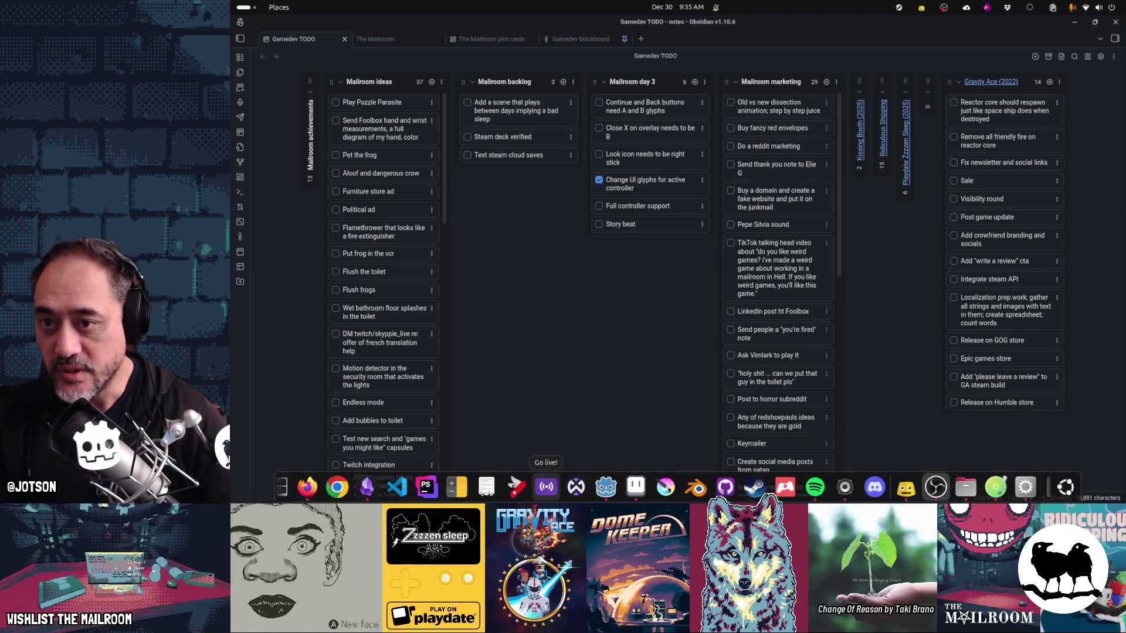
{"action": "left_click", "coordinate": [605, 487]}
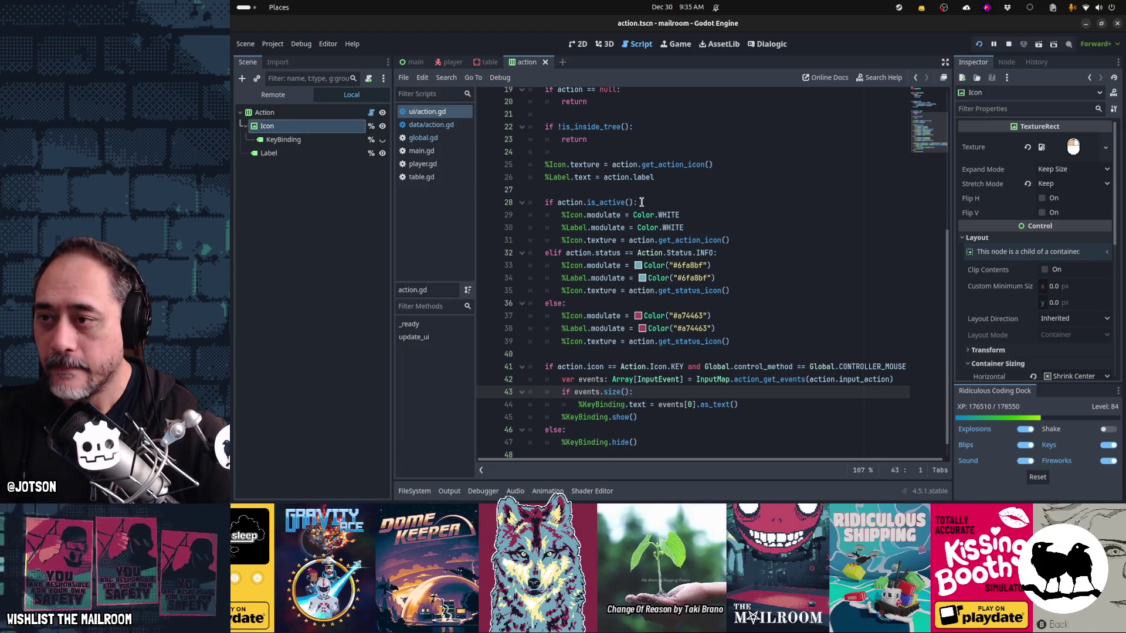
Step: Quick-open molcajeteoverlay.tscn by searching 'overlay', then pick its CloseButton in the 2D view
{"action": "key", "text": "alt+shift+o"}
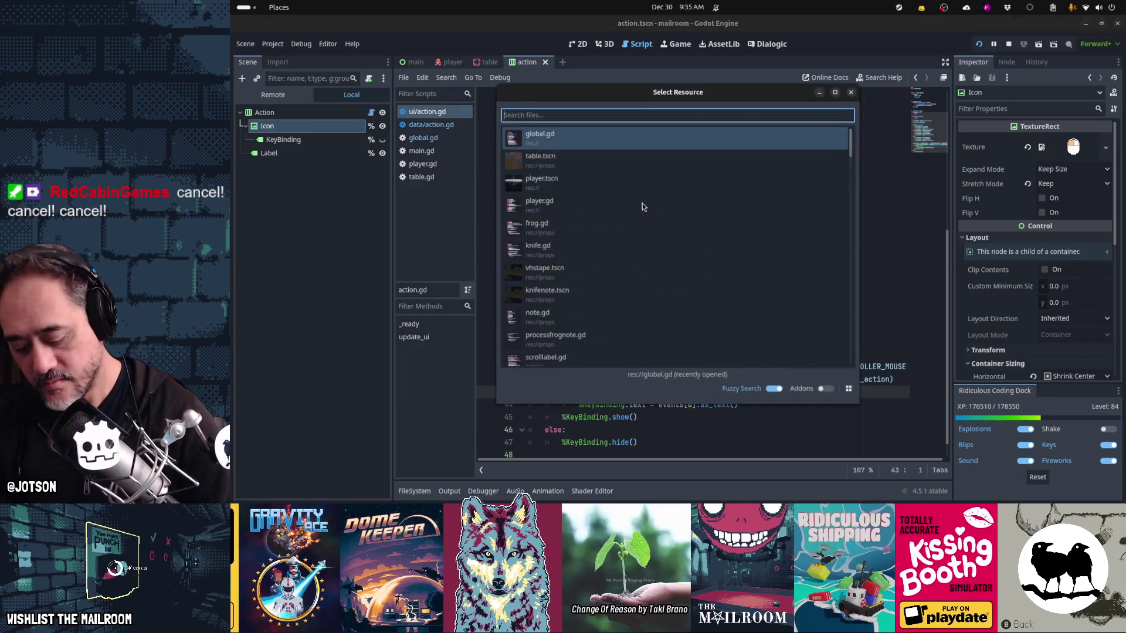
{"action": "type", "text": "overlay"}
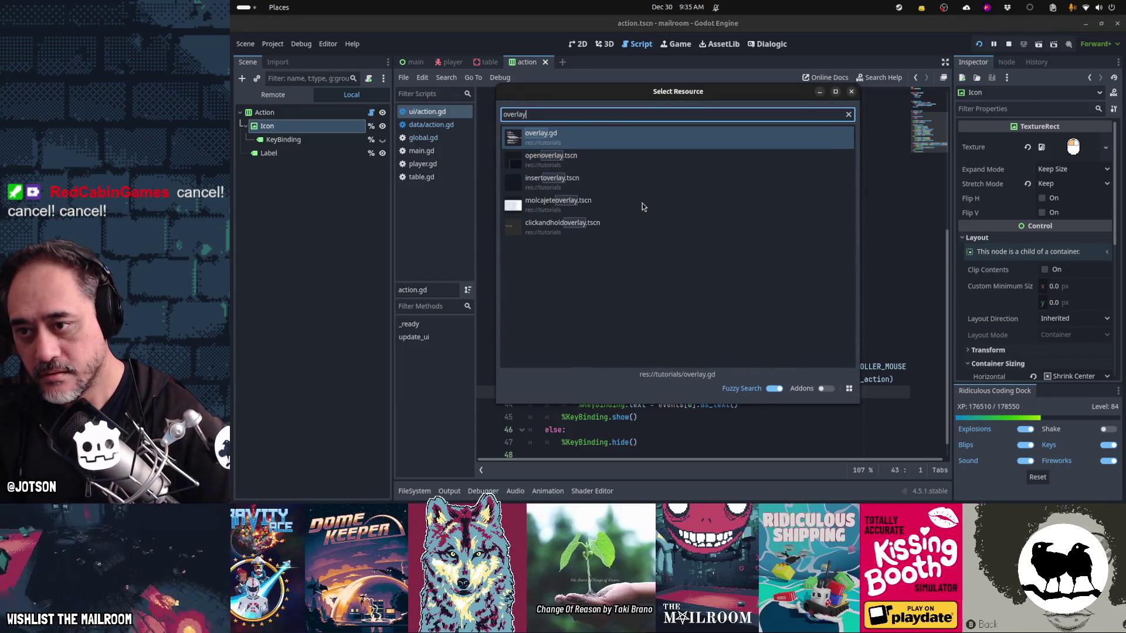
{"action": "key", "text": "Down"}
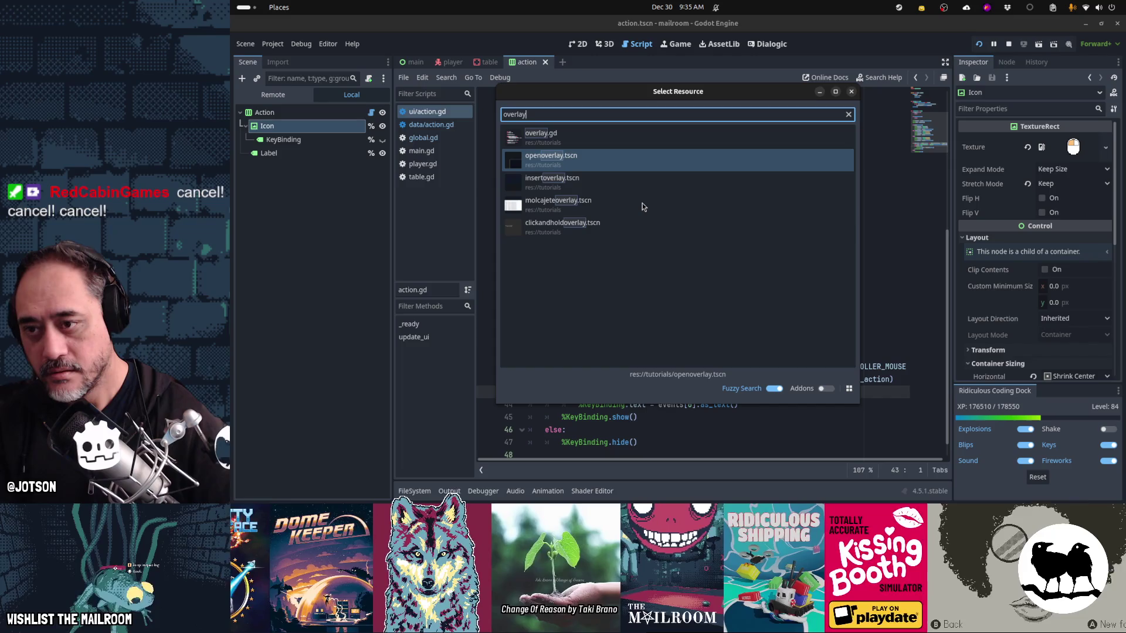
{"action": "key", "text": "Down"}
{"action": "key", "text": "Down"}
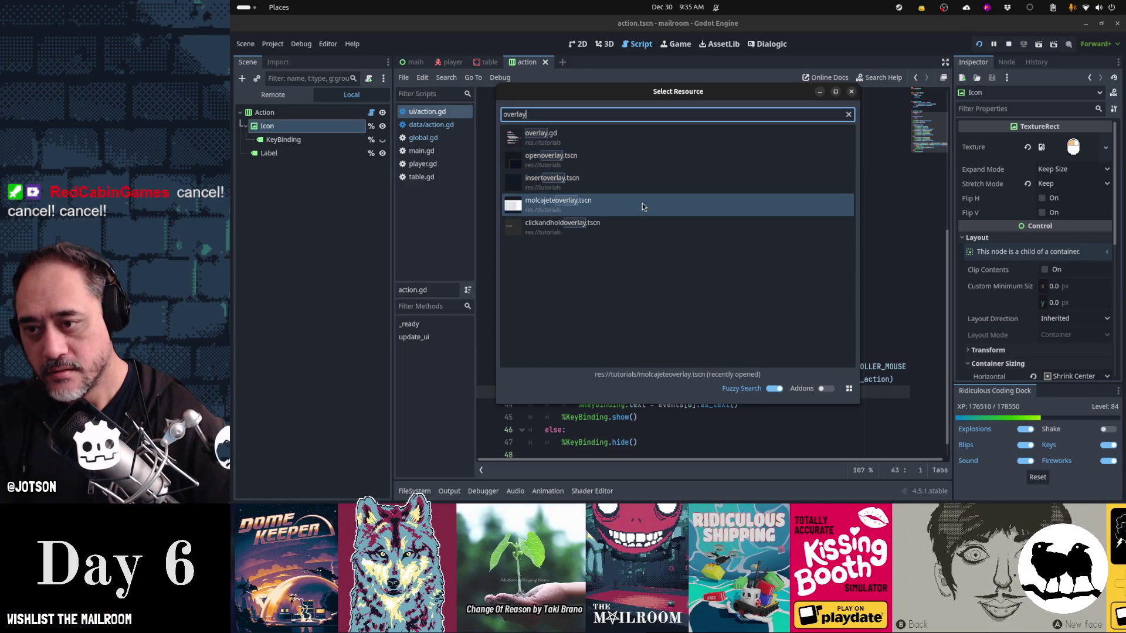
{"action": "key", "text": "Return"}
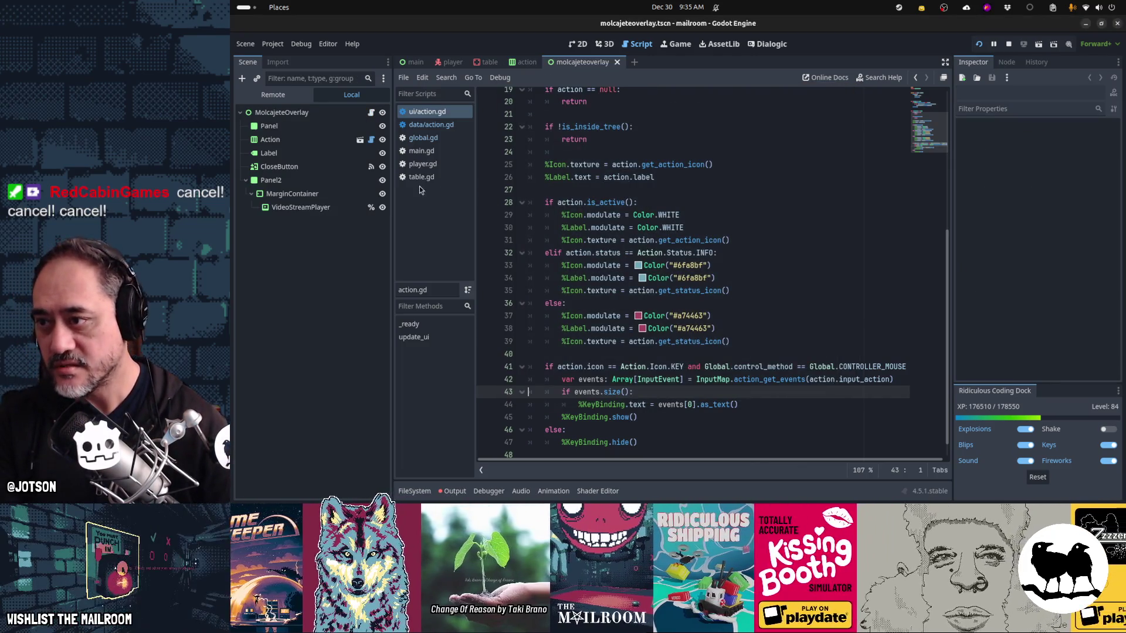
{"action": "left_click", "coordinate": [333, 172]}
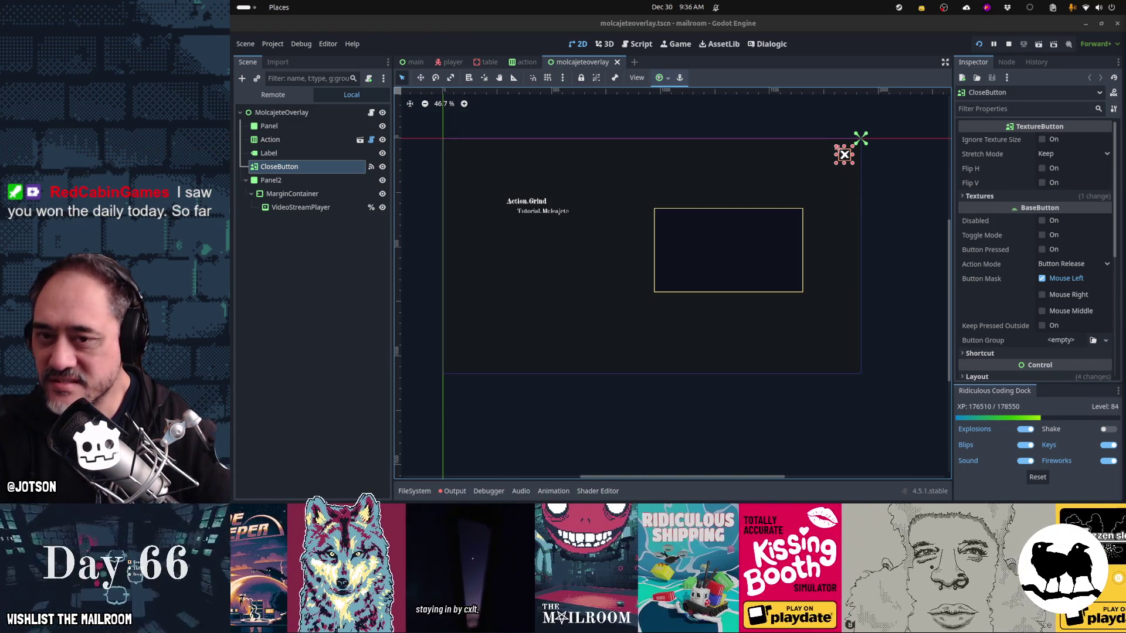
Step: Pan the 2D canvas slightly to reframe the overlay around the CloseButton
{"action": "left_click_drag", "start_coordinate": [761, 325], "coordinate": [776, 346]}
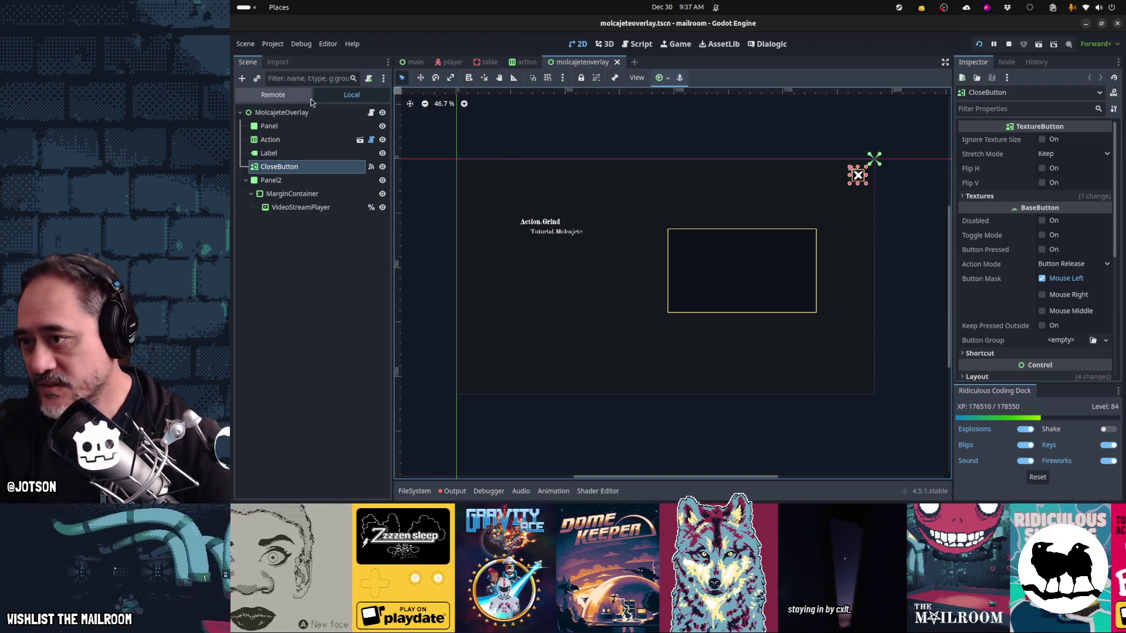
Step: Begin attaching a script to CloseButton, then cancel the setup without creating it
{"action": "left_click", "coordinate": [370, 79]}
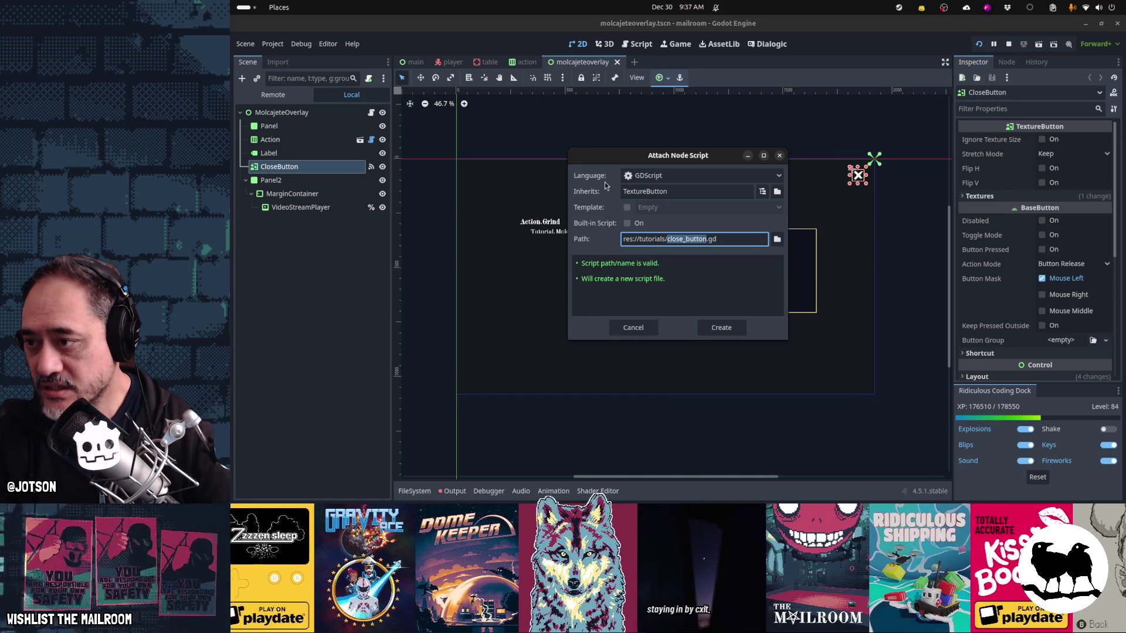
{"action": "key", "text": "Escape"}
Step: Save the CloseButton branch as res://ui/close_button.tscn and open it in its own tab
{"action": "right_click", "coordinate": [338, 168]}
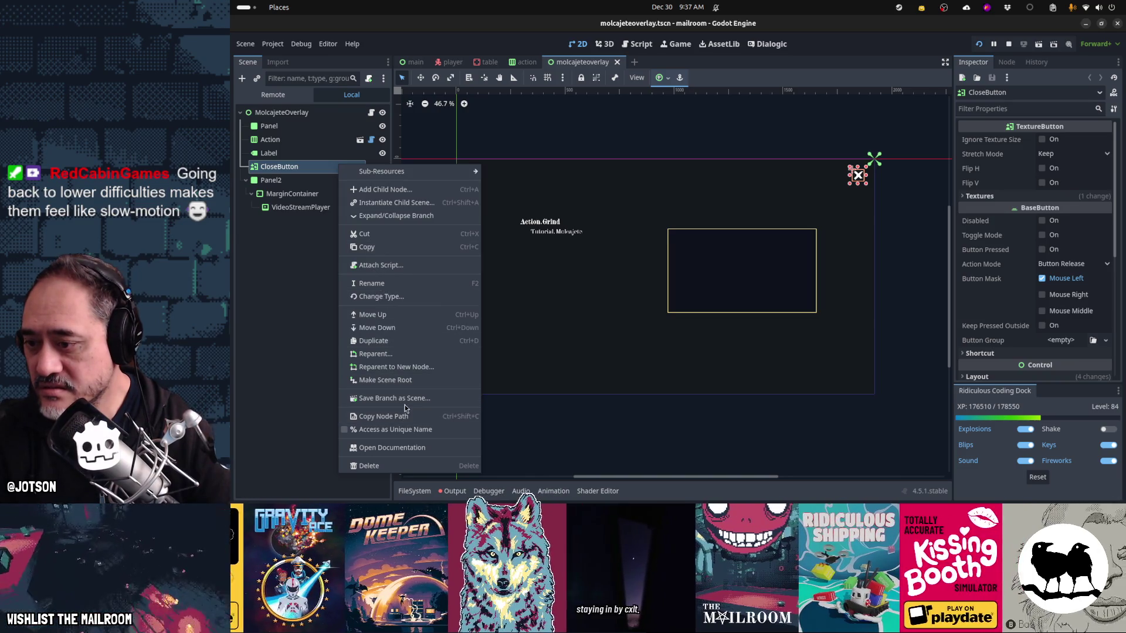
{"action": "key", "text": "Escape"}
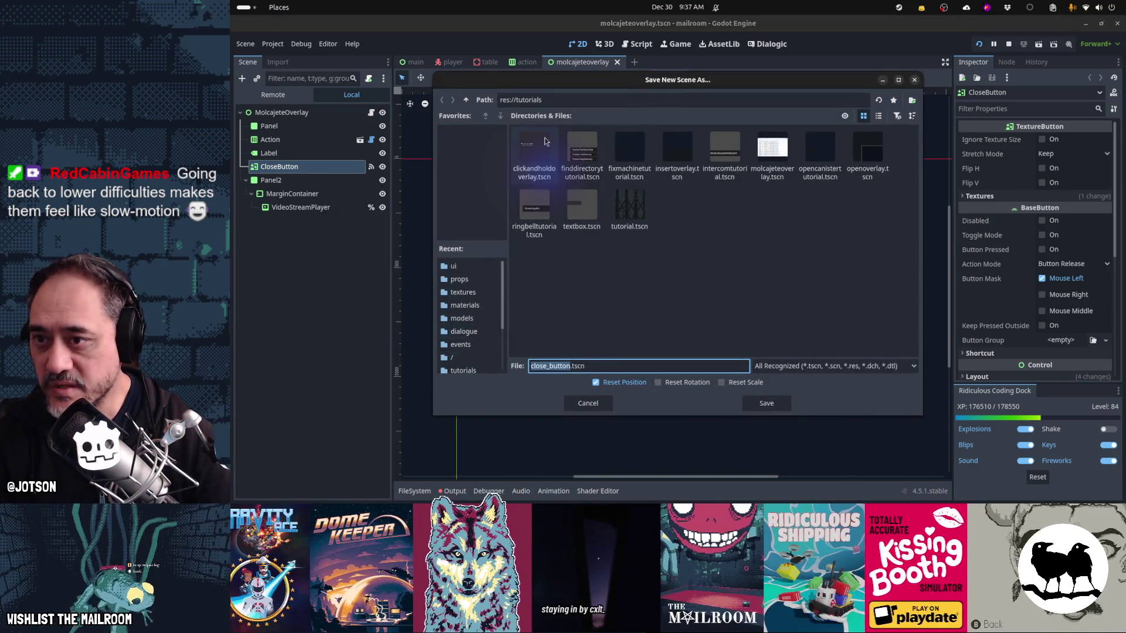
{"action": "left_click", "coordinate": [465, 99]}
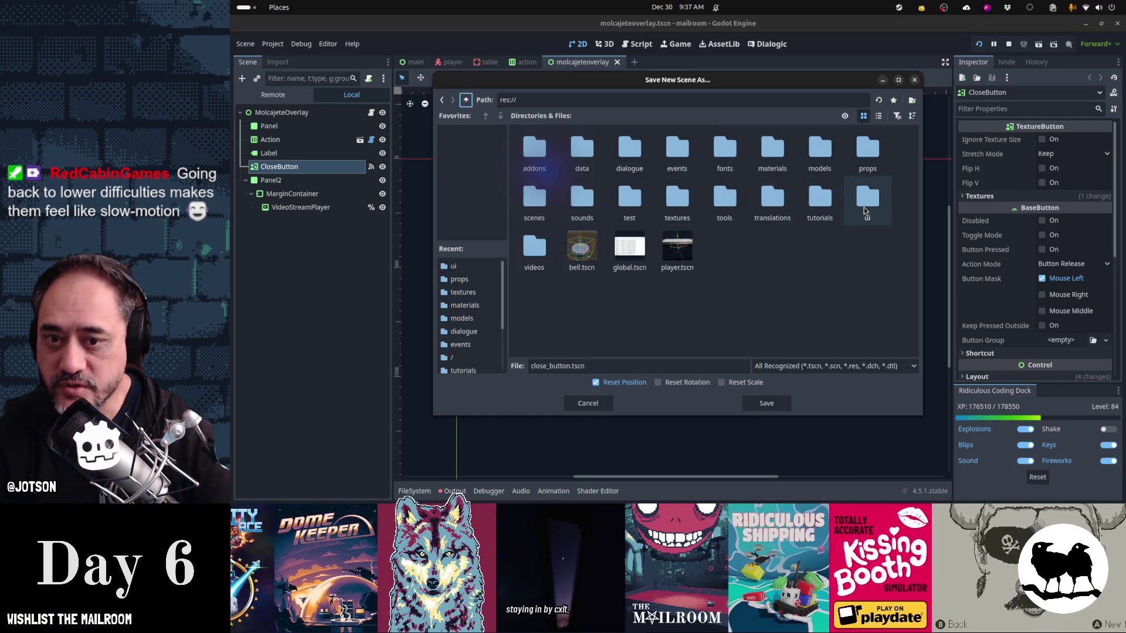
{"action": "double_click", "coordinate": [866, 209]}
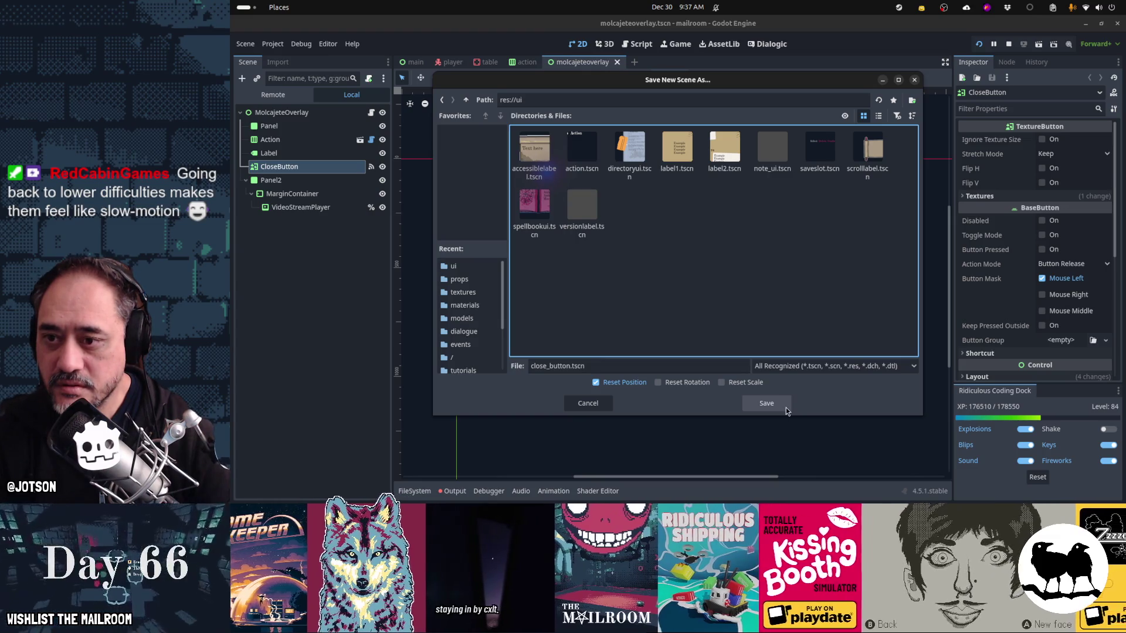
{"action": "left_click", "coordinate": [785, 406]}
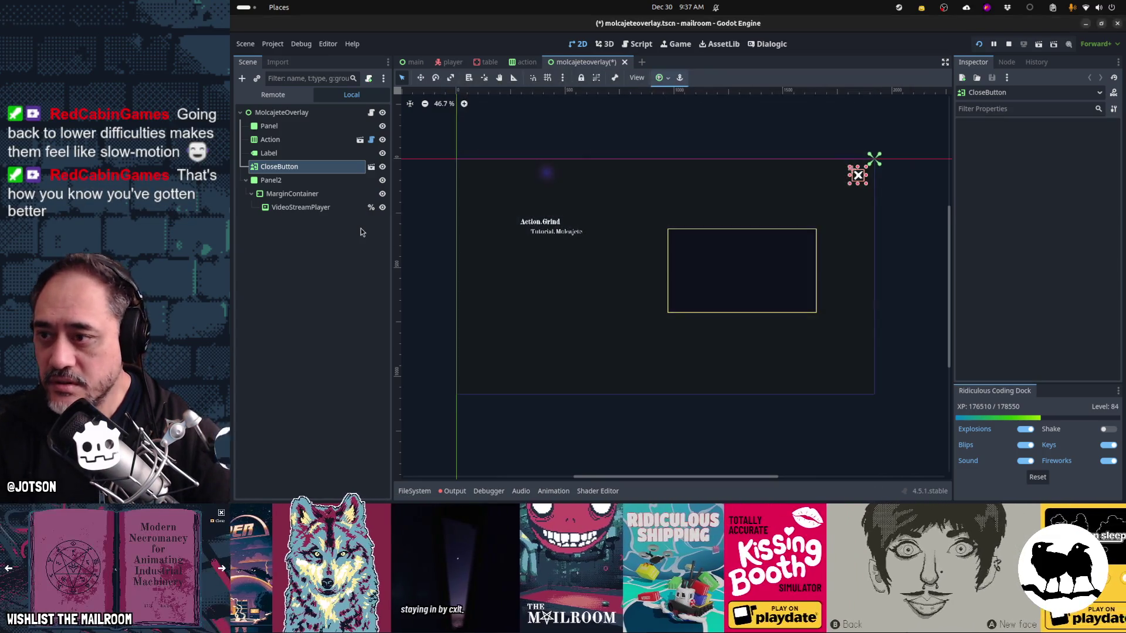
{"action": "left_click", "coordinate": [371, 167]}
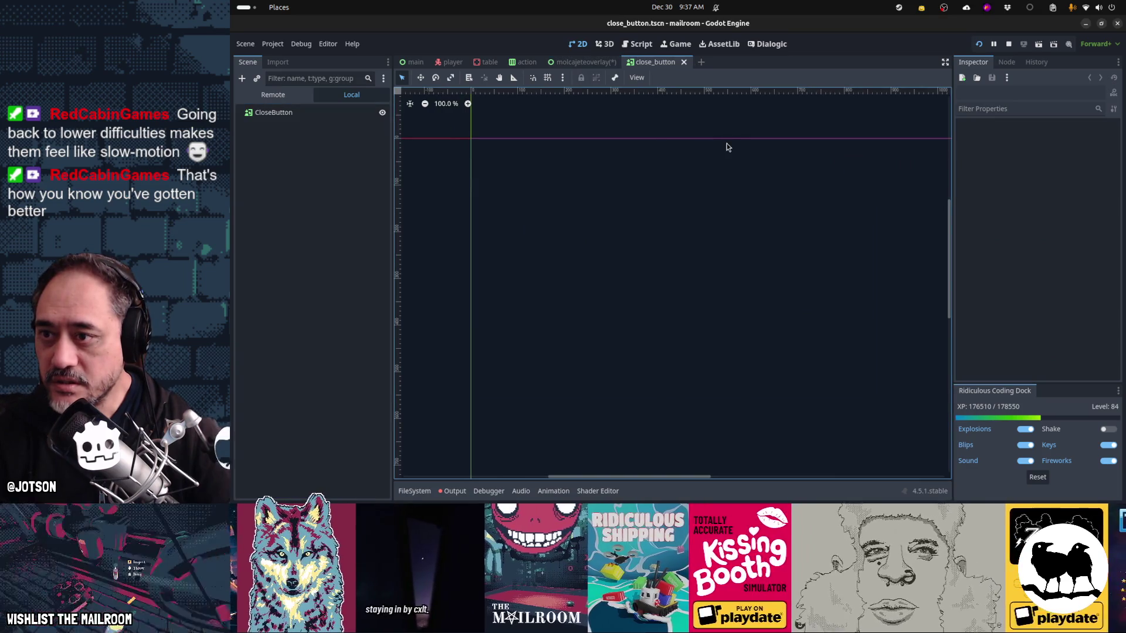
Step: Attach a new close_button.gd script extending TextureButton to the CloseButton root node
{"action": "scroll", "coordinate": [792, 214], "scroll_direction": "down", "scroll_amount": 5}
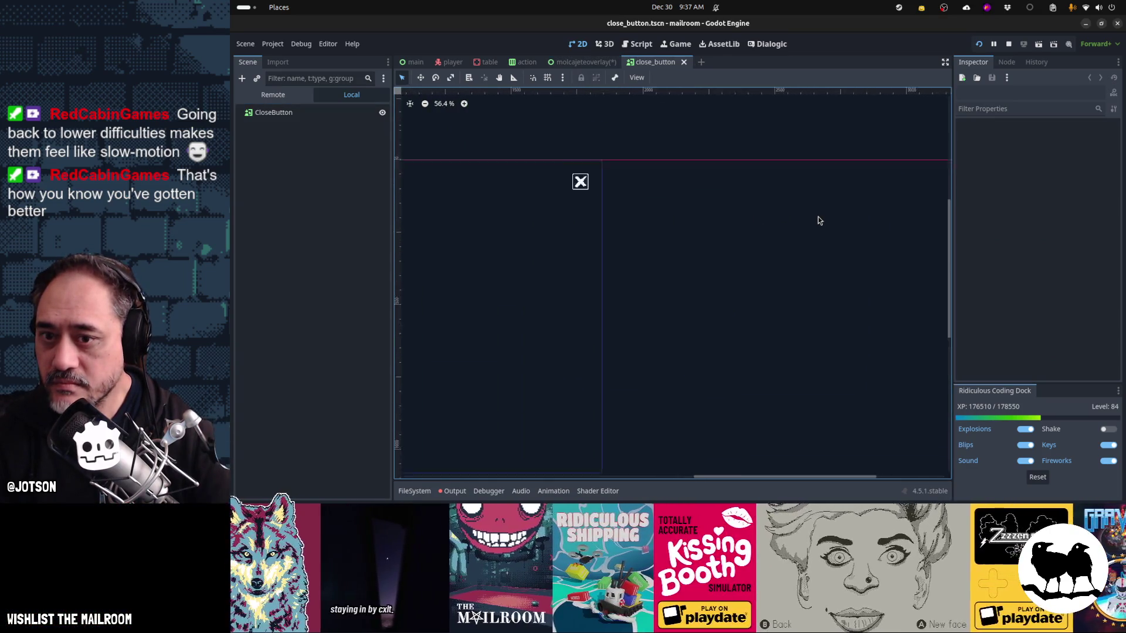
{"action": "scroll", "coordinate": [708, 213], "scroll_direction": "up", "scroll_amount": 5}
{"action": "left_click", "coordinate": [273, 112]}
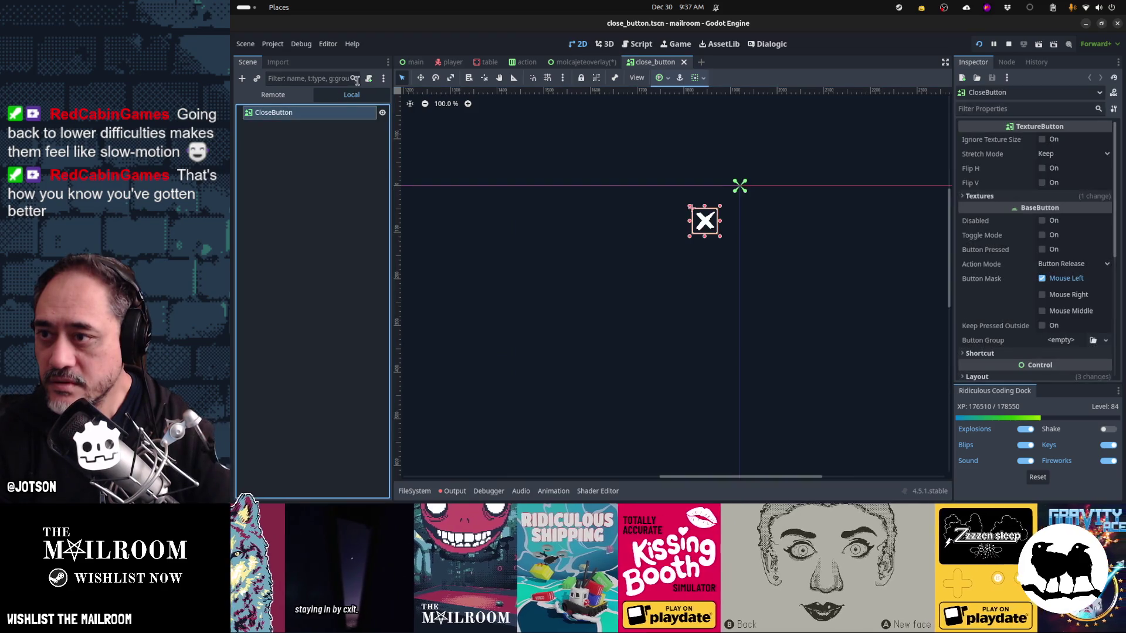
{"action": "left_click", "coordinate": [368, 78]}
{"action": "left_click", "coordinate": [718, 320]}
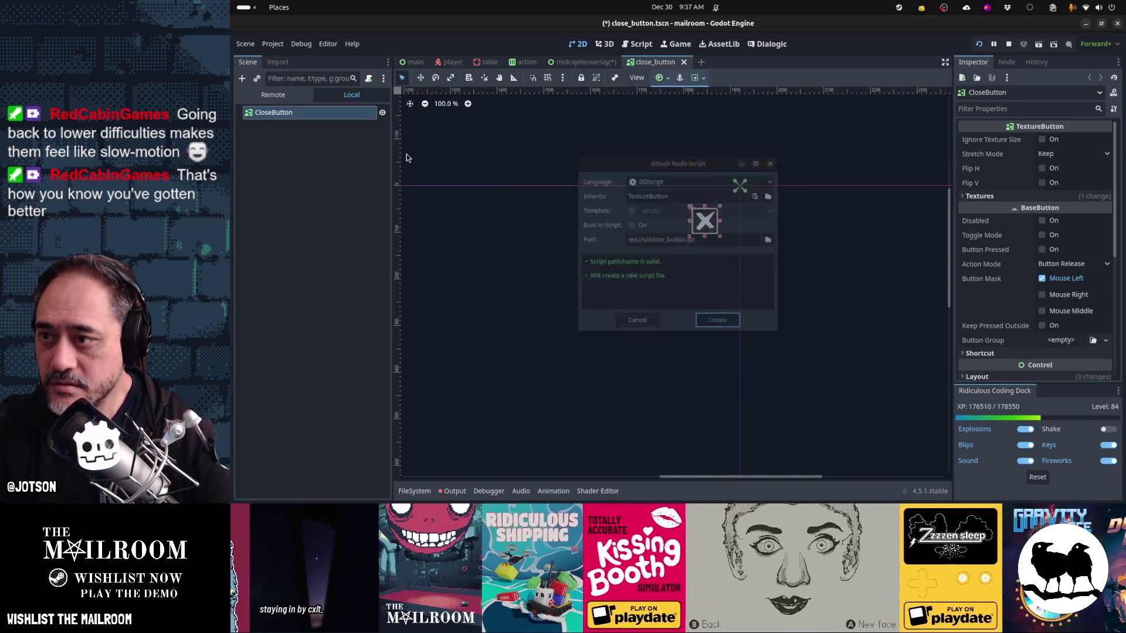
{"action": "left_click", "coordinate": [662, 186]}
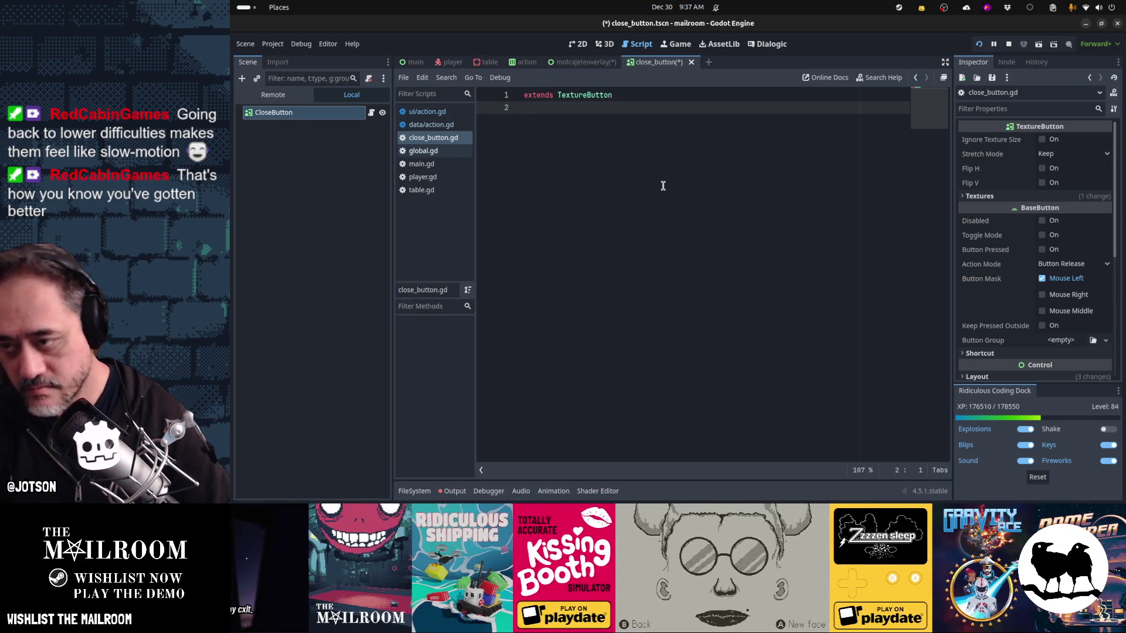
Step: Add a _ready() function that calls Global.update_glyph()
{"action": "key", "text": "Return"}
{"action": "key", "text": "Return"}
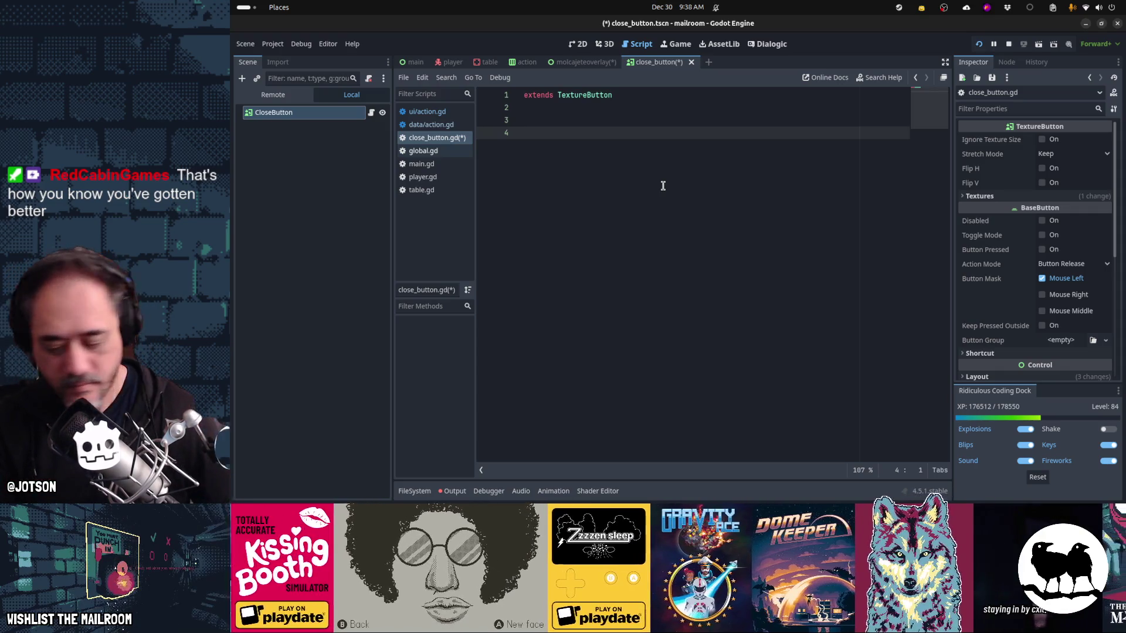
{"action": "type", "text": "func _read"}
{"action": "key", "text": "Tab"}
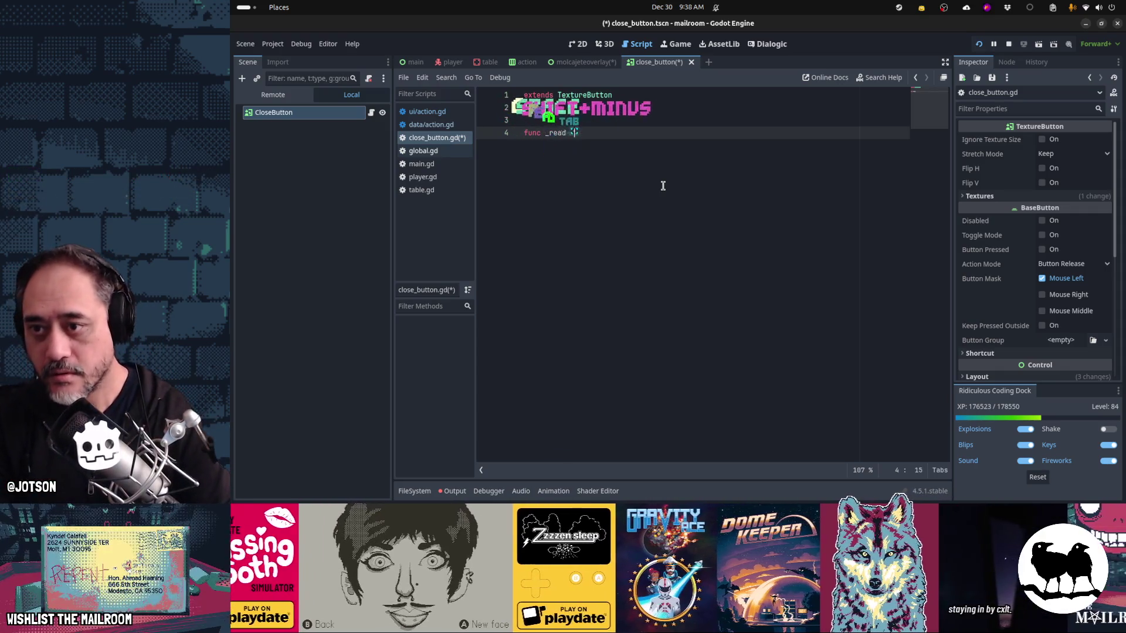
{"action": "key", "text": "BackSpace"}
{"action": "type", "text": "y"}
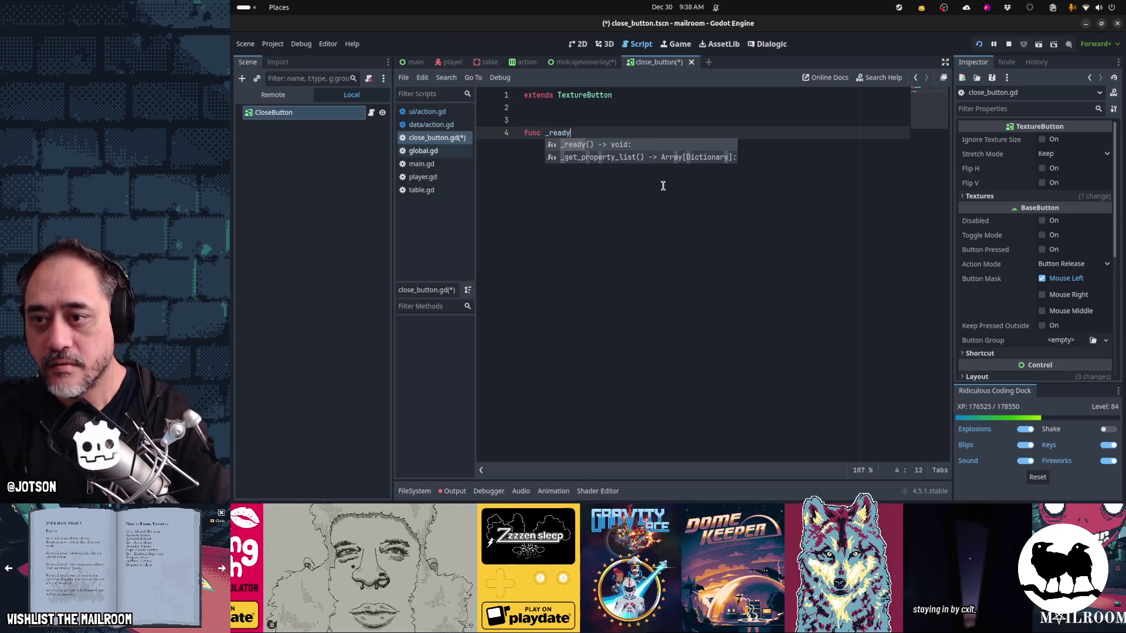
{"action": "key", "text": "Tab"}
{"action": "key", "text": "Return"}
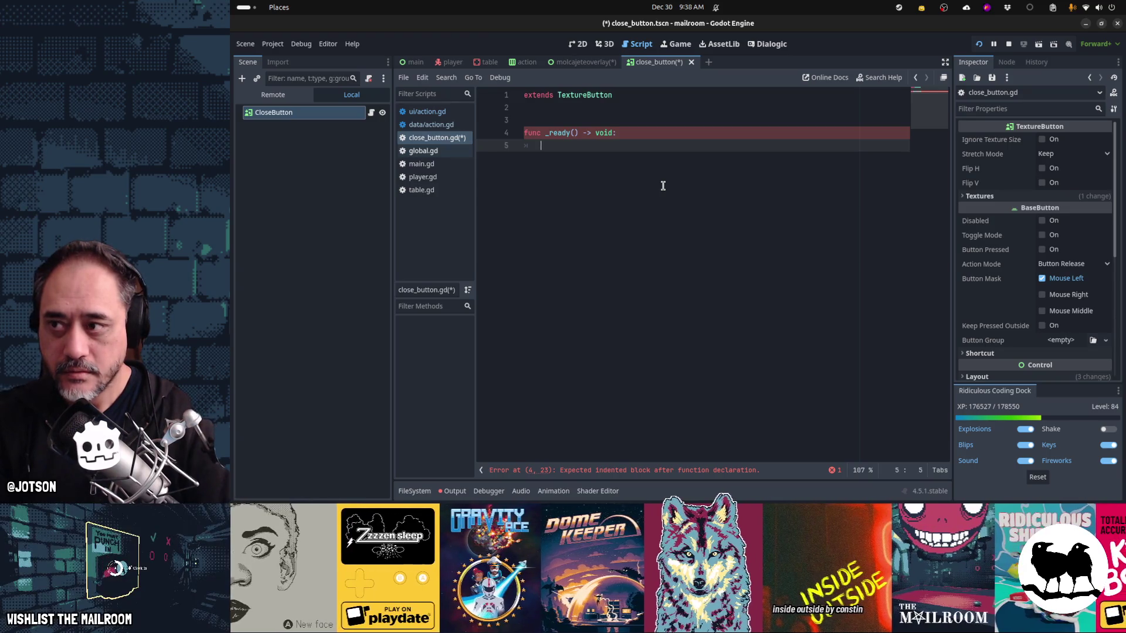
{"action": "type", "text": "Global."}
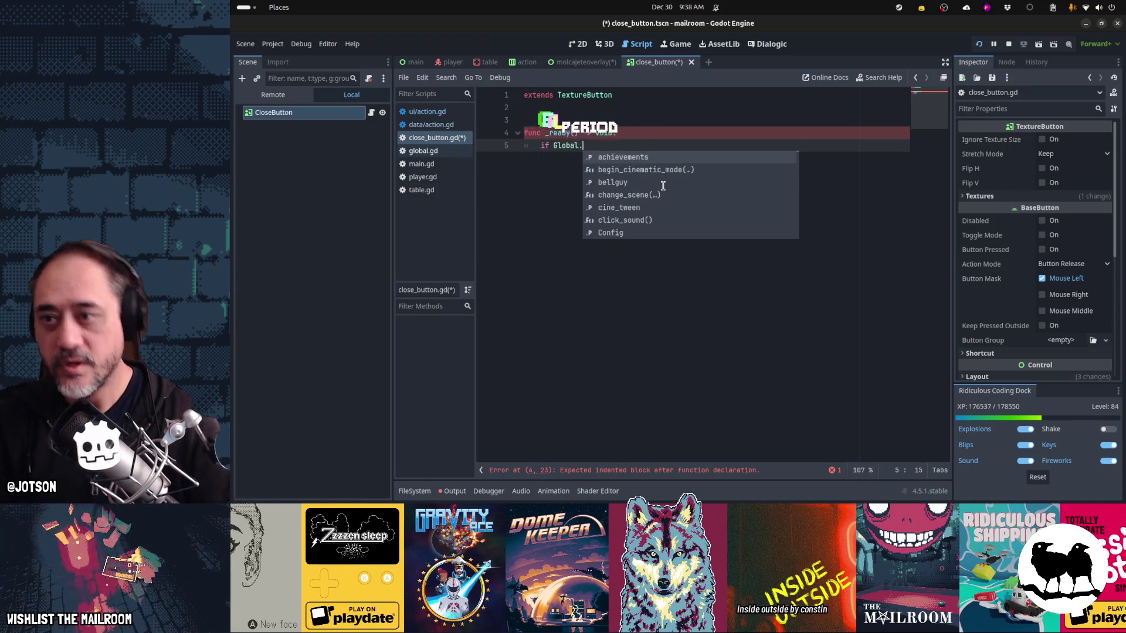
{"action": "type", "text": "update_"}
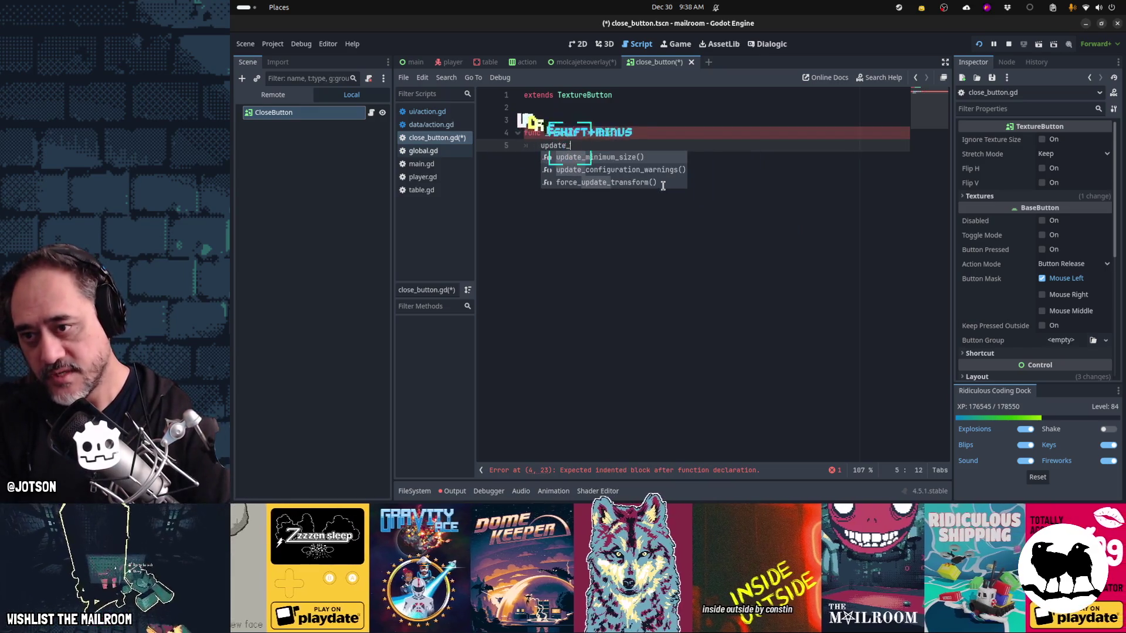
{"action": "type", "text": "glyph()"}
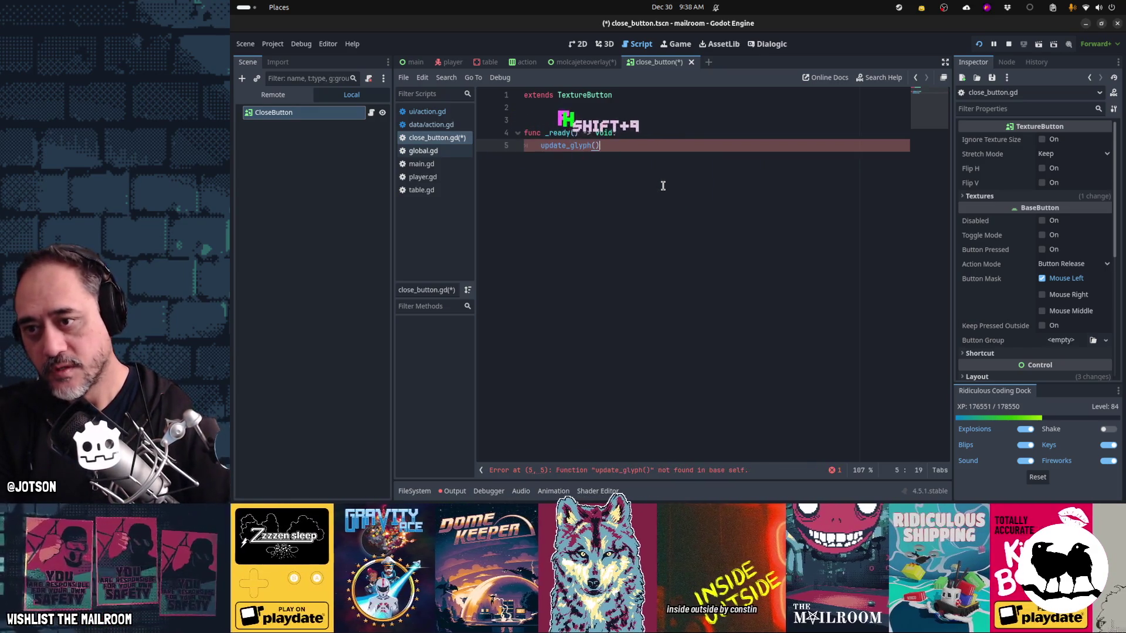
Step: Add update_glyph() -> void with an if Global.control_method == Global.CONTROLLER_MOUSE: check
{"action": "key", "text": "Return"}
{"action": "key", "text": "Return"}
{"action": "key", "text": "Return"}
{"action": "key", "text": "BackSpace"}
{"action": "type", "text": "func update_g"}
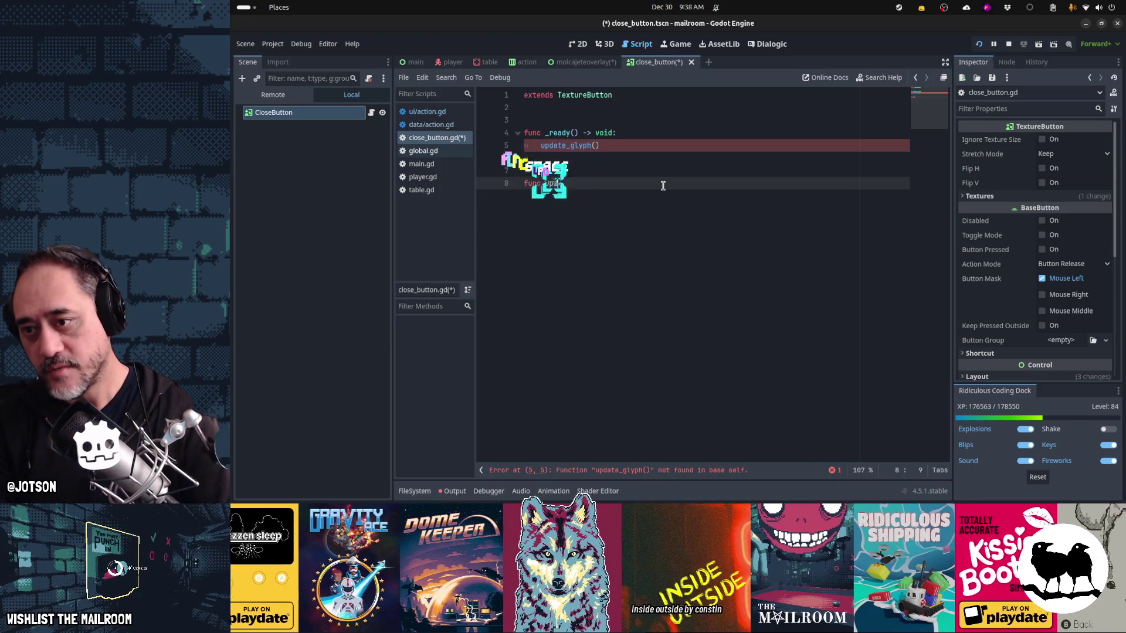
{"action": "type", "text": "lyph() ->"}
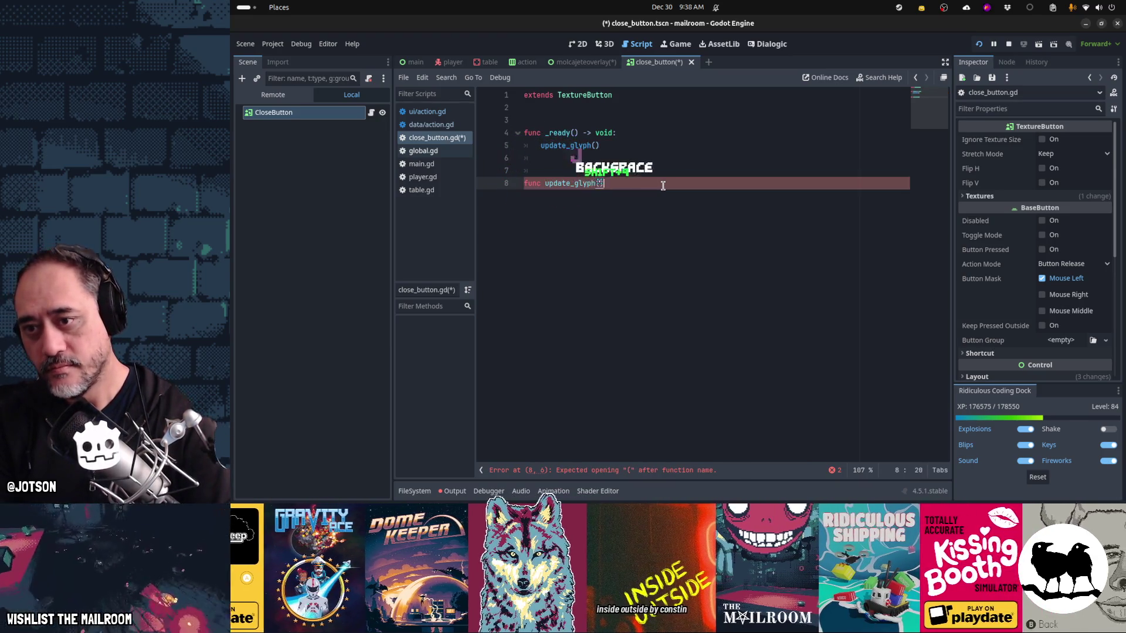
{"action": "type", "text": " void:"}
{"action": "key", "text": "Return"}
{"action": "type", "text": "if Global."}
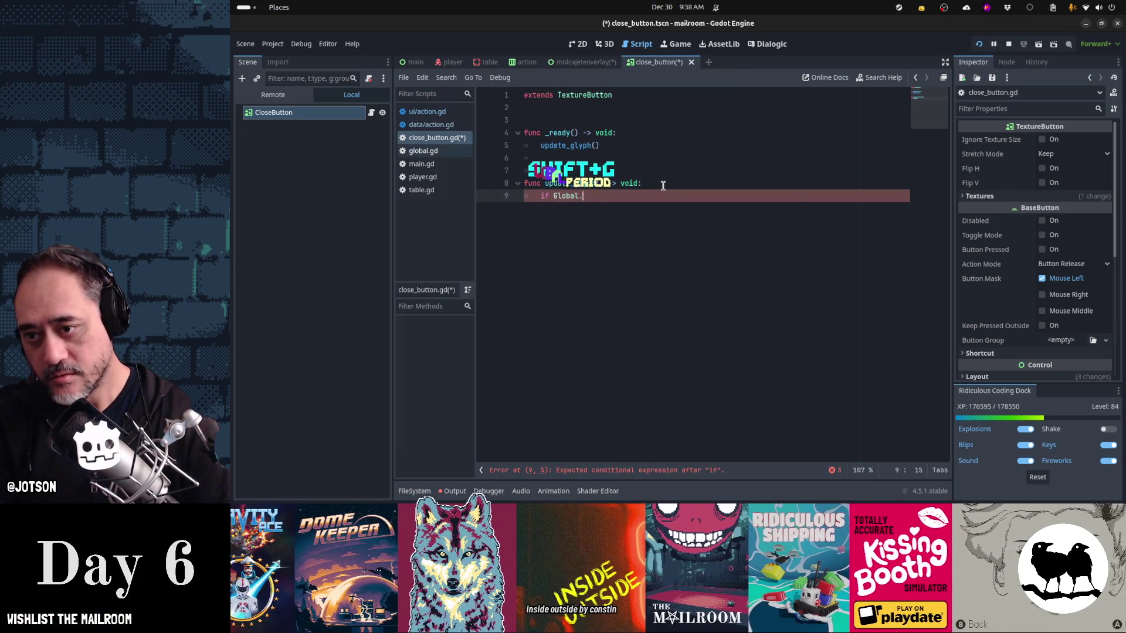
{"action": "type", "text": "control"}
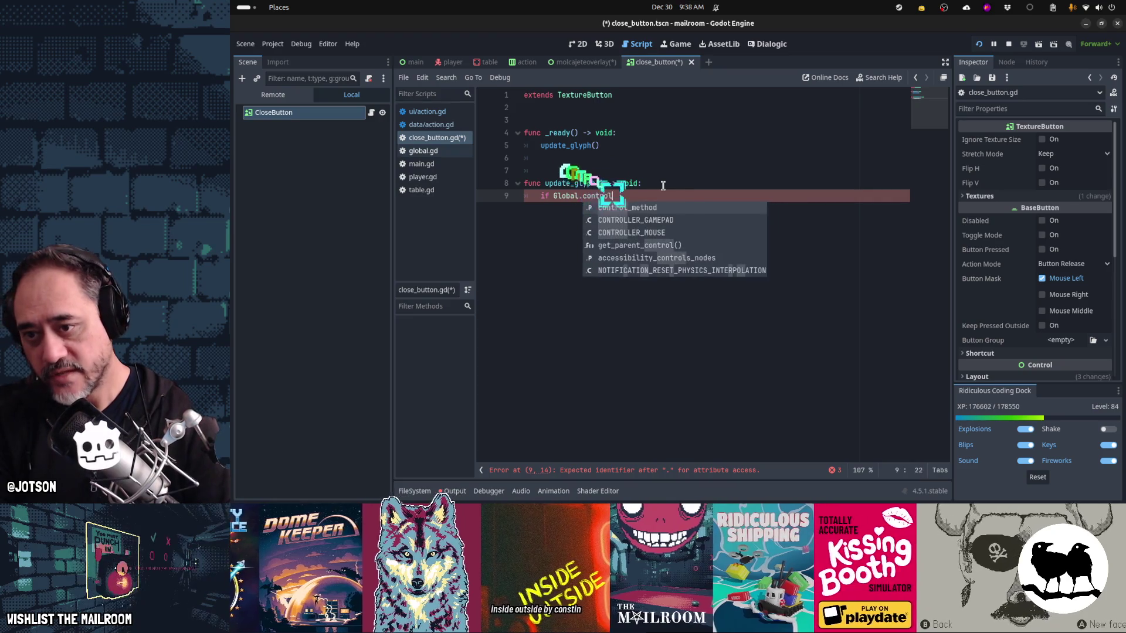
{"action": "key", "text": "Return"}
{"action": "type", "text": "== Global.C"}
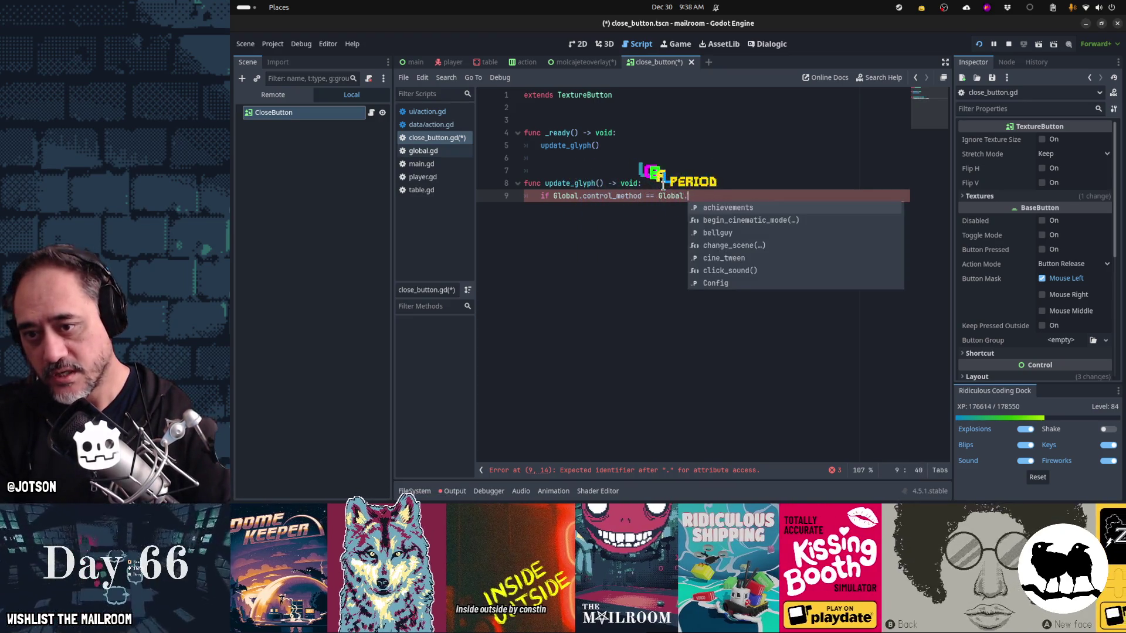
{"action": "type", "text": "ONTROLLER_"}
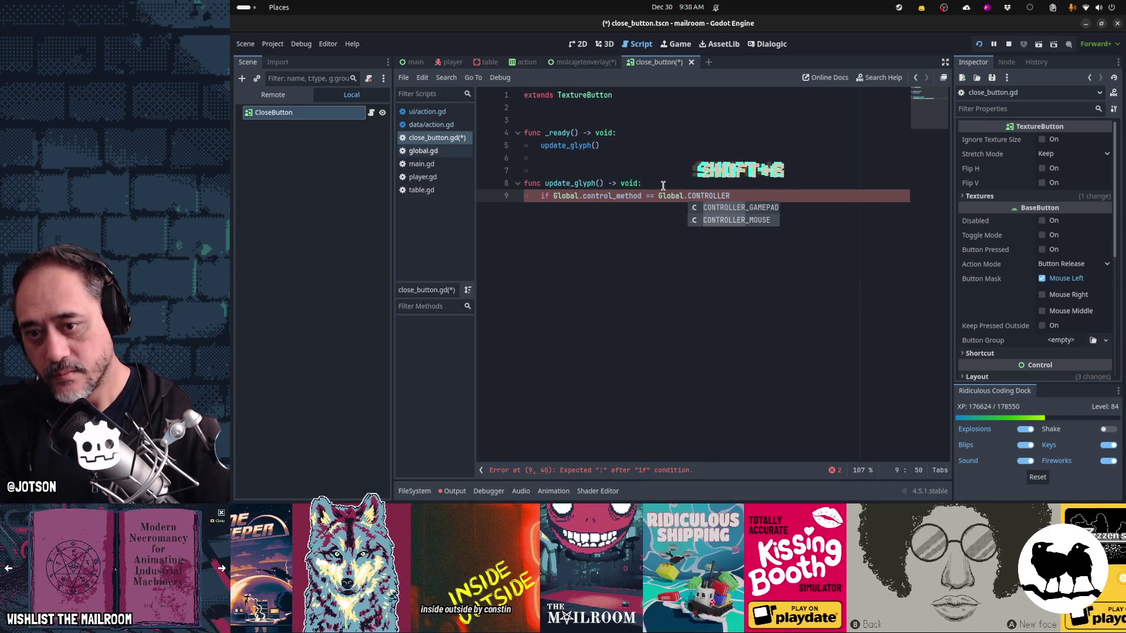
{"action": "type", "text": "MOUSE"}
{"action": "key", "text": "Return"}
{"action": "type", "text": ":"}
{"action": "key", "text": "Return"}
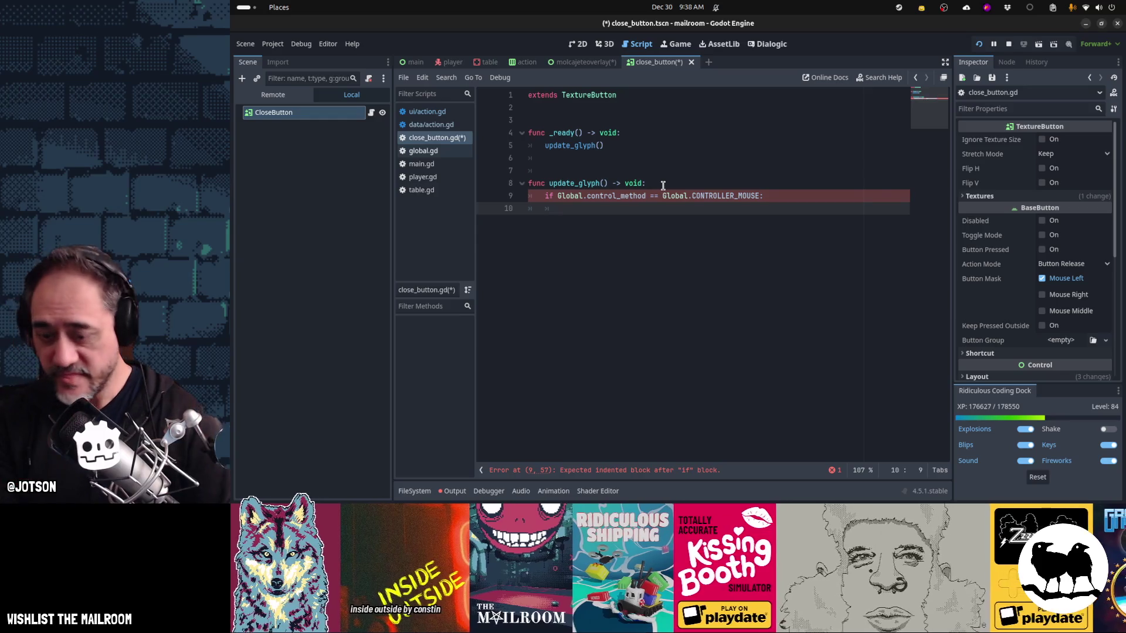
{"action": "type", "text": "texture"}
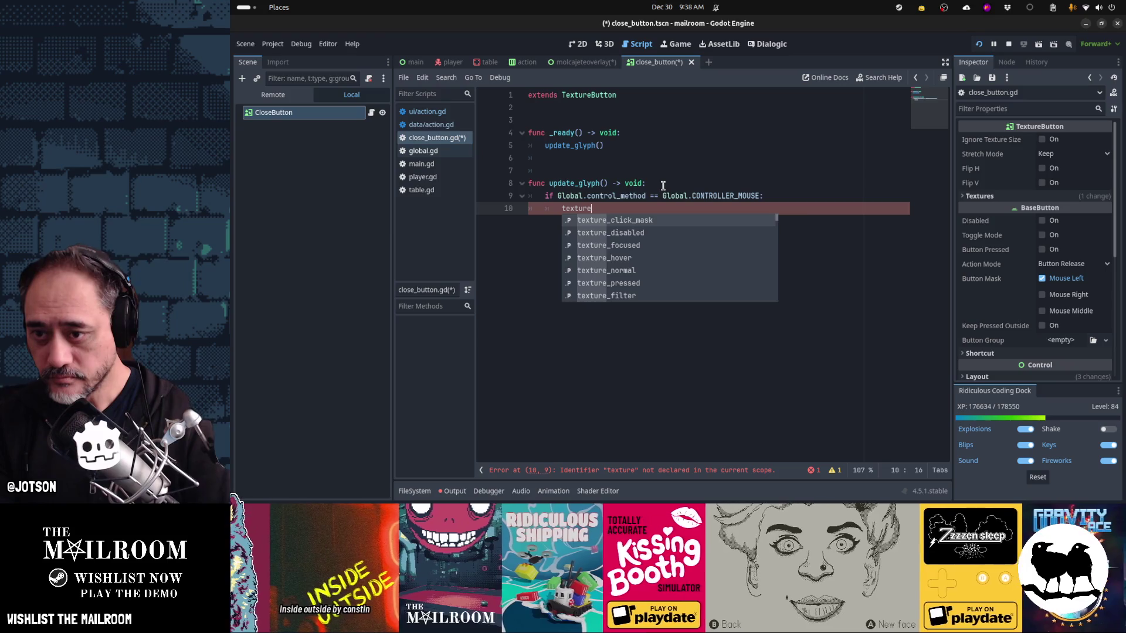
{"action": "type", "text": " ="}
Step: Select CloseButton and expand its Textures section in the Inspector
{"action": "left_click", "coordinate": [367, 116]}
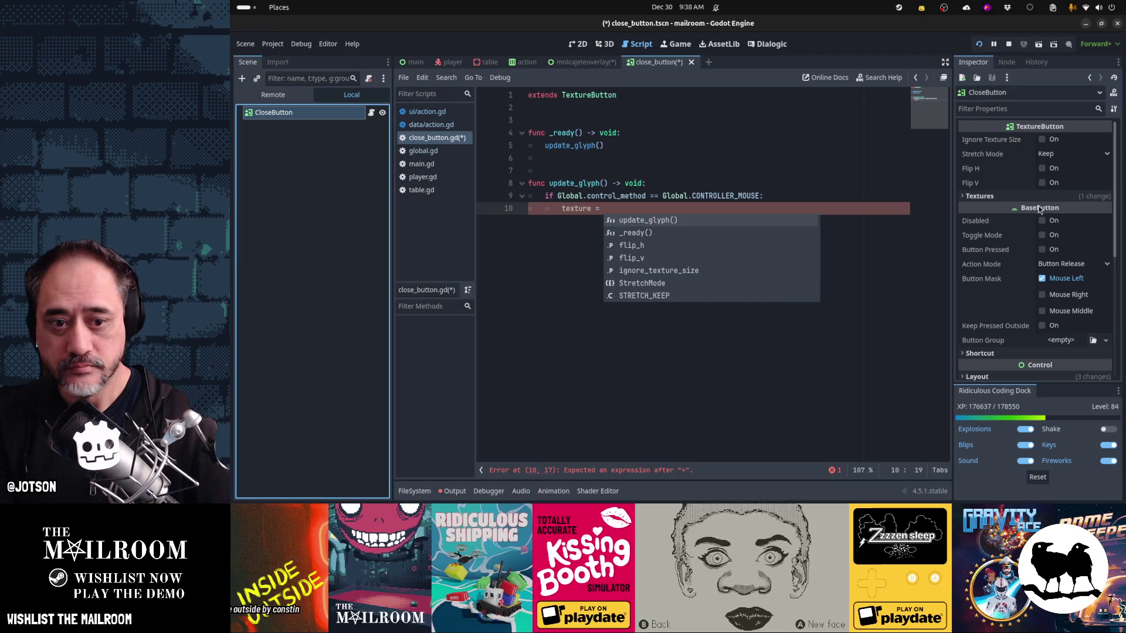
{"action": "key", "text": "F2"}
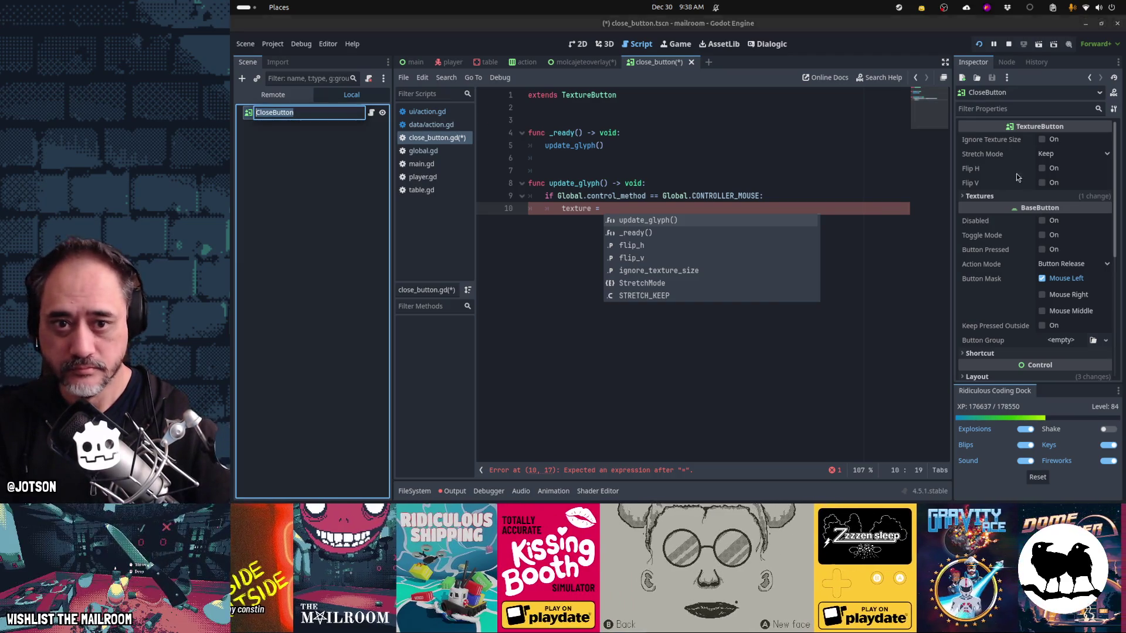
{"action": "left_click", "coordinate": [991, 197]}
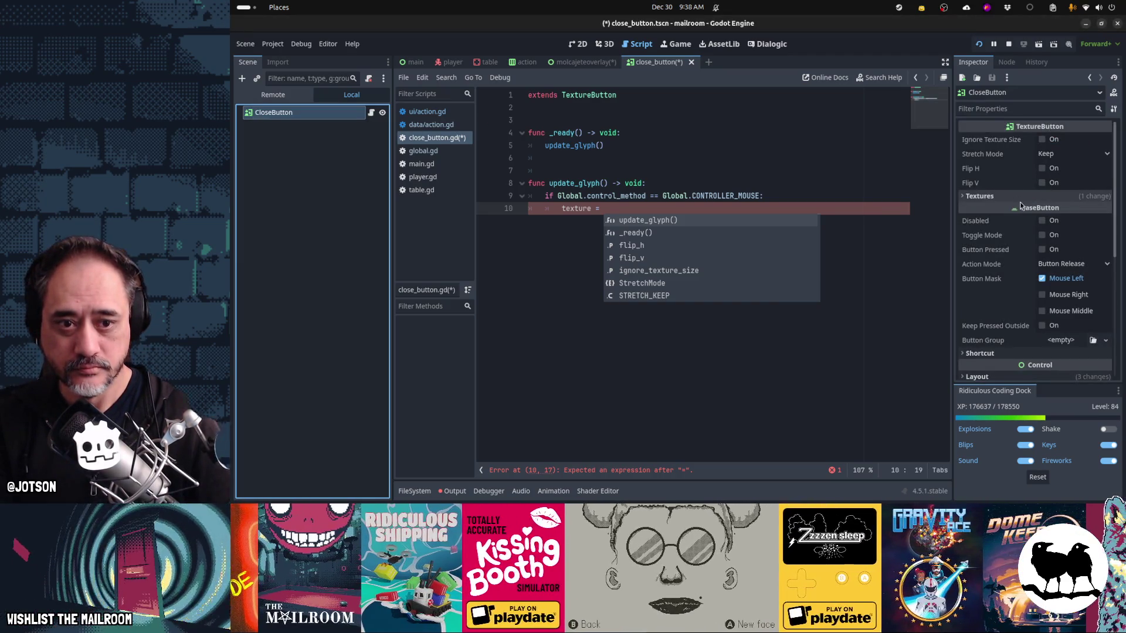
{"action": "left_click", "coordinate": [983, 198]}
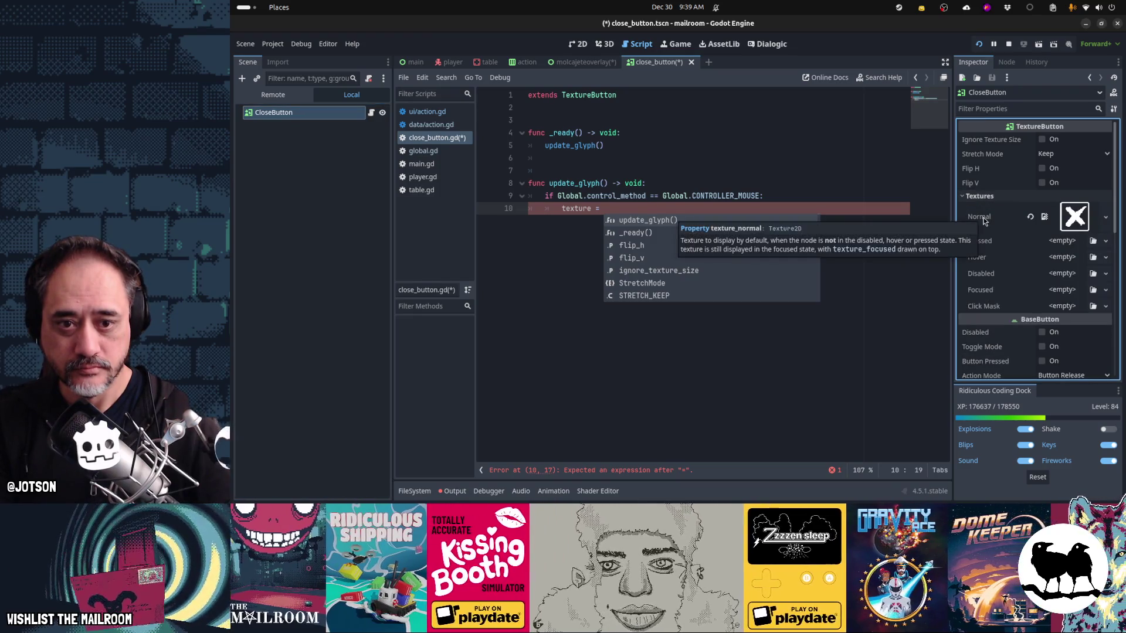
Step: In the mouse branch, set texture_normal = preload("close_button.png")
{"action": "mouse_move", "coordinate": [984, 221]}
{"action": "left_mouse_down"}
{"action": "mouse_move", "coordinate": [715, 301]}
{"action": "mouse_move", "coordinate": [668, 247]}
{"action": "left_mouse_up"}
{"action": "key", "text": "BackSpace"}
{"action": "key", "text": "BackSpace"}
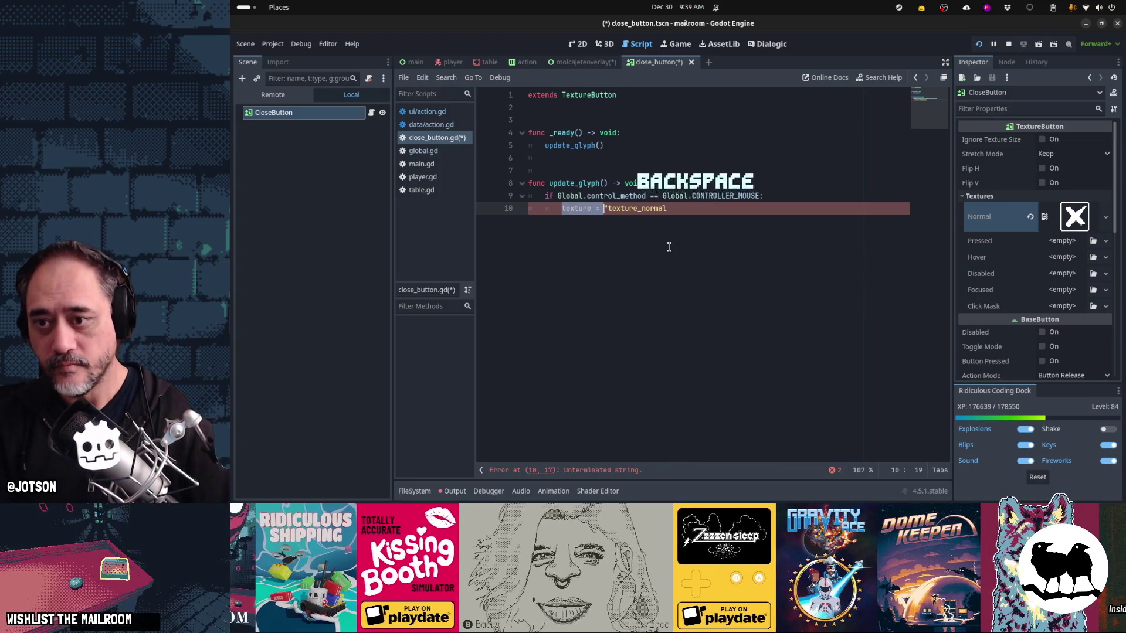
{"action": "key", "text": "Delete"}
{"action": "type", "text": "="}
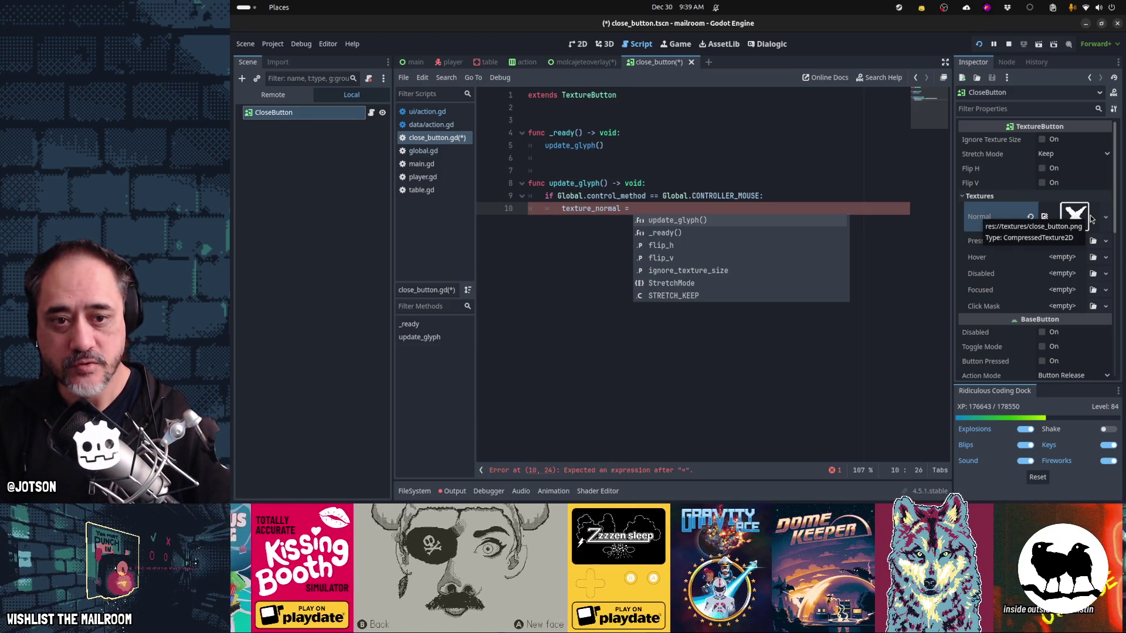
{"action": "key", "text": "Escape"}
{"action": "type", "text": "eloafd"}
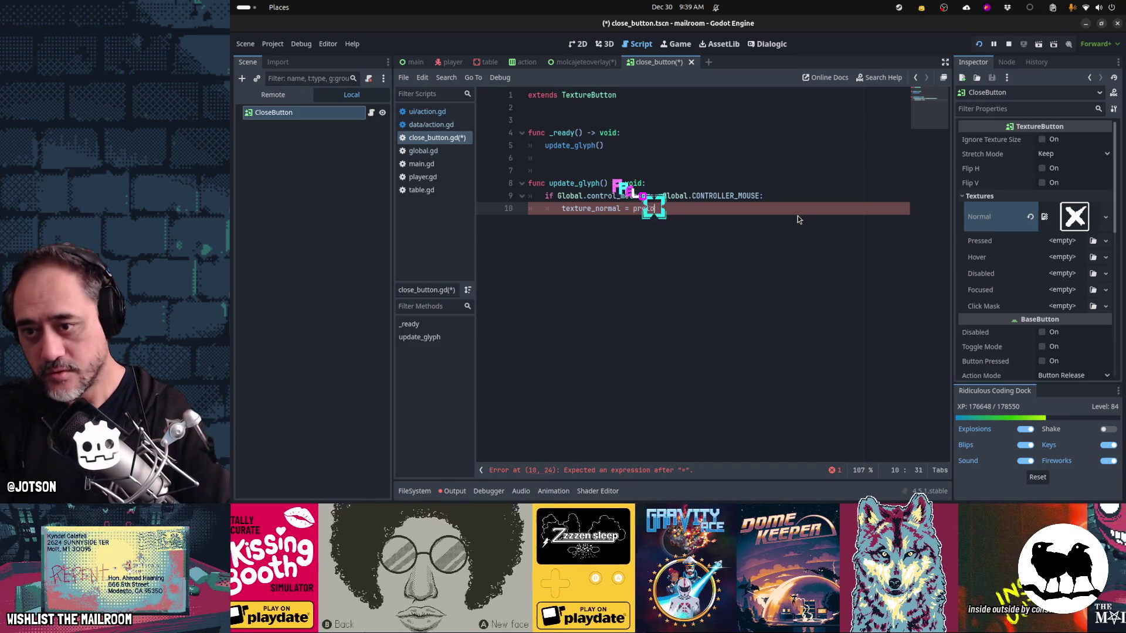
{"action": "key", "text": "BackSpace"}
{"action": "key", "text": "BackSpace"}
{"action": "type", "text": "d(\"close_button"}
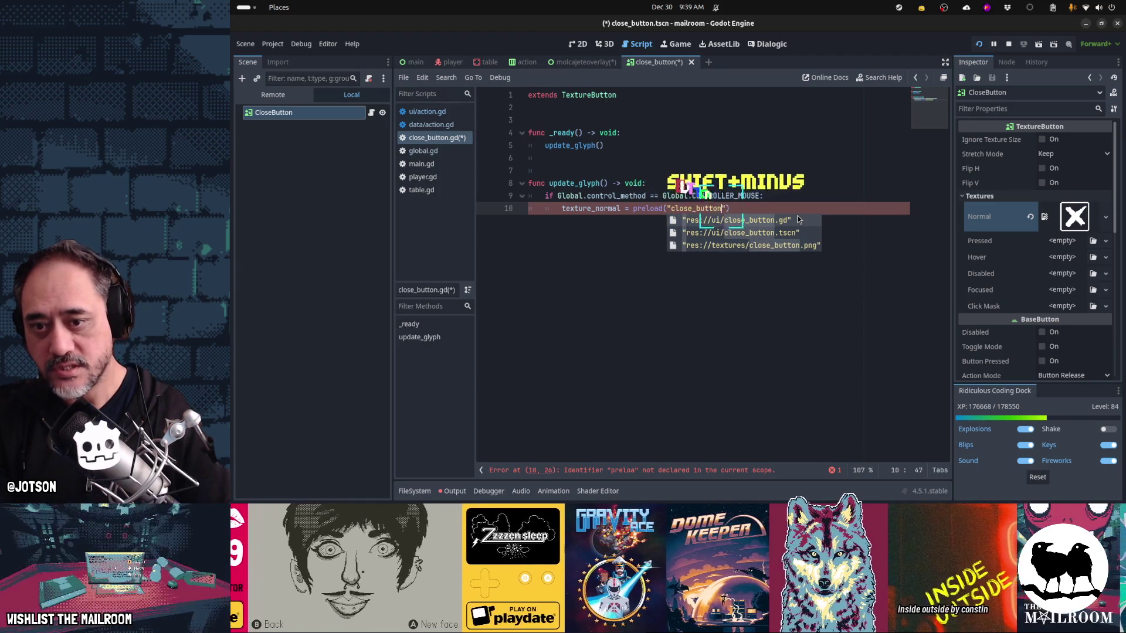
{"action": "key", "text": "Down"}
{"action": "key", "text": "Down"}
{"action": "key", "text": "Return"}
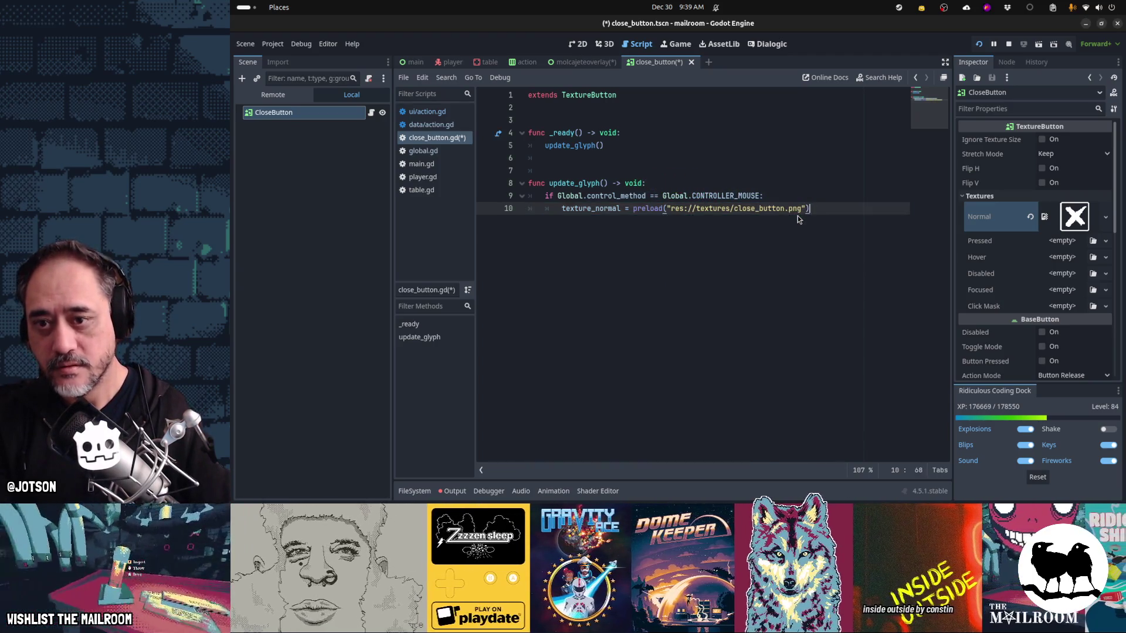
Step: Add an else branch assigning texture_normal the preloaded action_icon_gamepadb.png
{"action": "key", "text": "Return"}
{"action": "key", "text": "BackSpace"}
{"action": "type", "text": "else:"}
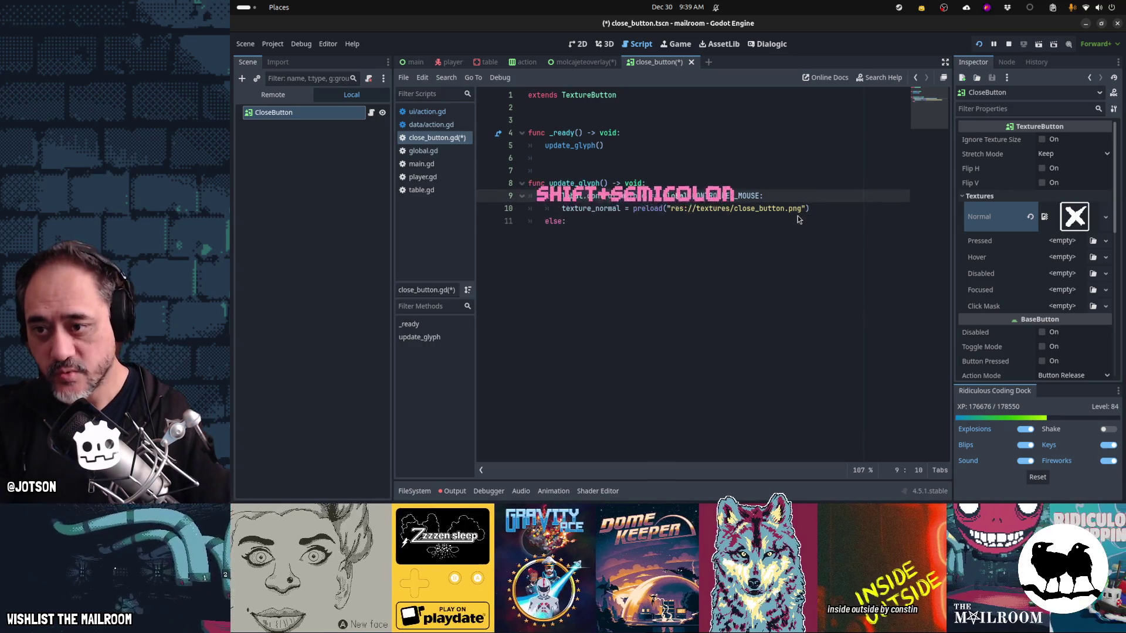
{"action": "key", "text": "Return"}
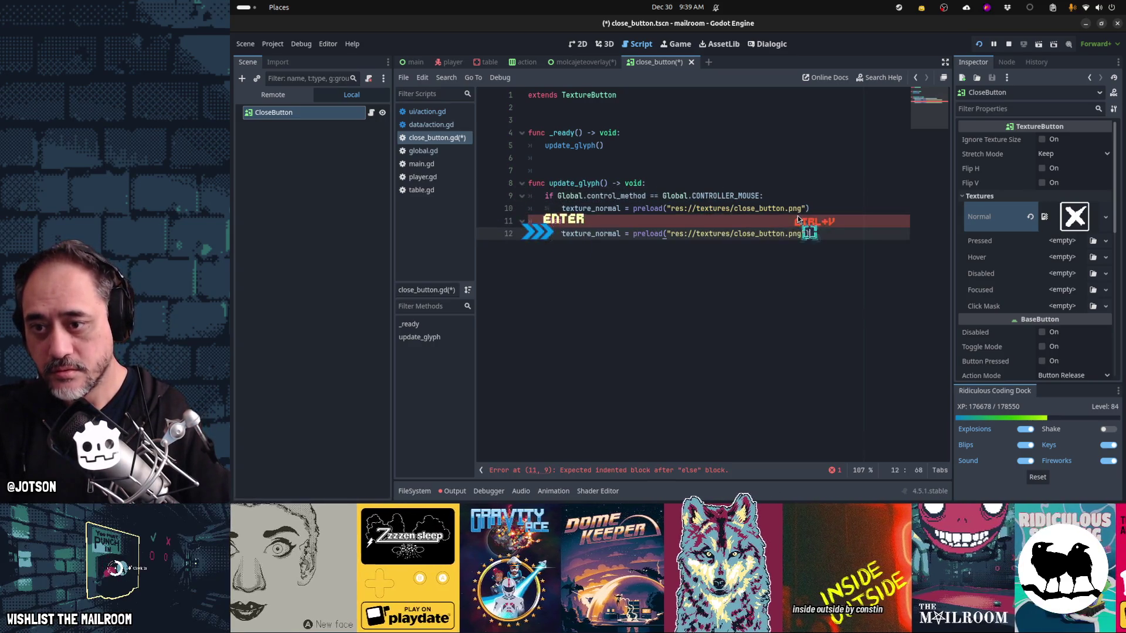
{"action": "key", "text": "ctrl+v"}
{"action": "key", "text": "ctrl+shift+Left"}
{"action": "key", "text": "ctrl+shift+Left"}
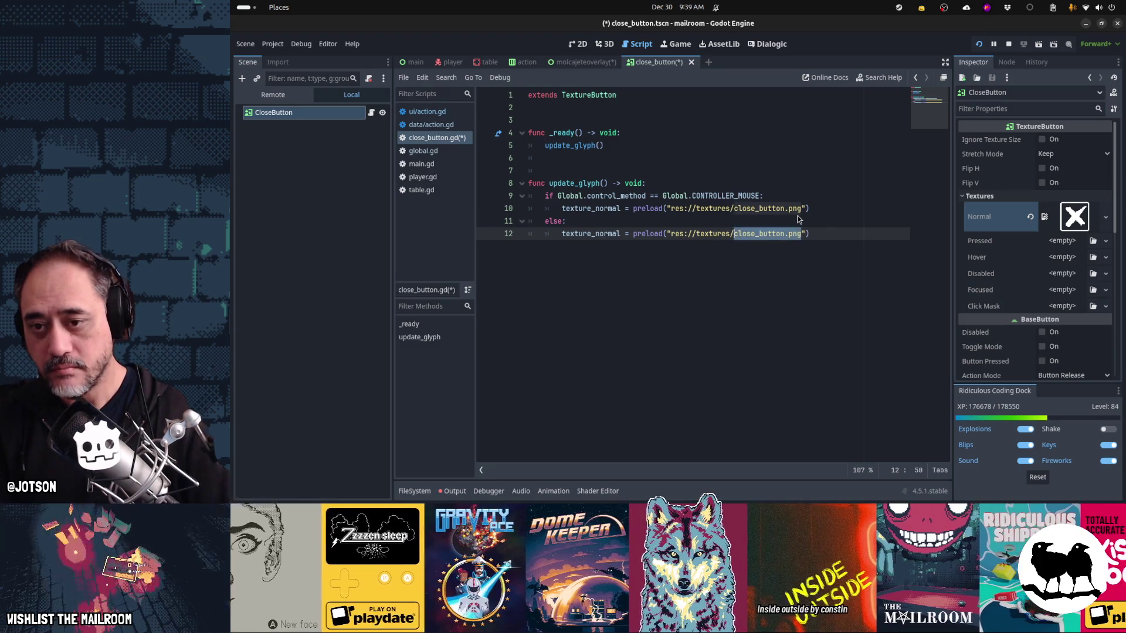
{"action": "type", "text": "action"}
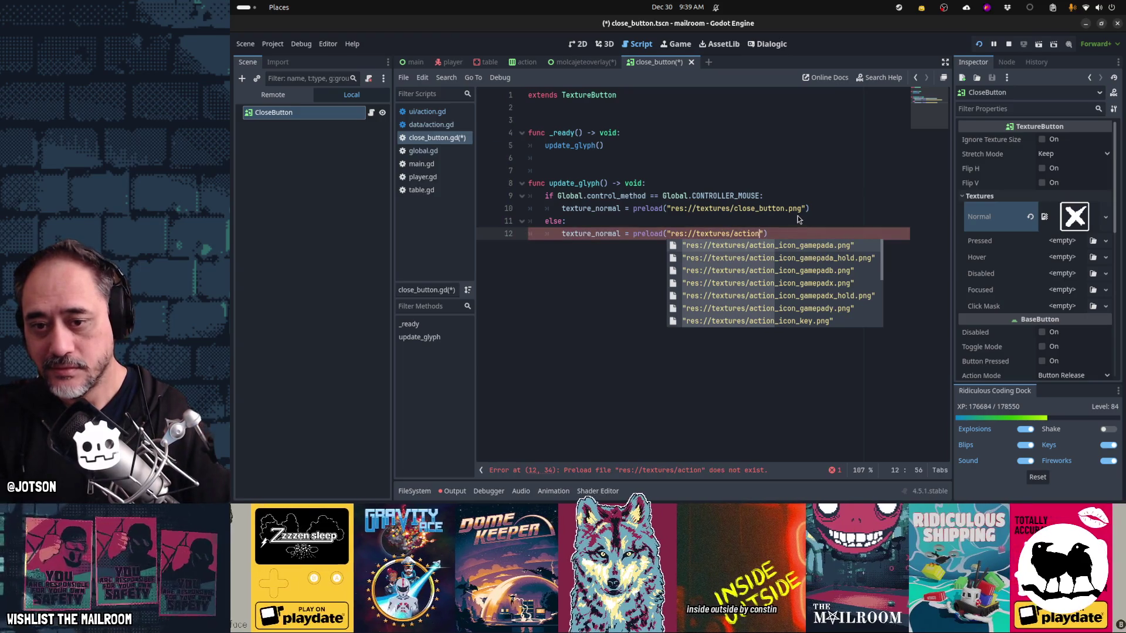
{"action": "key", "text": "Down"}
{"action": "key", "text": "Down"}
{"action": "key", "text": "Down"}
{"action": "key", "text": "Up"}
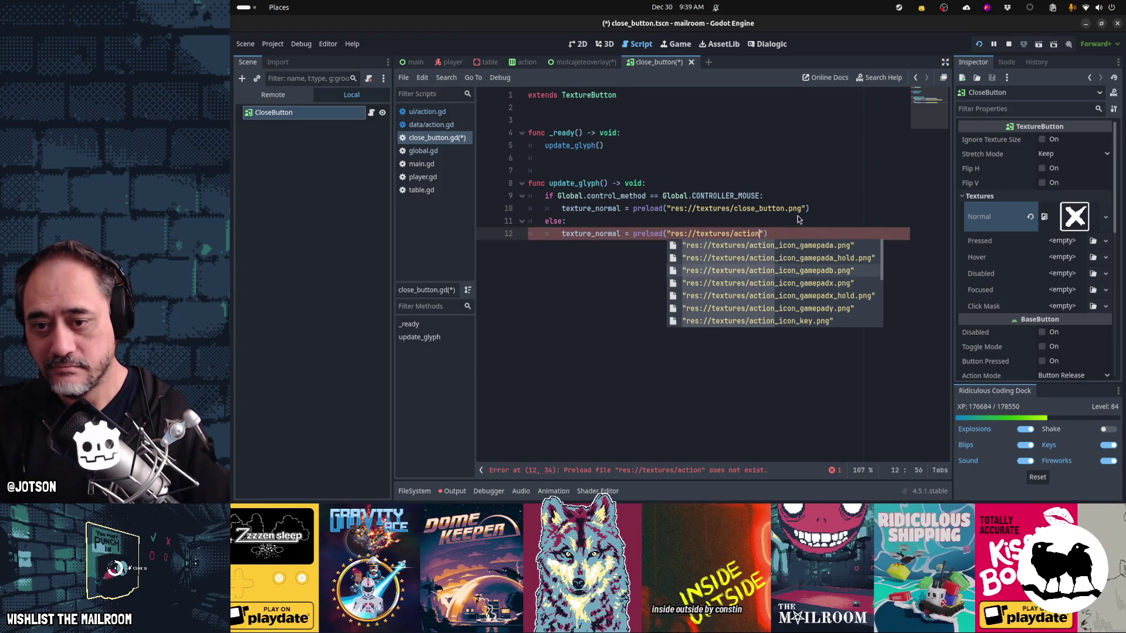
{"action": "key", "text": "Return"}
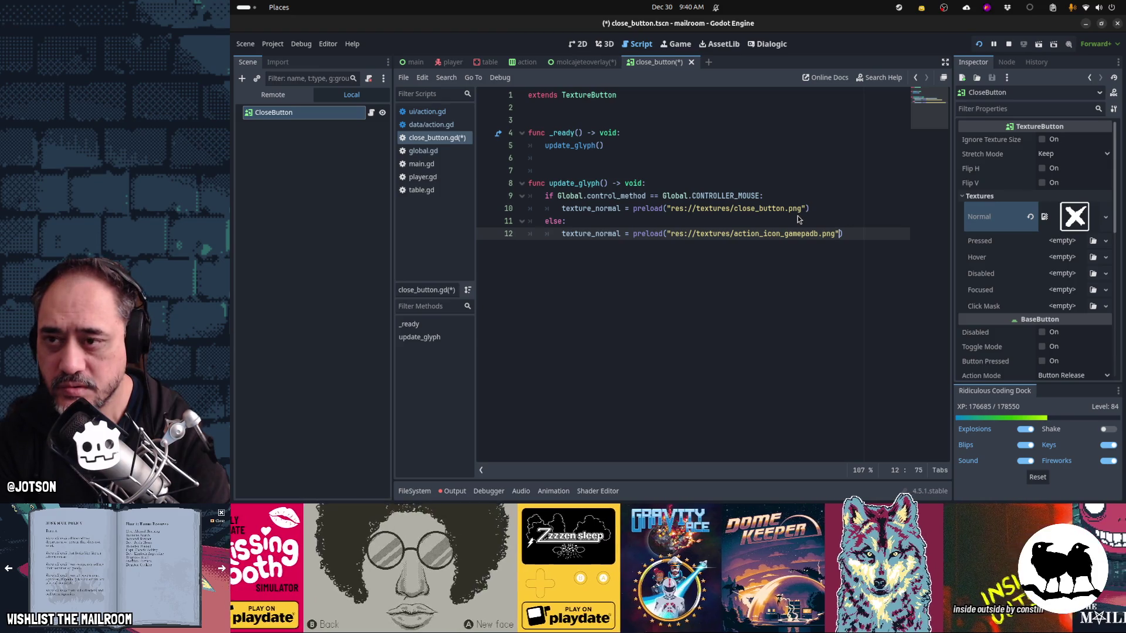
{"action": "key", "text": "ctrl+Home"}
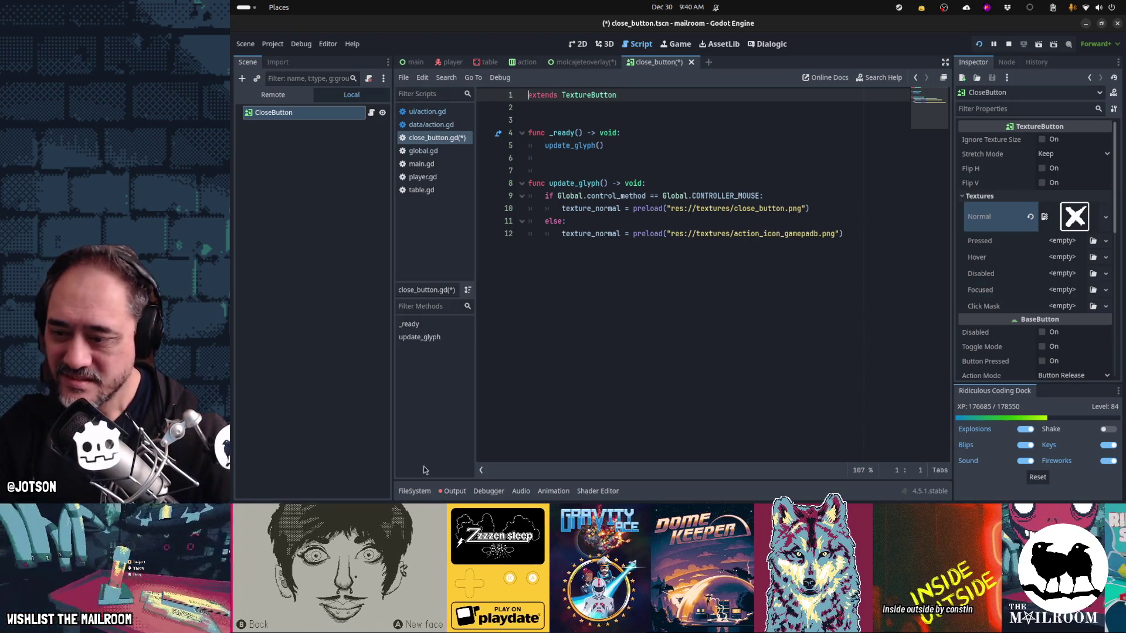
{"action": "left_click", "coordinate": [414, 492]}
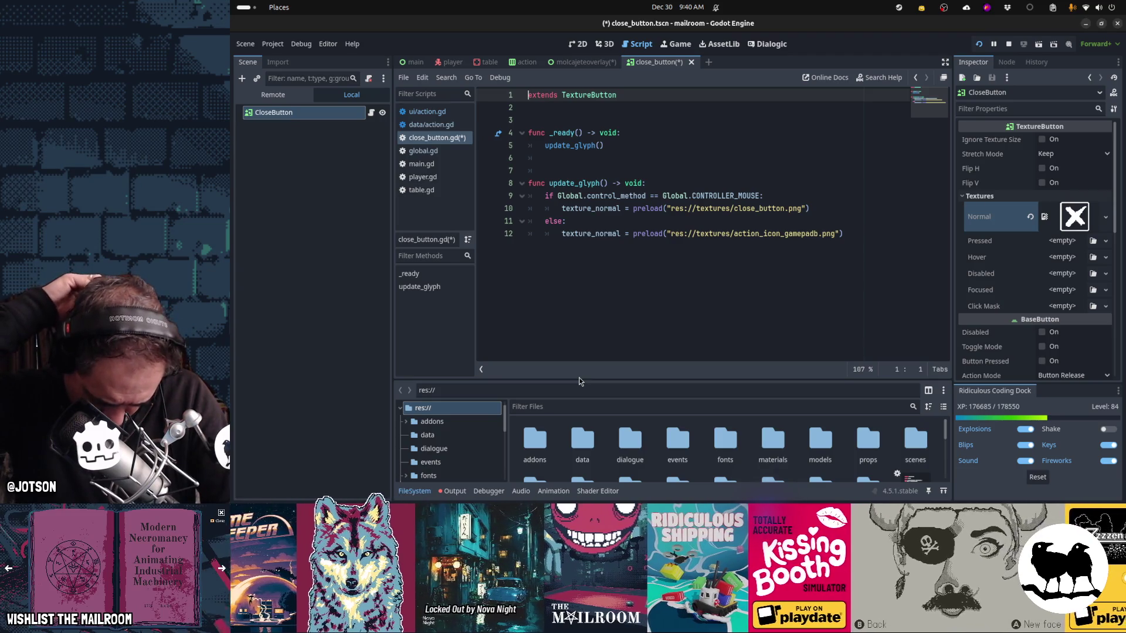
Step: Rename close_button.gd in the ui folder to glyphbutton.gd
{"action": "scroll", "coordinate": [469, 432], "scroll_direction": "down", "scroll_amount": 1}
{"action": "scroll", "coordinate": [469, 433], "scroll_direction": "down", "scroll_amount": 5}
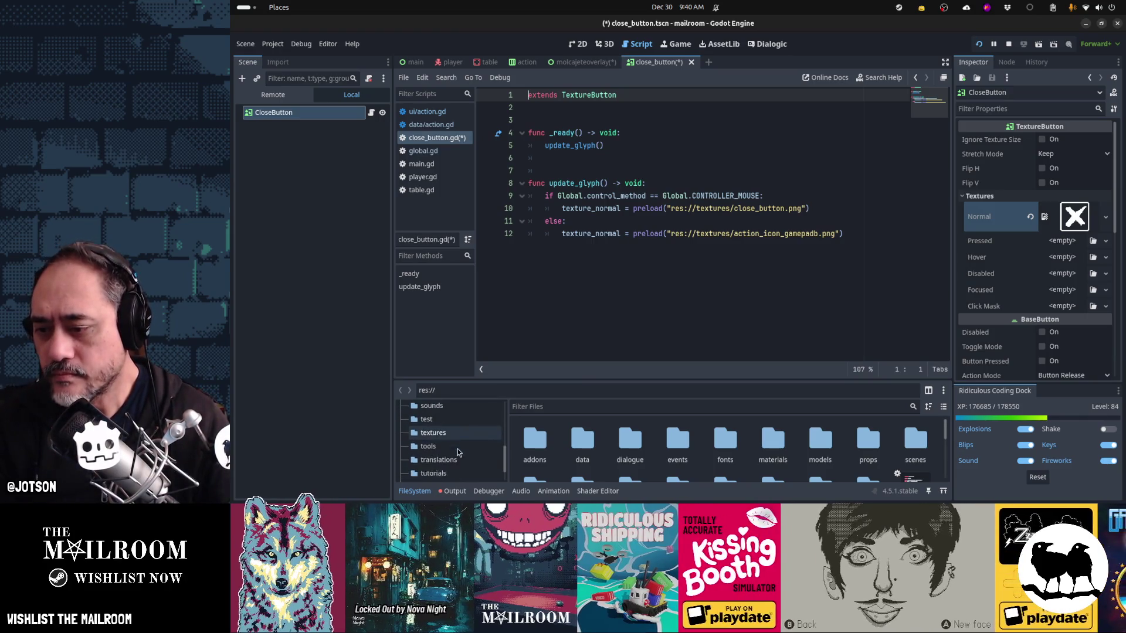
{"action": "scroll", "coordinate": [458, 453], "scroll_direction": "down", "scroll_amount": 1}
{"action": "left_click", "coordinate": [458, 457]}
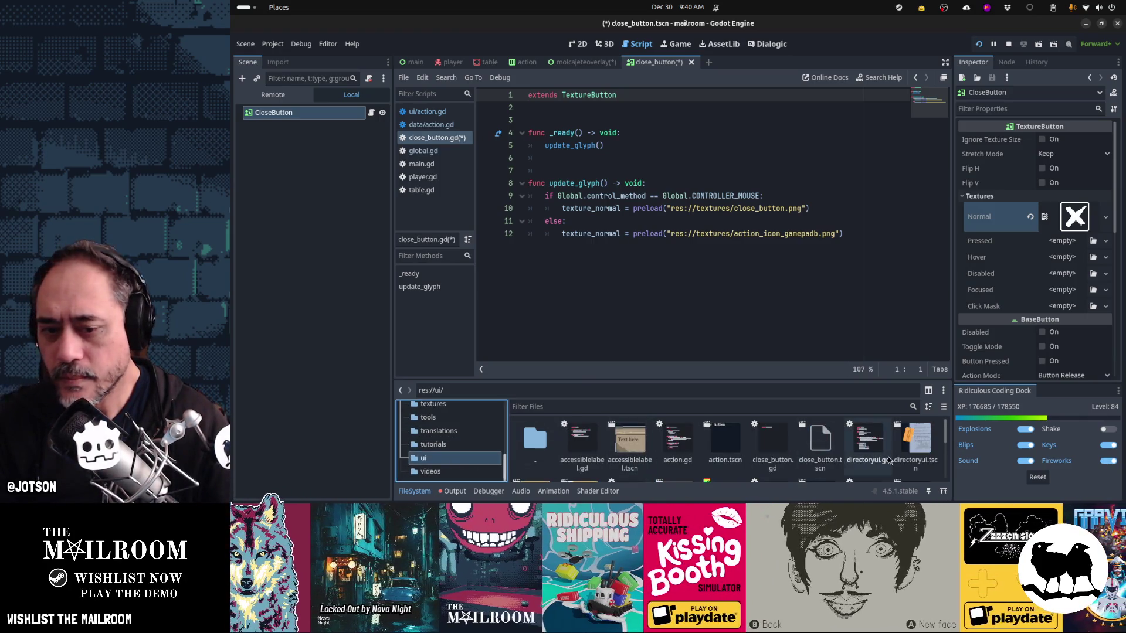
{"action": "scroll", "coordinate": [723, 459], "scroll_direction": "down", "scroll_amount": 1}
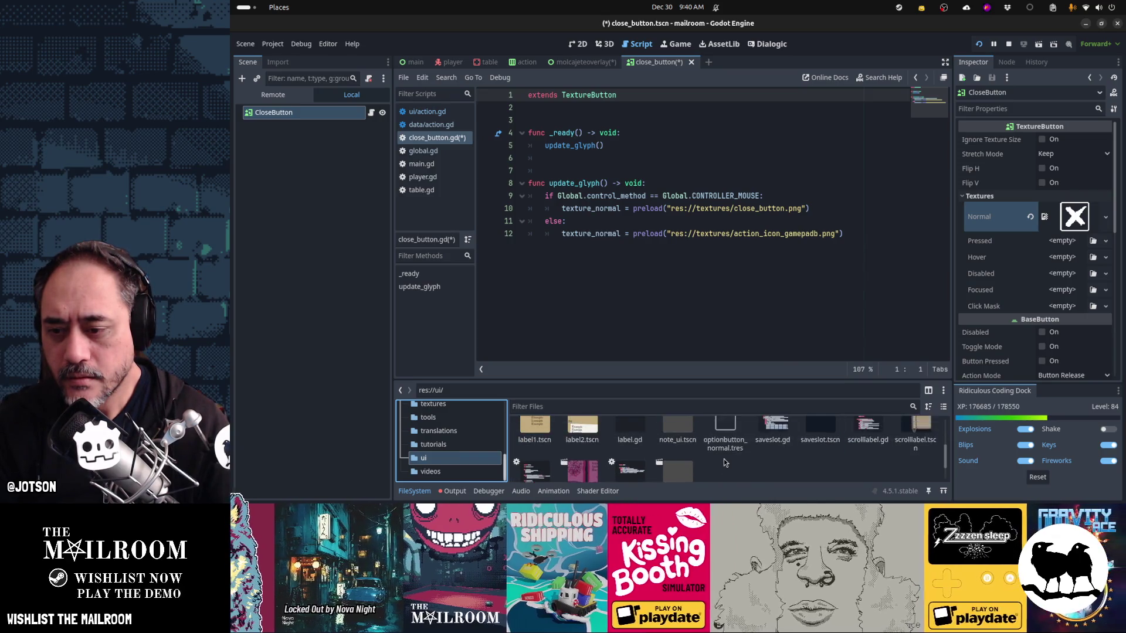
{"action": "scroll", "coordinate": [724, 463], "scroll_direction": "up", "scroll_amount": 5}
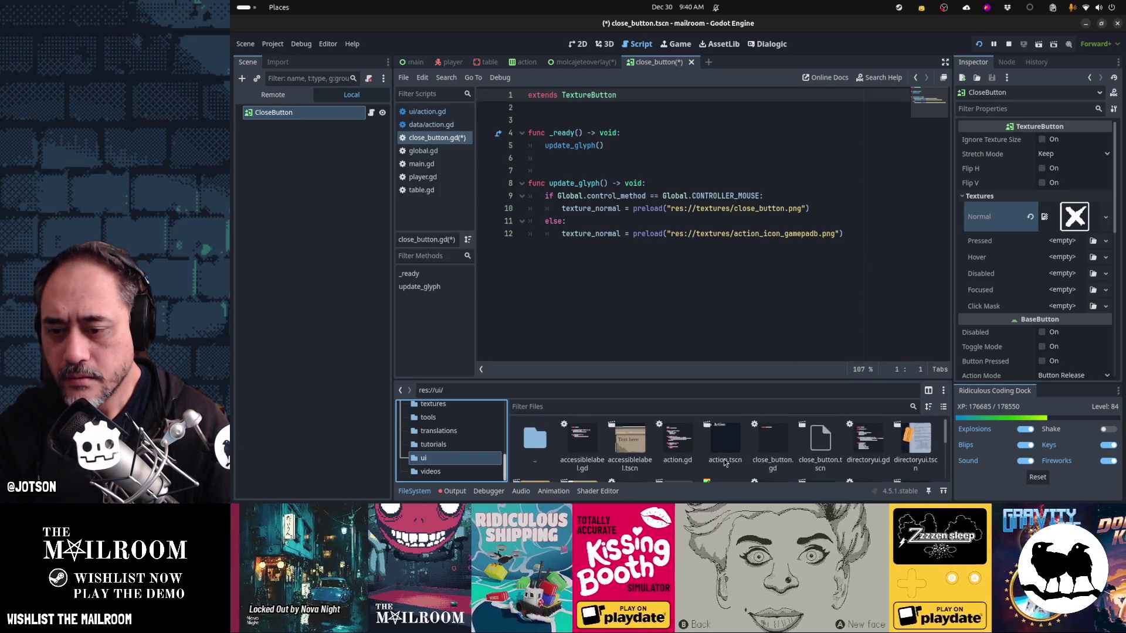
{"action": "left_click", "coordinate": [769, 444]}
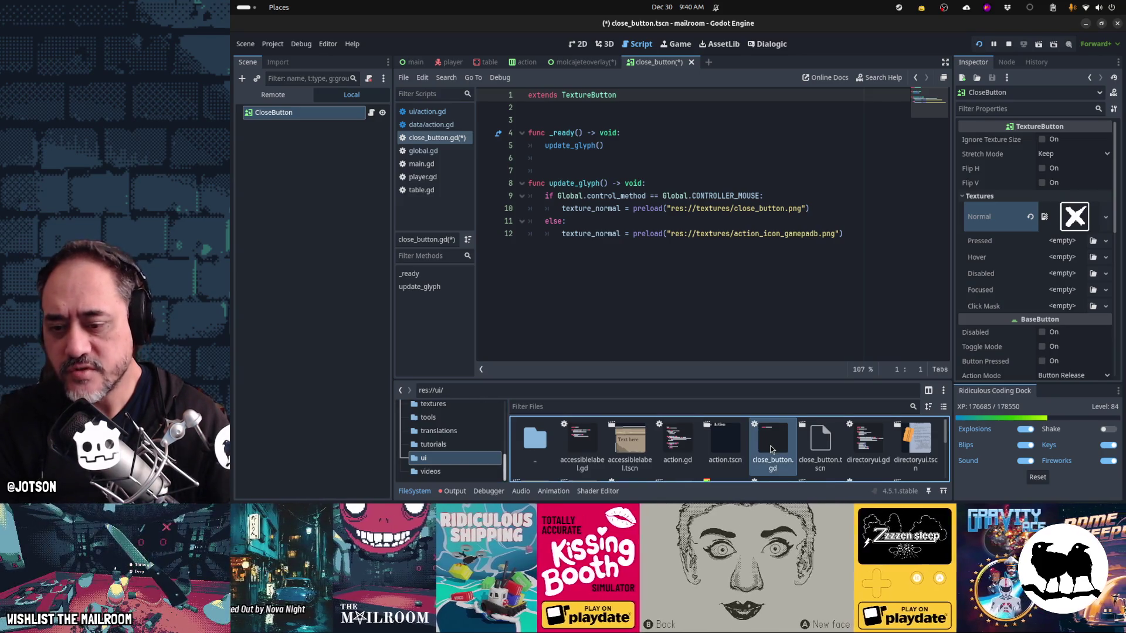
{"action": "key", "text": "F2"}
{"action": "type", "text": "glyp"}
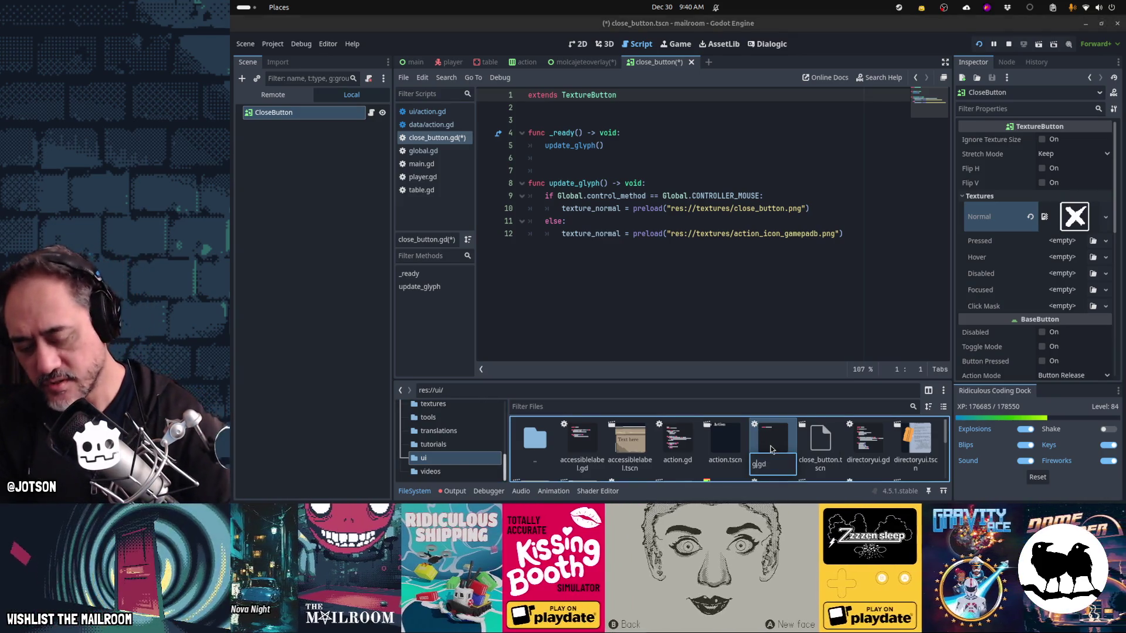
{"action": "type", "text": "hbutton"}
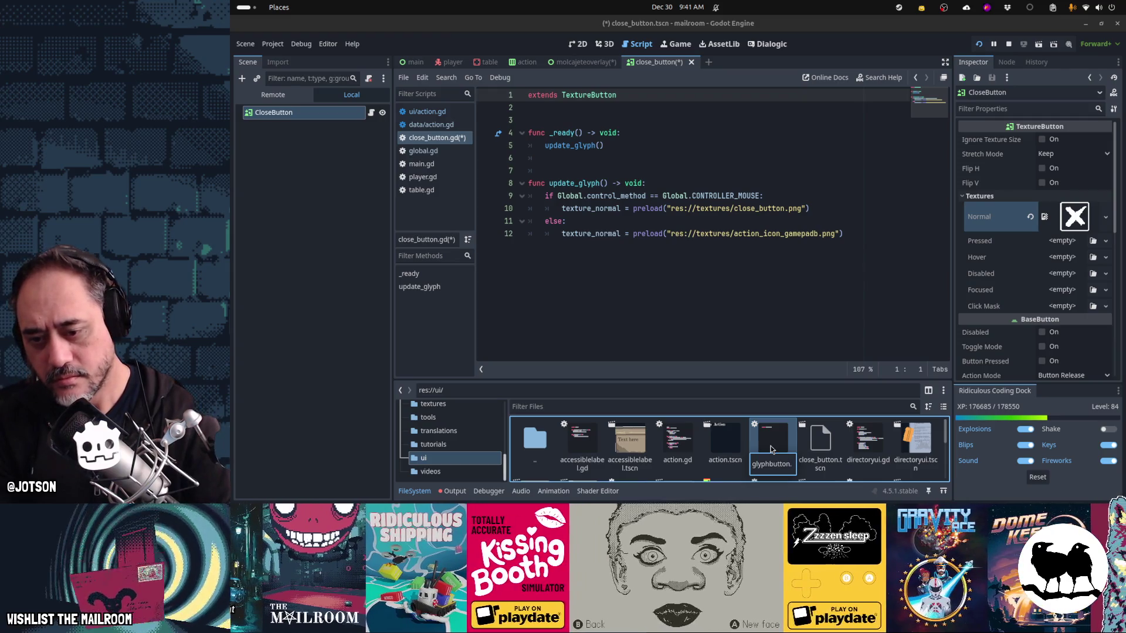
{"action": "key", "text": "Return"}
Step: Save the close button scene together with glyphbutton.gd
{"action": "left_click", "coordinate": [655, 196]}
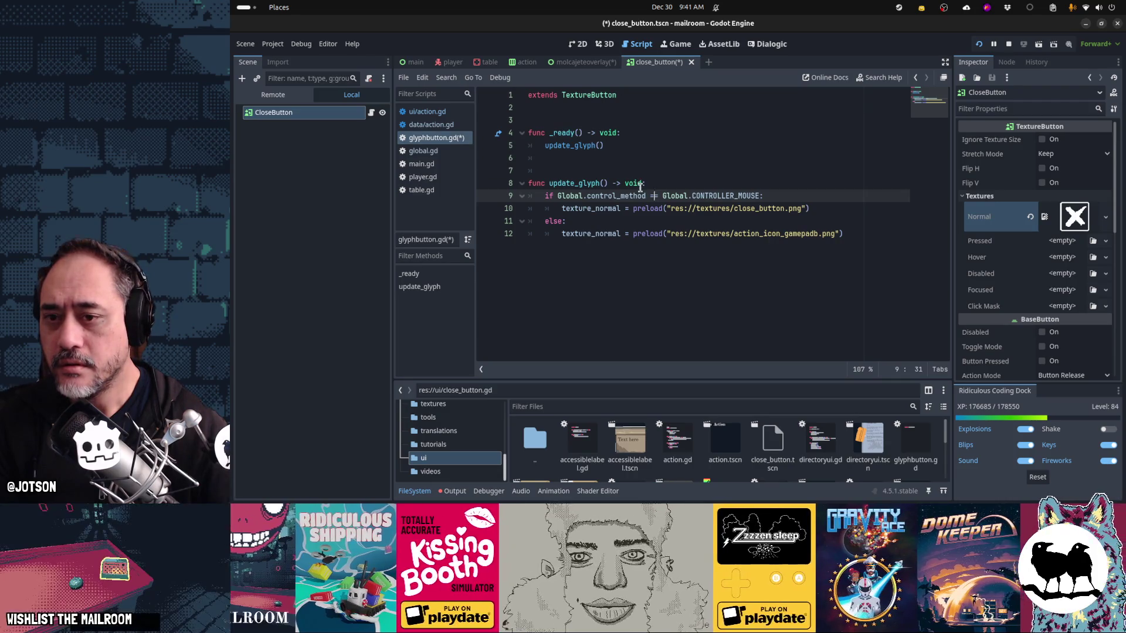
{"action": "key", "text": "ctrl+s"}
{"action": "left_click", "coordinate": [575, 107]}
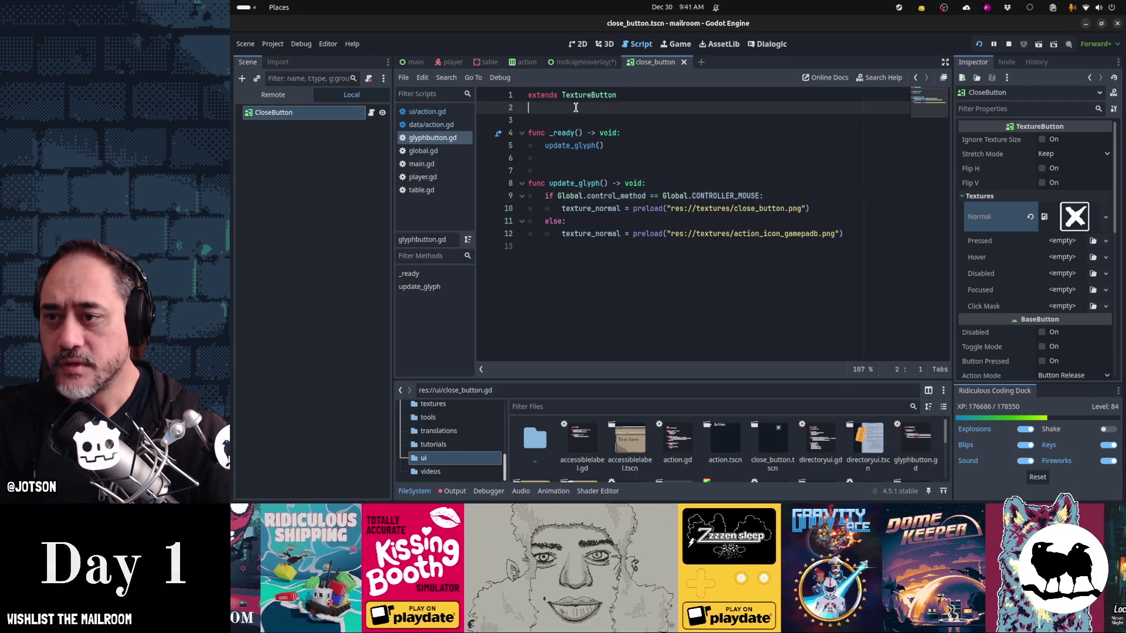
Step: Add exported keyboard_glyph and gamepad_glyph variables of type Texture2D
{"action": "key", "text": "Return"}
{"action": "key", "text": "Return"}
{"action": "type", "text": "@export v"}
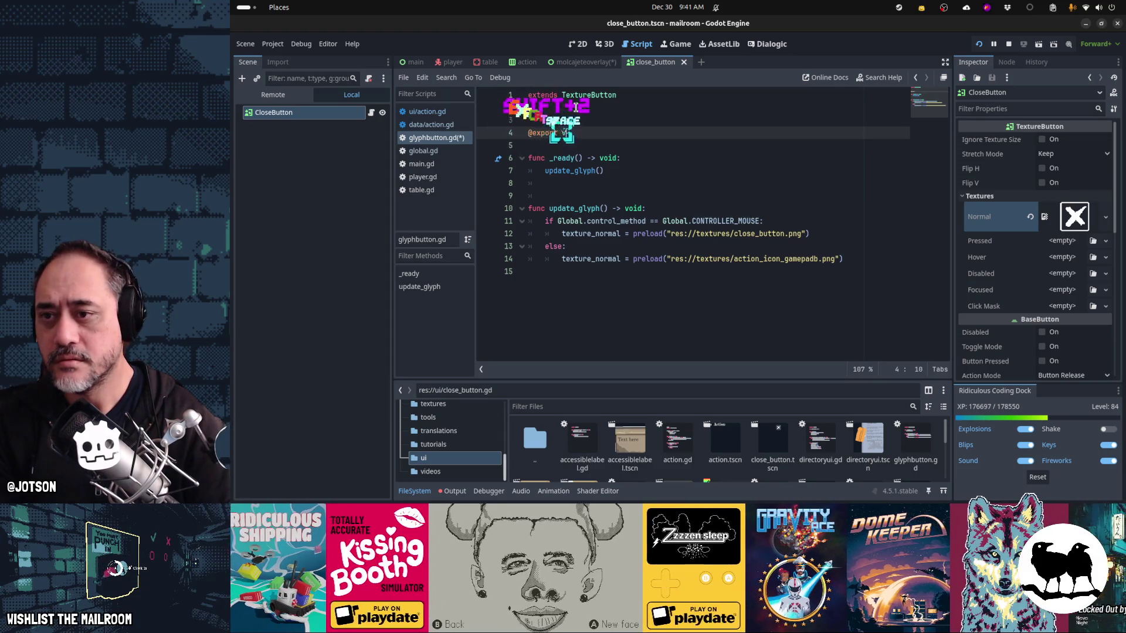
{"action": "type", "text": "ar "}
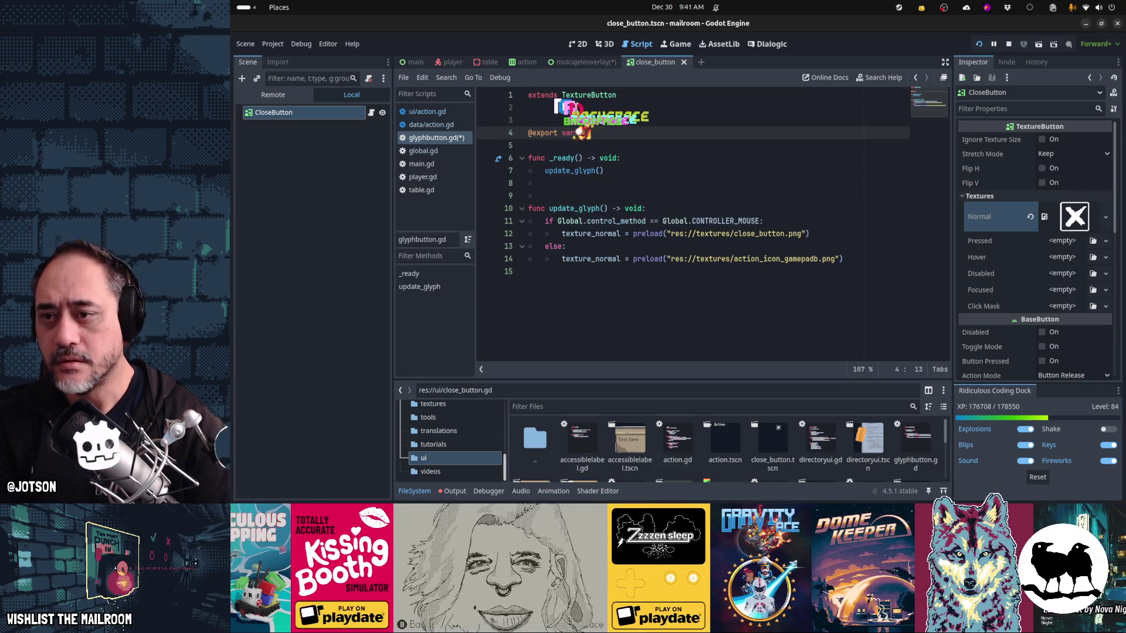
{"action": "type", "text": "keyboard"}
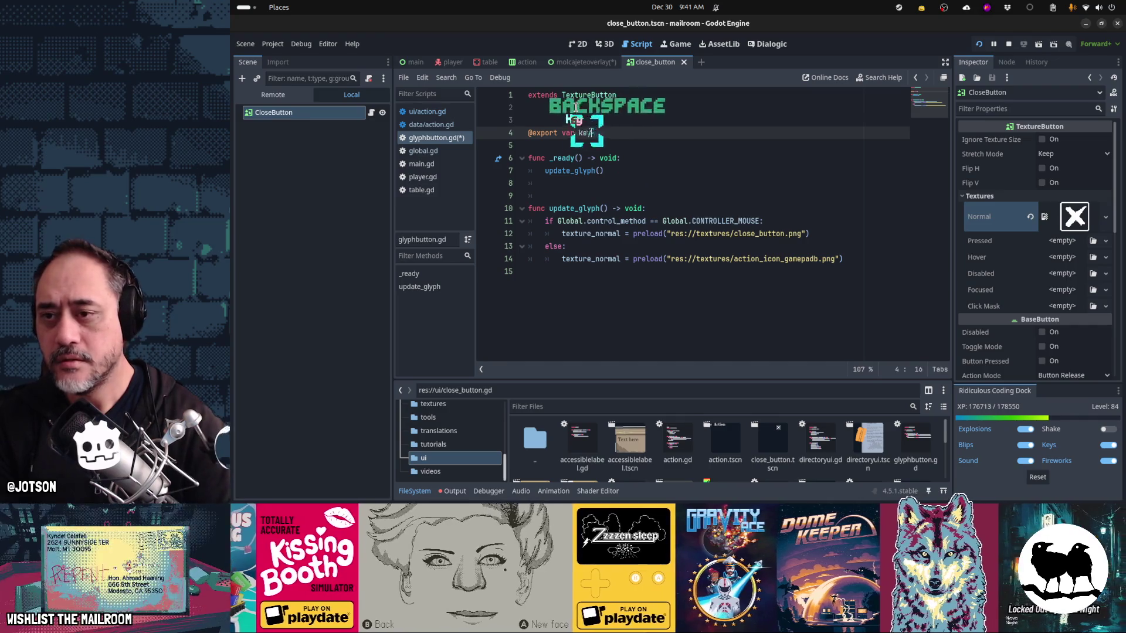
{"action": "type", "text": "_glyph"}
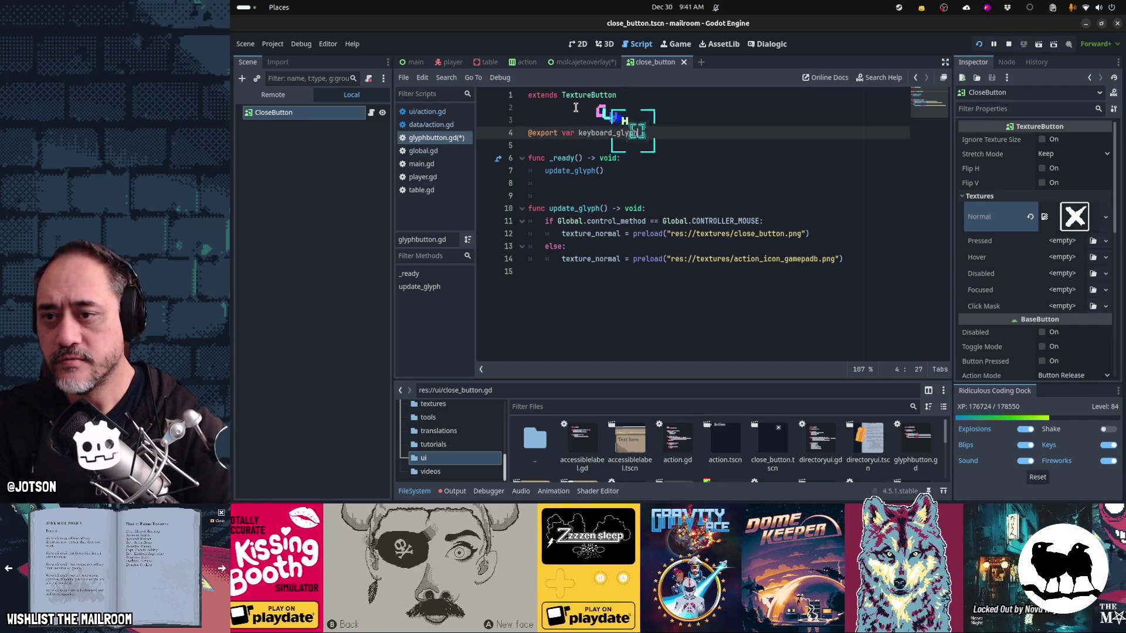
{"action": "type", "text": ": "}
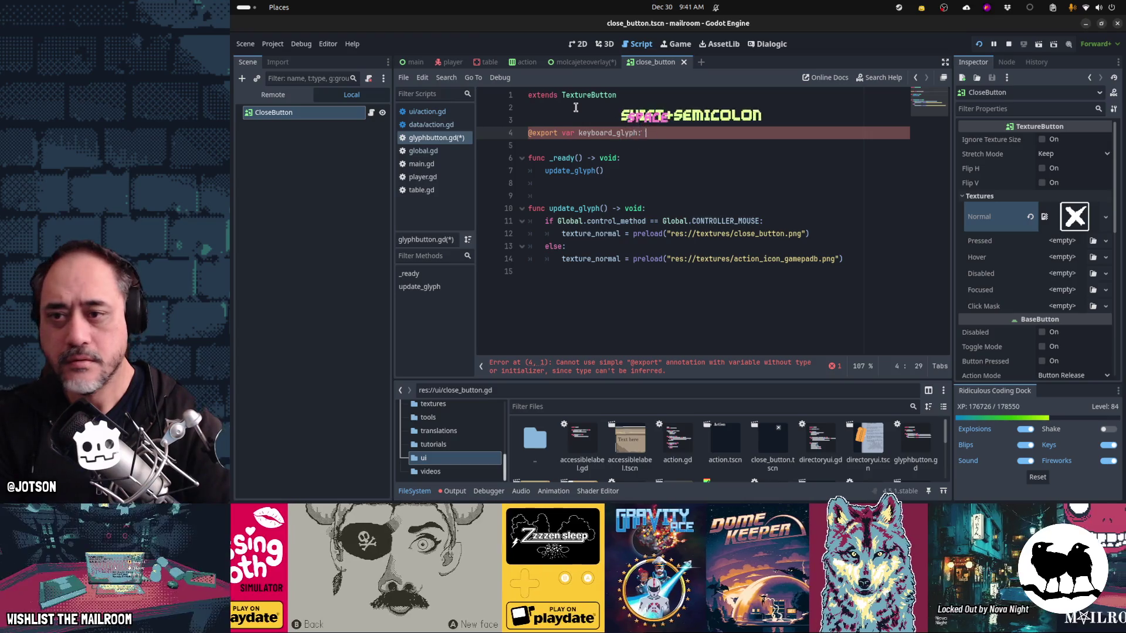
{"action": "type", "text": "Texture"}
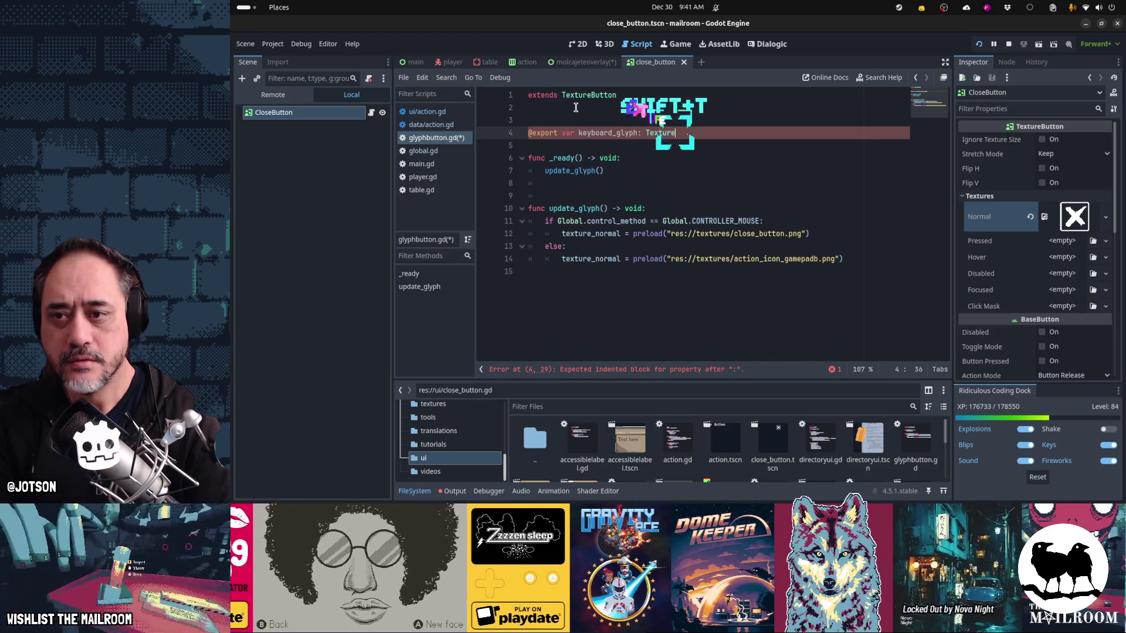
{"action": "type", "text": "2D"}
{"action": "key", "text": "shift+Home"}
{"action": "key", "text": "ctrl+c"}
{"action": "key", "text": "End"}
{"action": "key", "text": "Return"}
{"action": "key", "text": "ctrl+v"}
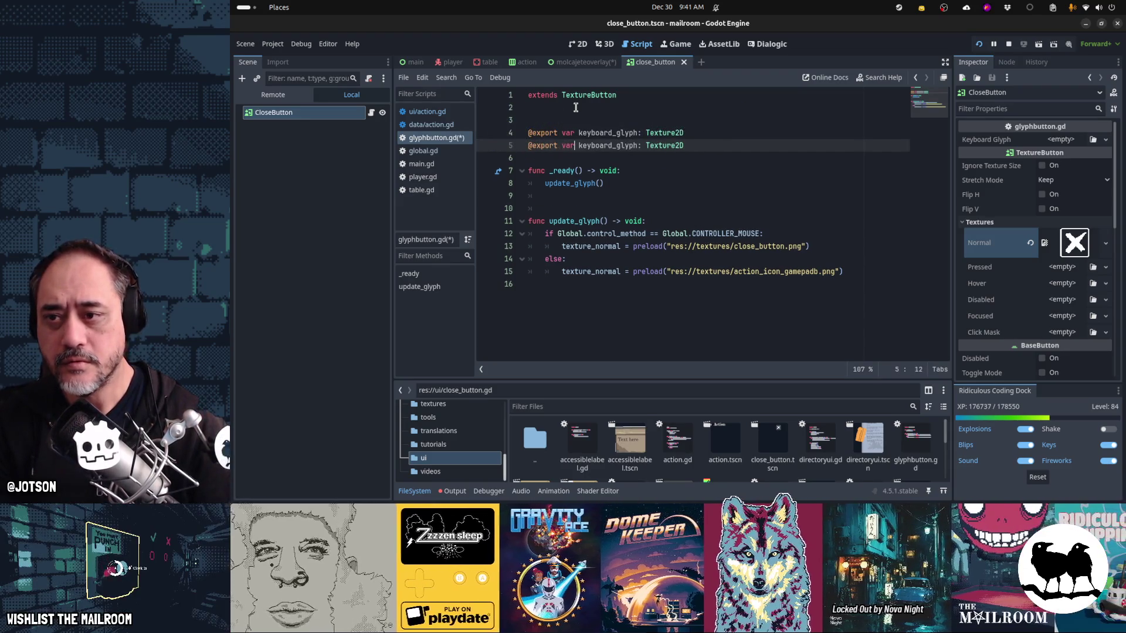
{"action": "key", "text": "shift+Right"}
{"action": "key", "text": "shift+Right"}
{"action": "type", "text": "gamepad"}
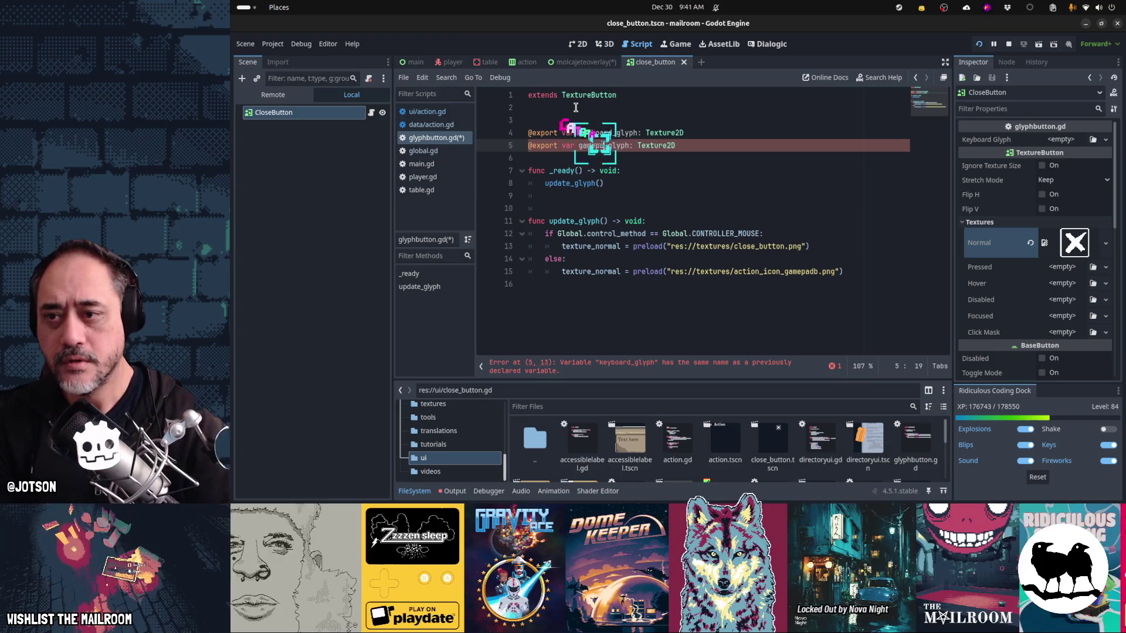
Step: Replace both preload() calls with keyboard_glyph and gamepad_glyph, then save the script
{"action": "key", "text": "Down"}
{"action": "key", "text": "Return"}
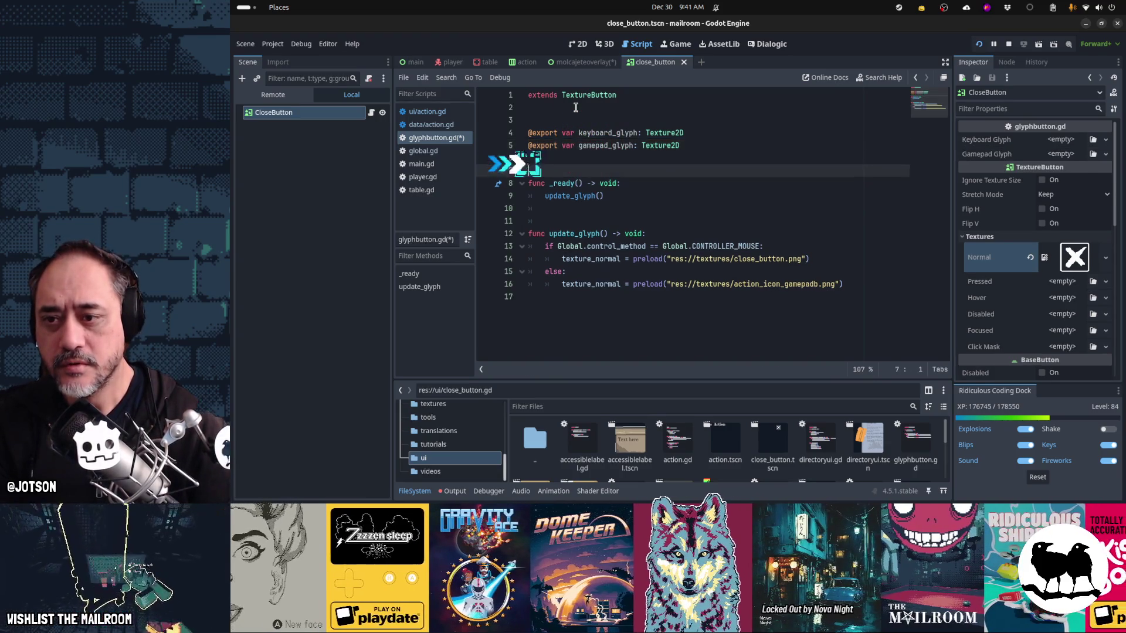
{"action": "key", "text": "Down"}
{"action": "key", "text": "Down"}
{"action": "key", "text": "Down"}
{"action": "key", "text": "shift+Home"}
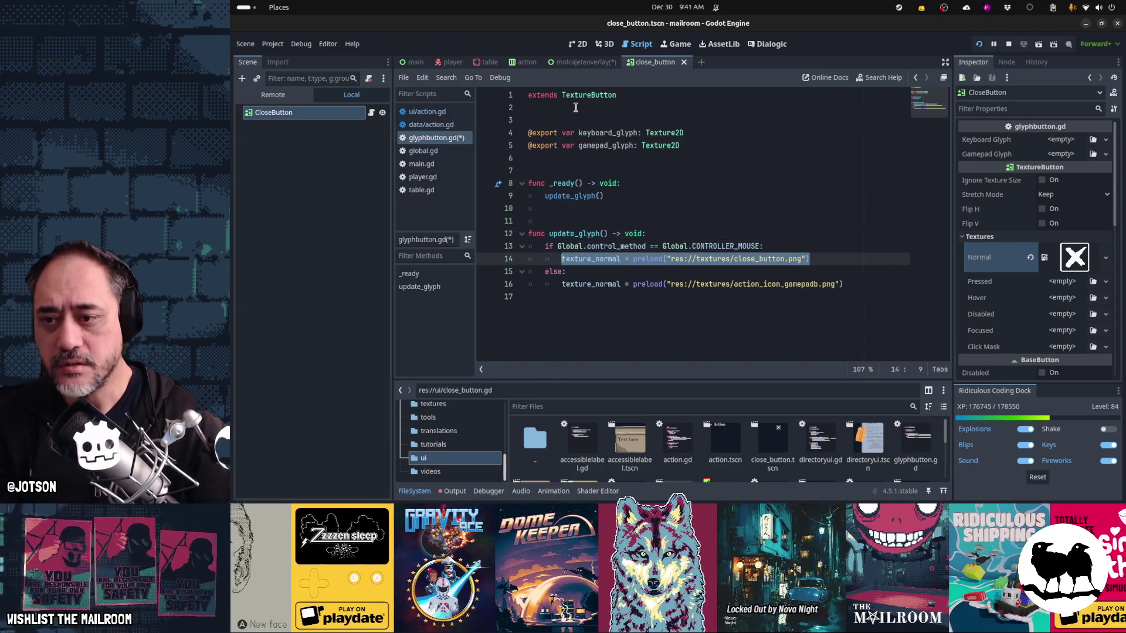
{"action": "key", "text": "ctrl+shift+Right"}
{"action": "key", "text": "ctrl+shift+Right"}
{"action": "key", "text": "ctrl+shift+Right"}
{"action": "type", "text": "keyboard_glyp"}
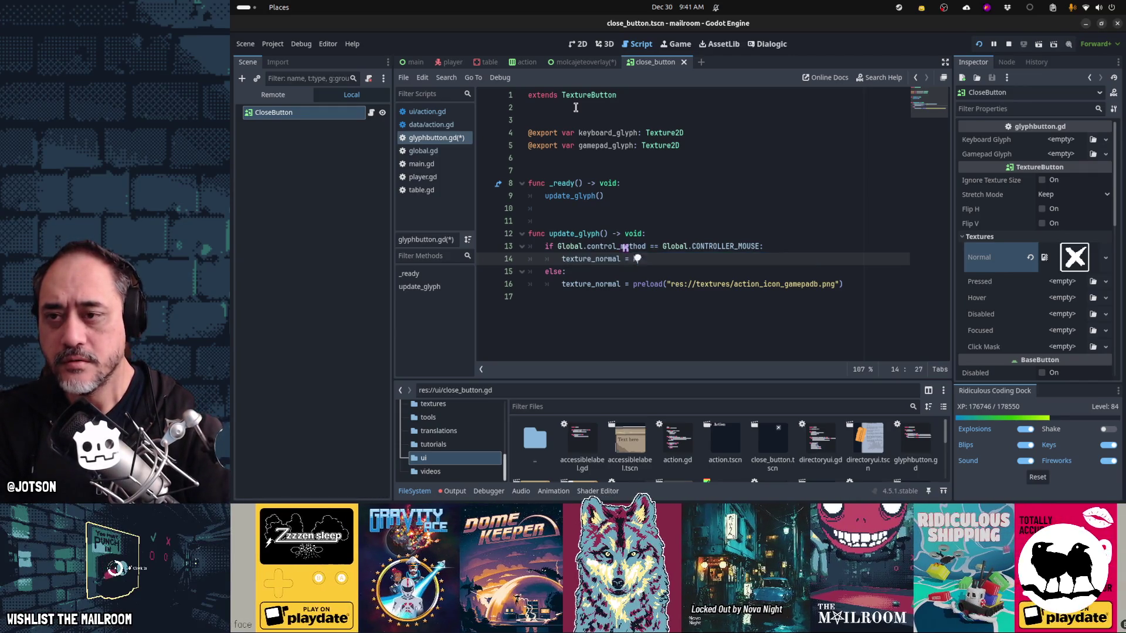
{"action": "type", "text": "h"}
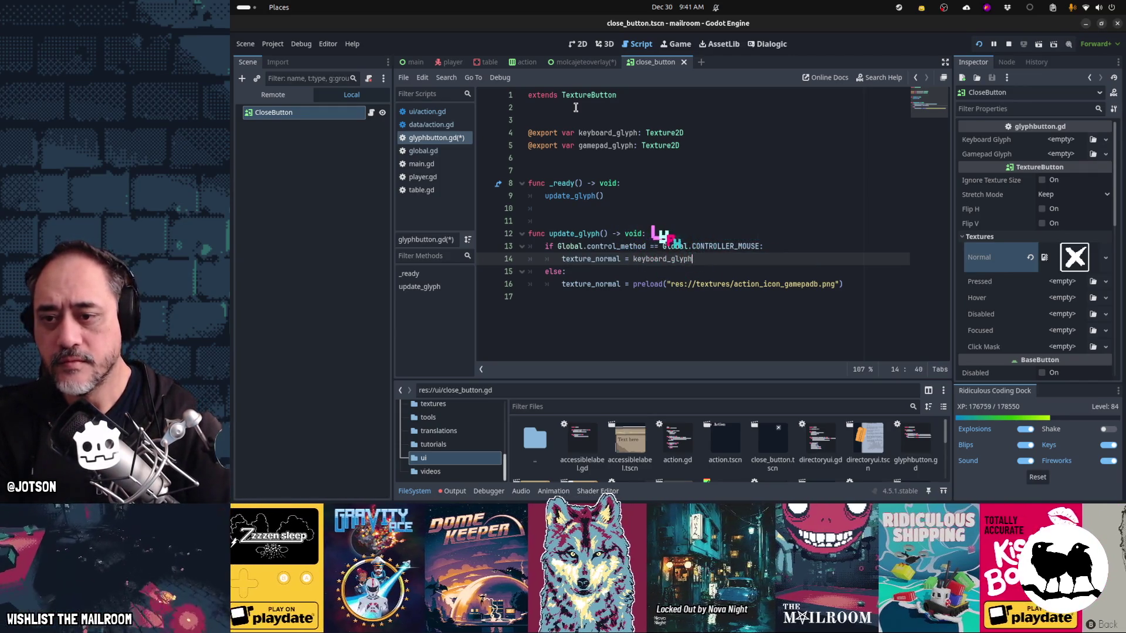
{"action": "key", "text": "Down"}
{"action": "key", "text": "Down"}
{"action": "key", "text": "shift+End"}
{"action": "type", "text": "gamepad_glyph"}
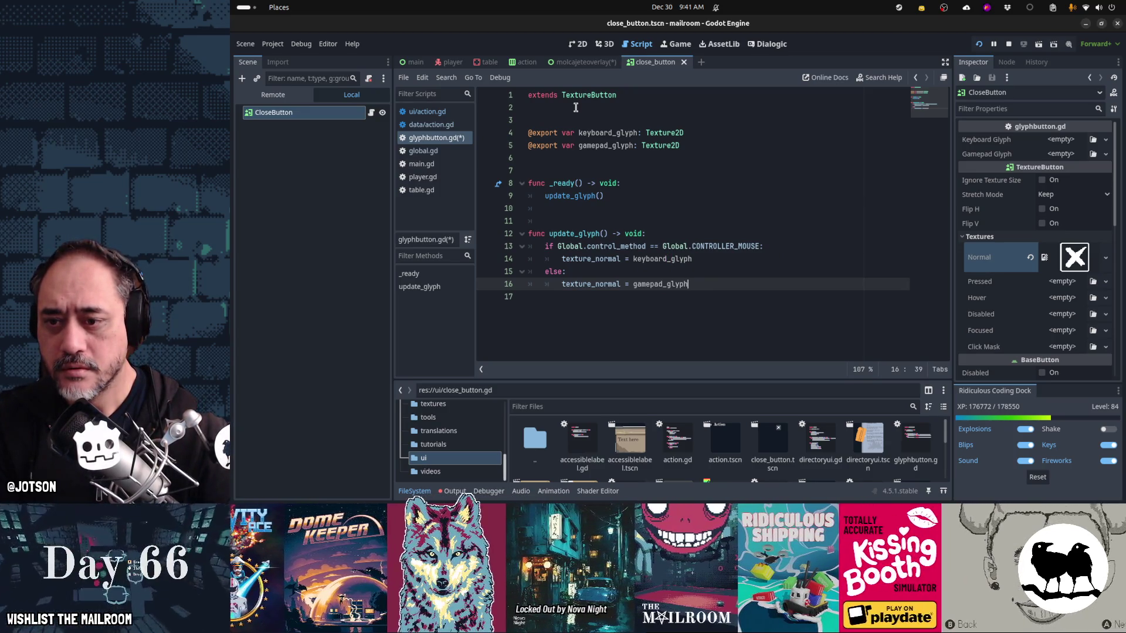
{"action": "key", "text": "ctrl+s"}
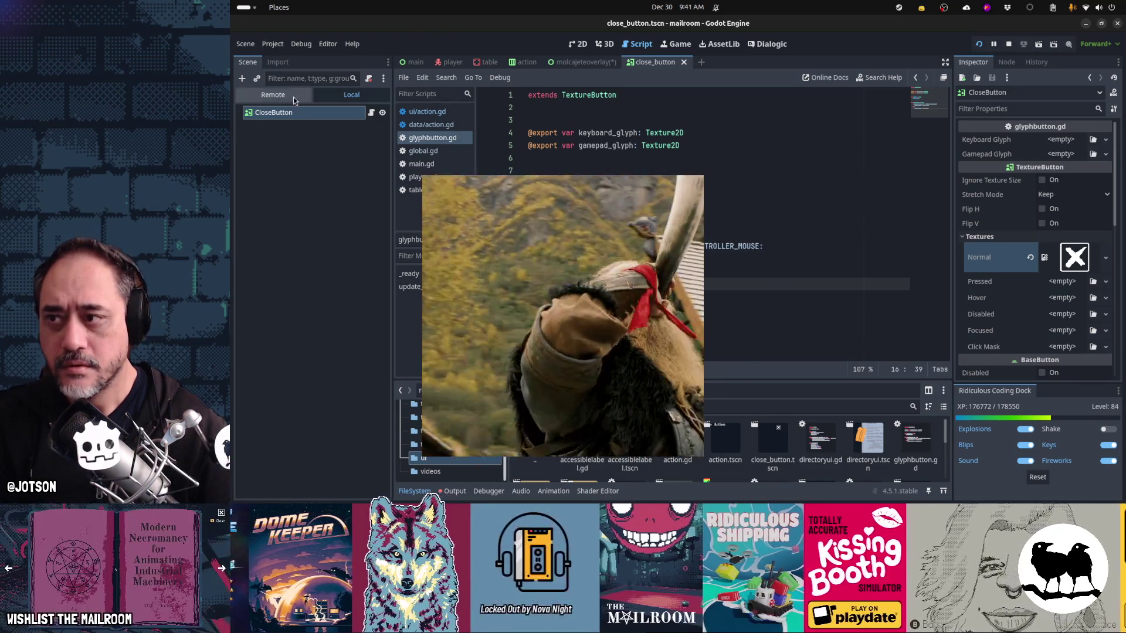
Step: In the molcajeteoverlay scene, assign close_button.png as CloseButton's Keyboard Glyph texture
{"action": "key", "text": "ctrl+shift+Tab"}
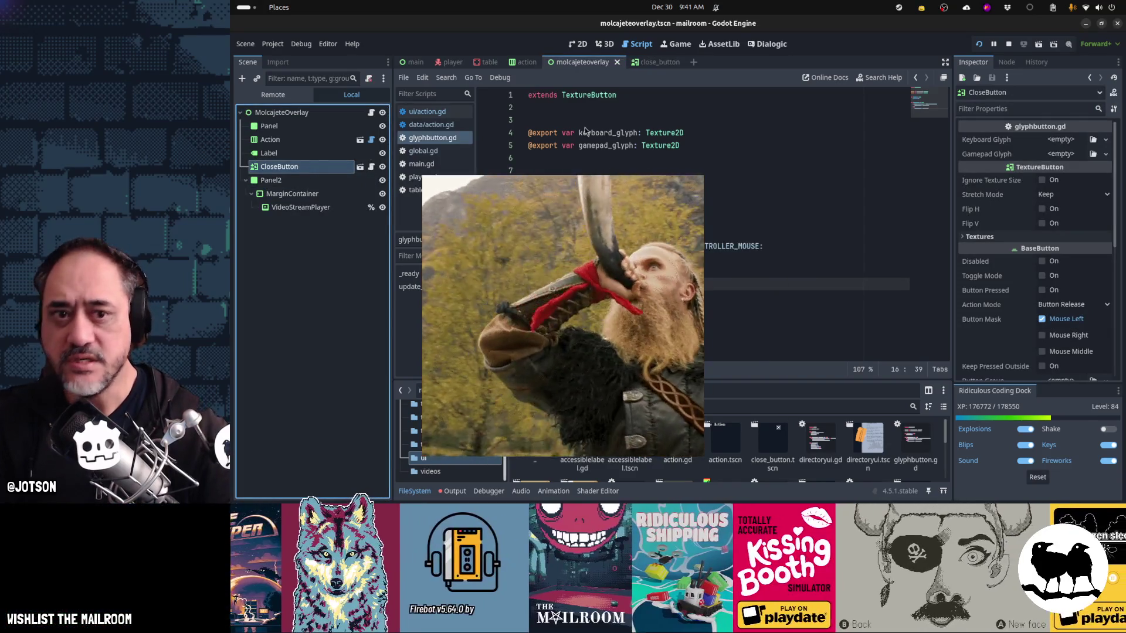
{"action": "left_click", "coordinate": [1064, 140]}
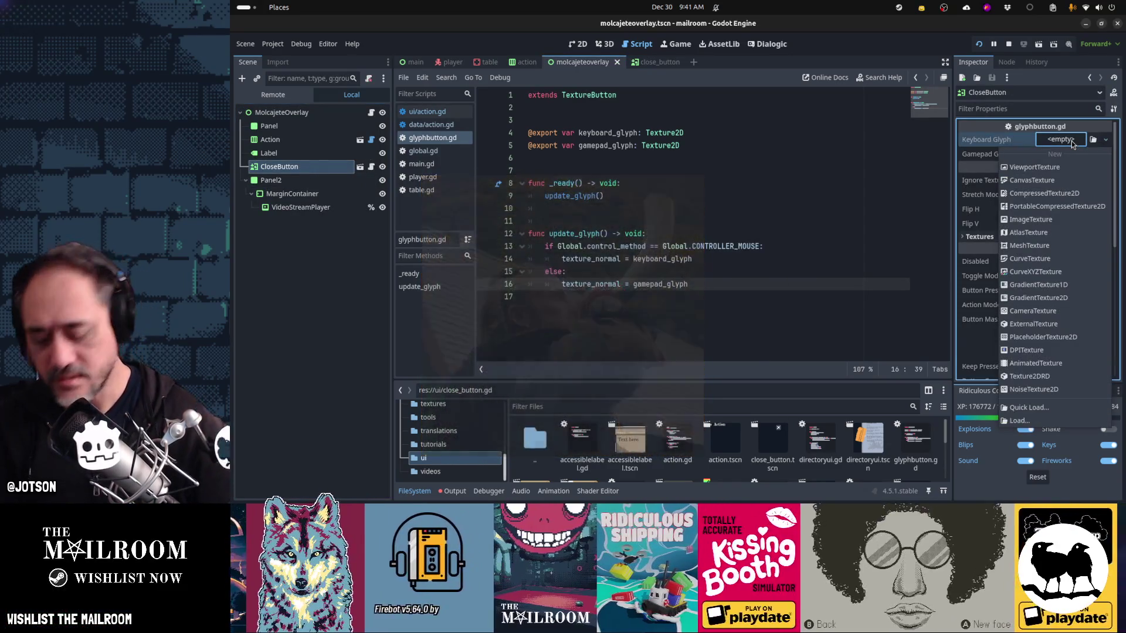
{"action": "left_click", "coordinate": [1049, 408]}
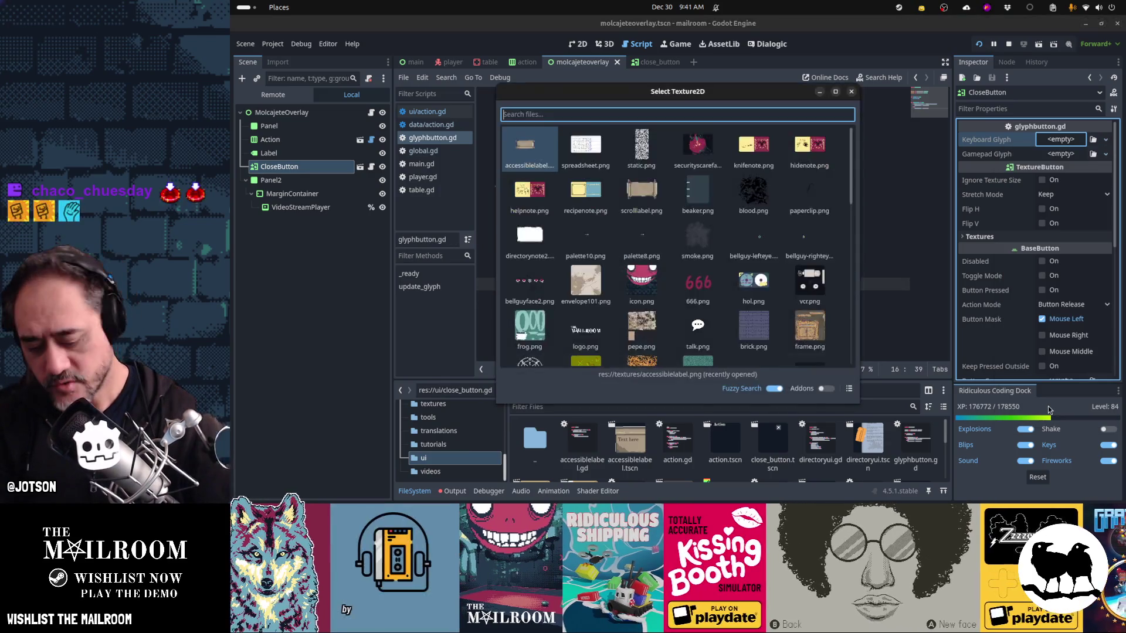
{"action": "type", "text": "close"}
{"action": "key", "text": "Return"}
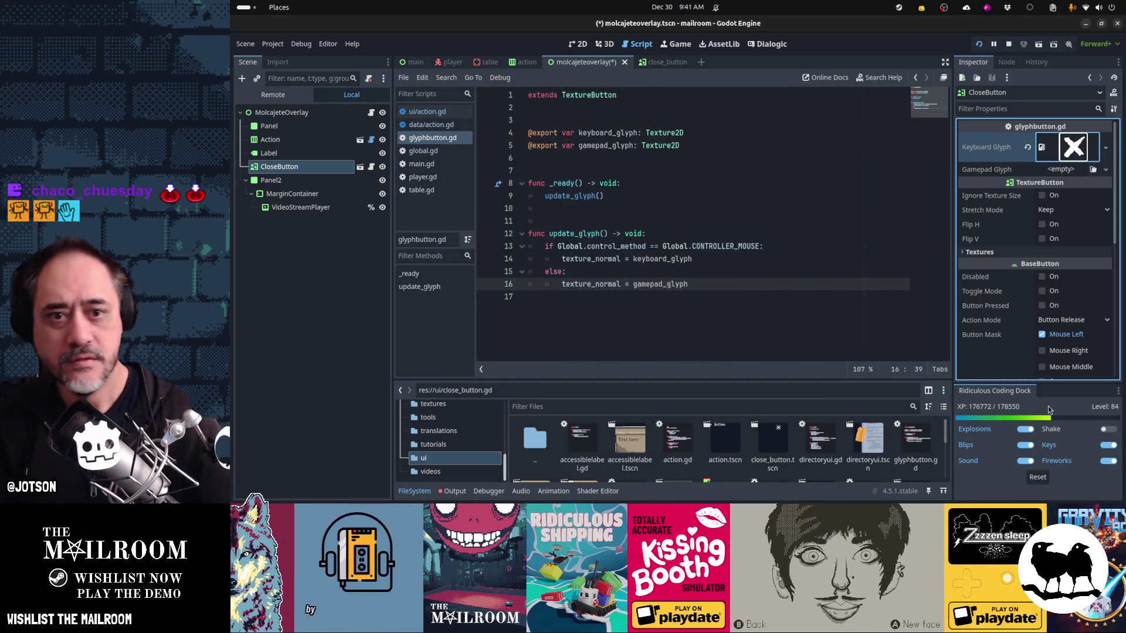
Step: Assign the gamepad button icon as the Gamepad Glyph texture and preview it
{"action": "left_click", "coordinate": [1093, 169]}
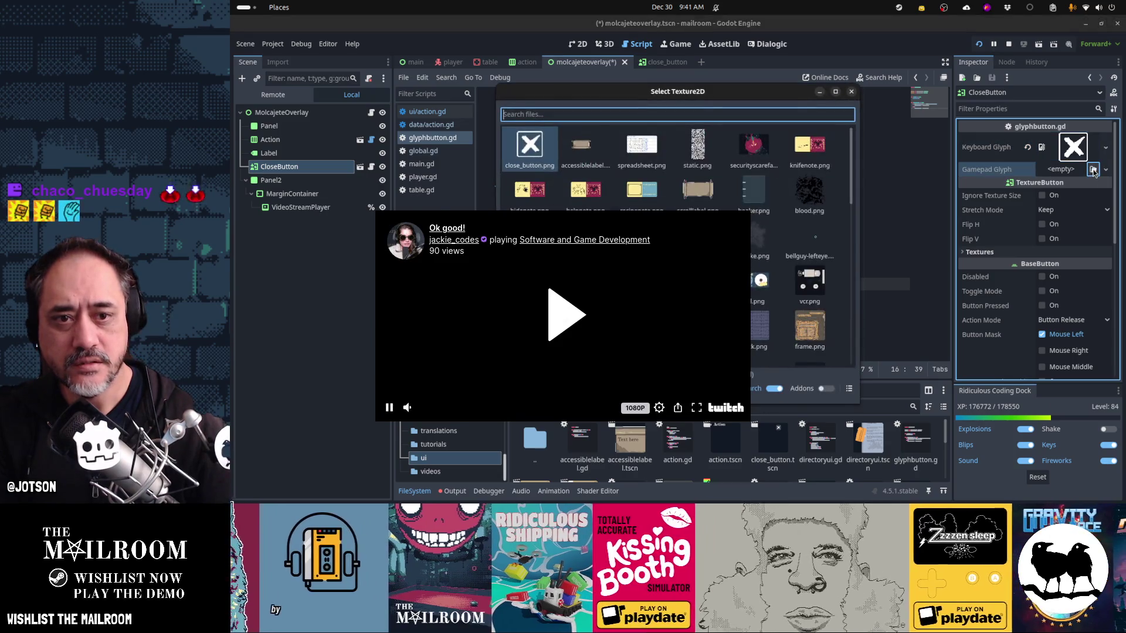
{"action": "type", "text": "action"}
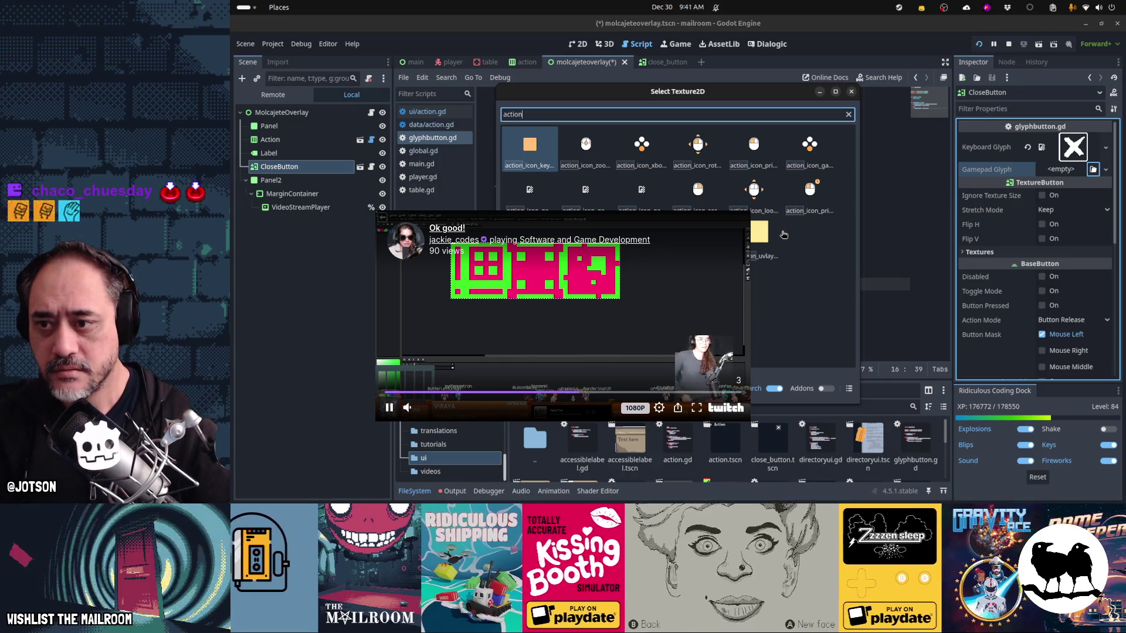
{"action": "key", "text": "BackSpace"}
{"action": "key", "text": "BackSpace"}
{"action": "key", "text": "BackSpace"}
{"action": "type", "text": "gamepadb"}
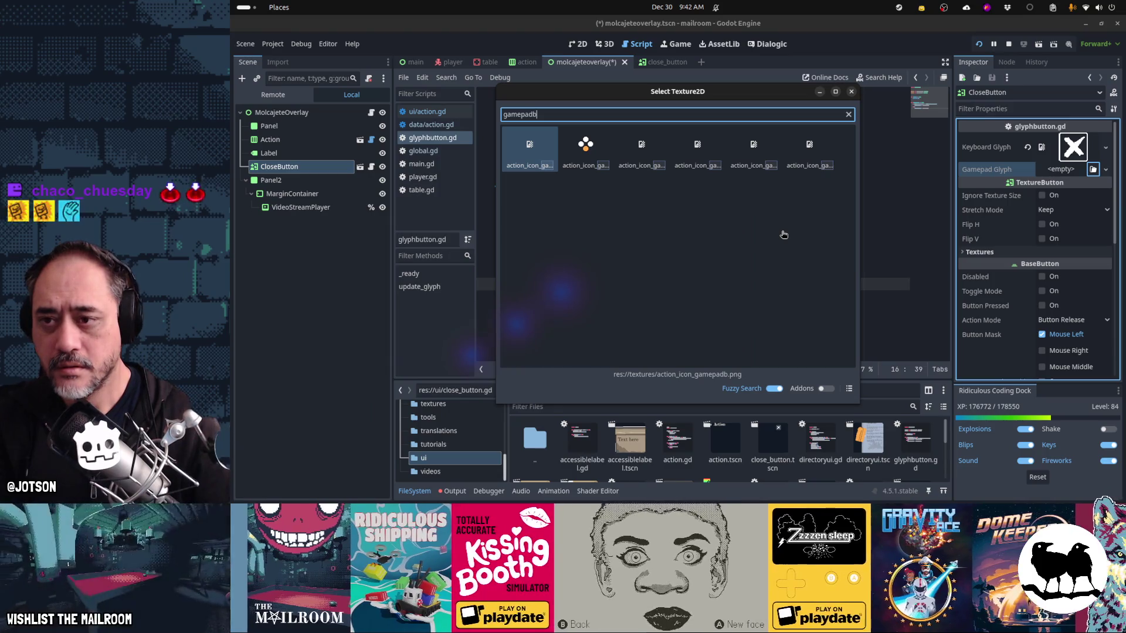
{"action": "key", "text": "Right"}
{"action": "key", "text": "Return"}
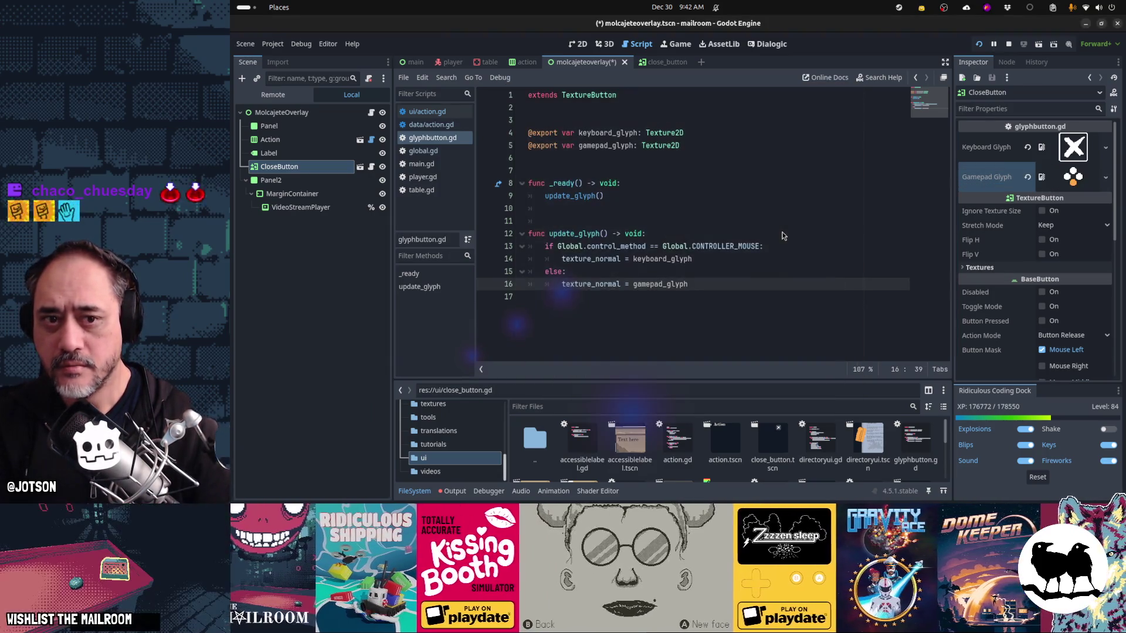
{"action": "left_click", "coordinate": [1070, 179]}
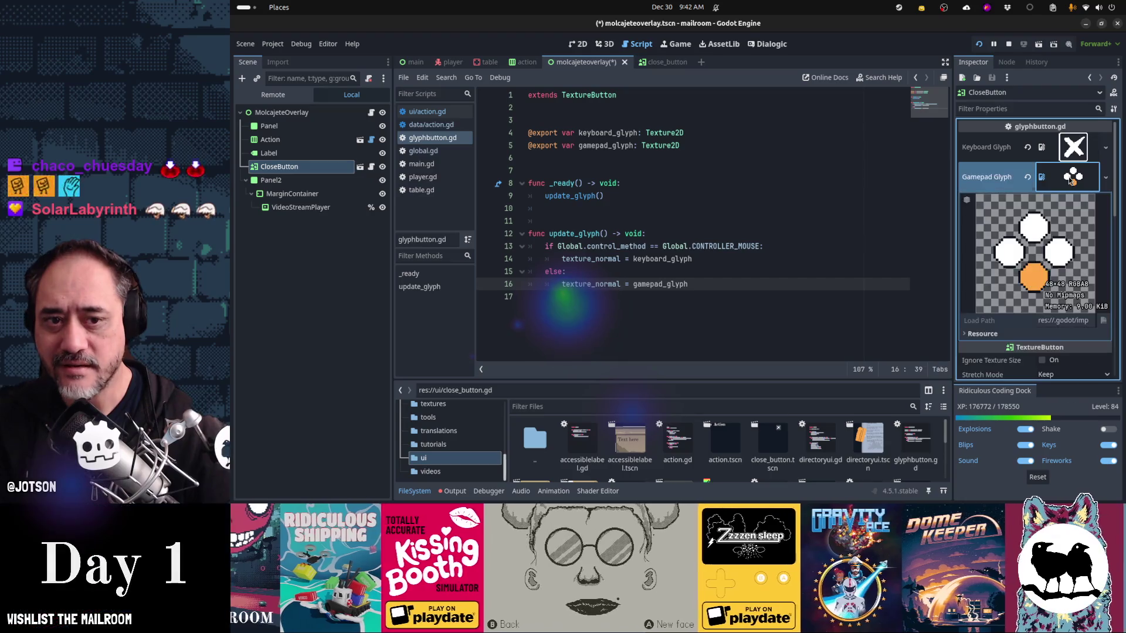
{"action": "left_click", "coordinate": [1071, 180]}
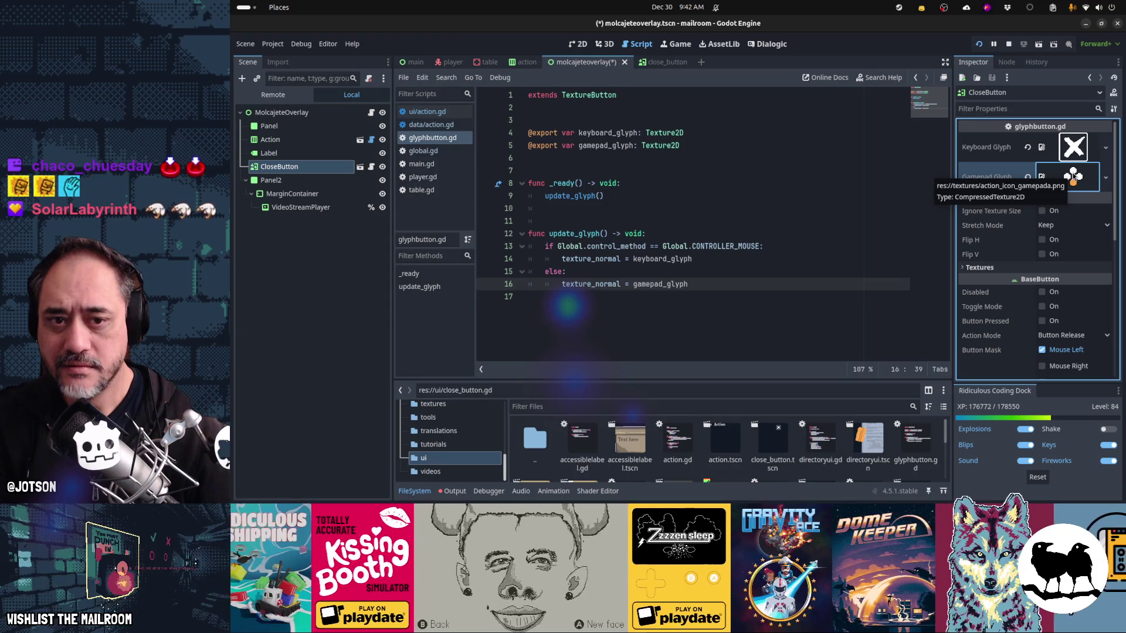
Step: Save the molcajeteoverlay scene with both glyph textures assigned
{"action": "left_click", "coordinate": [1106, 178]}
{"action": "left_click", "coordinate": [714, 261]}
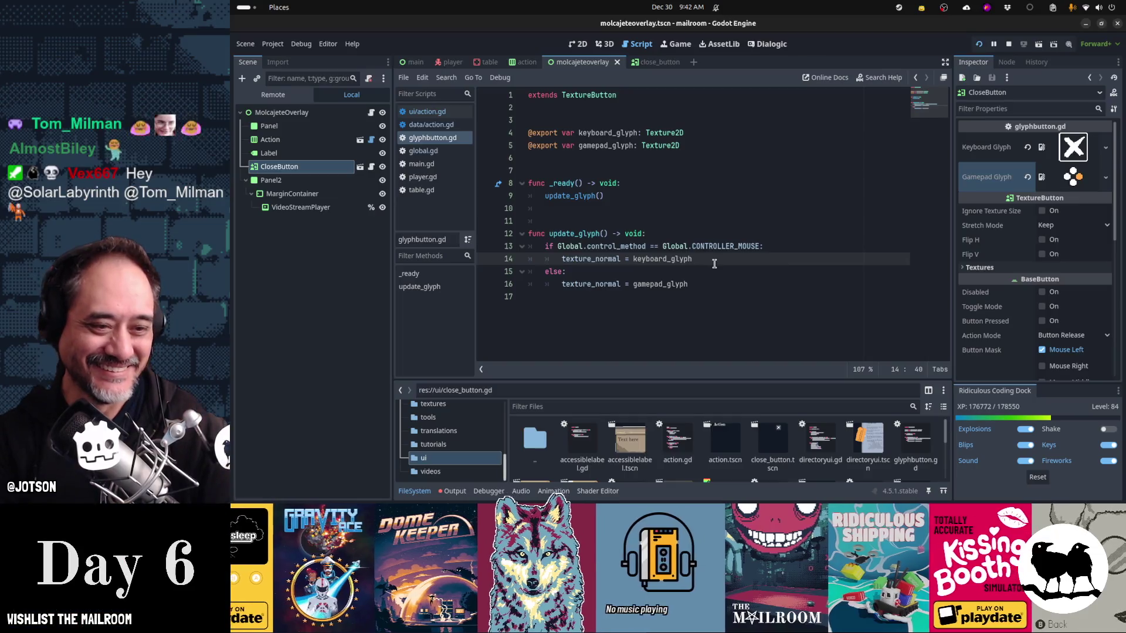
{"action": "key", "text": "ctrl+s"}
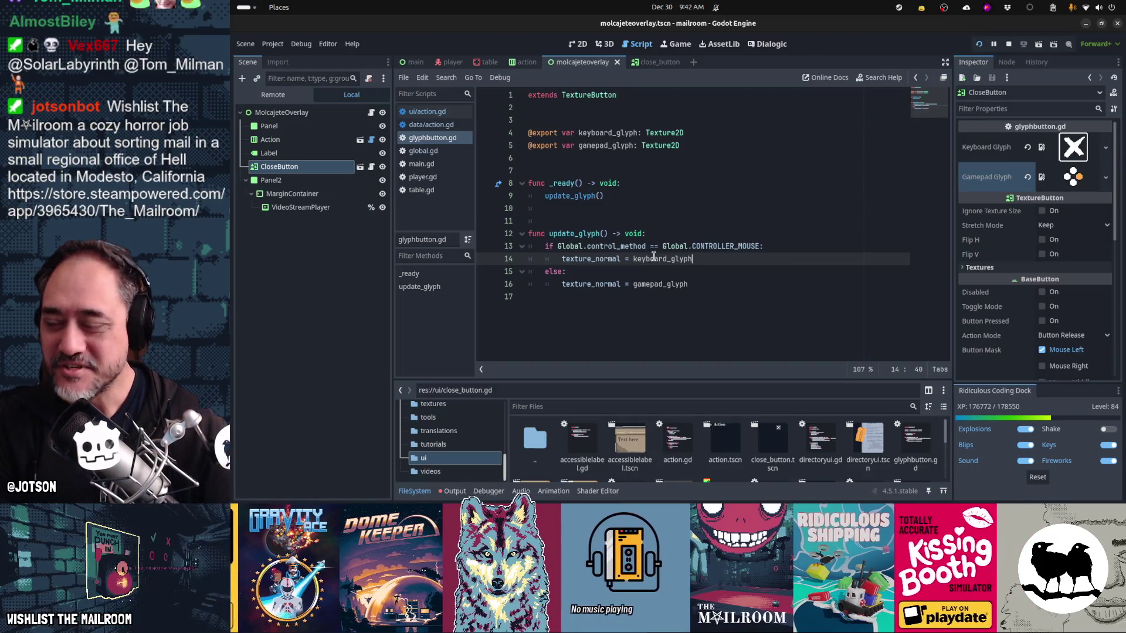
Step: Stop the running game and relaunch the project to test it
{"action": "mouse_move", "coordinate": [654, 258]}
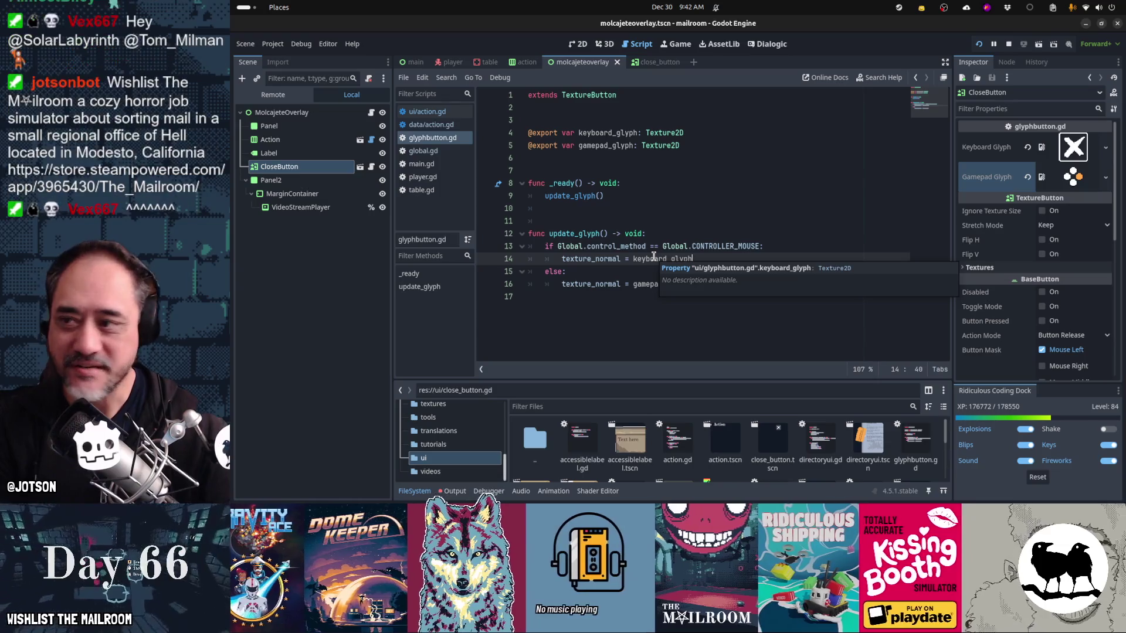
{"action": "left_click", "coordinate": [320, 167]}
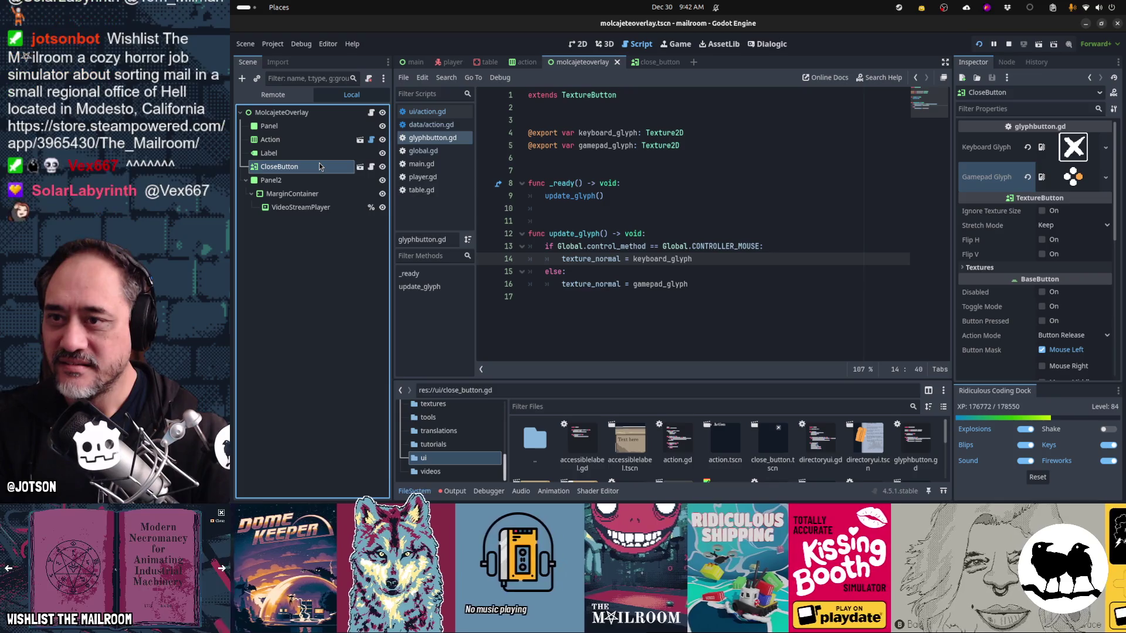
{"action": "left_click", "coordinate": [656, 191]}
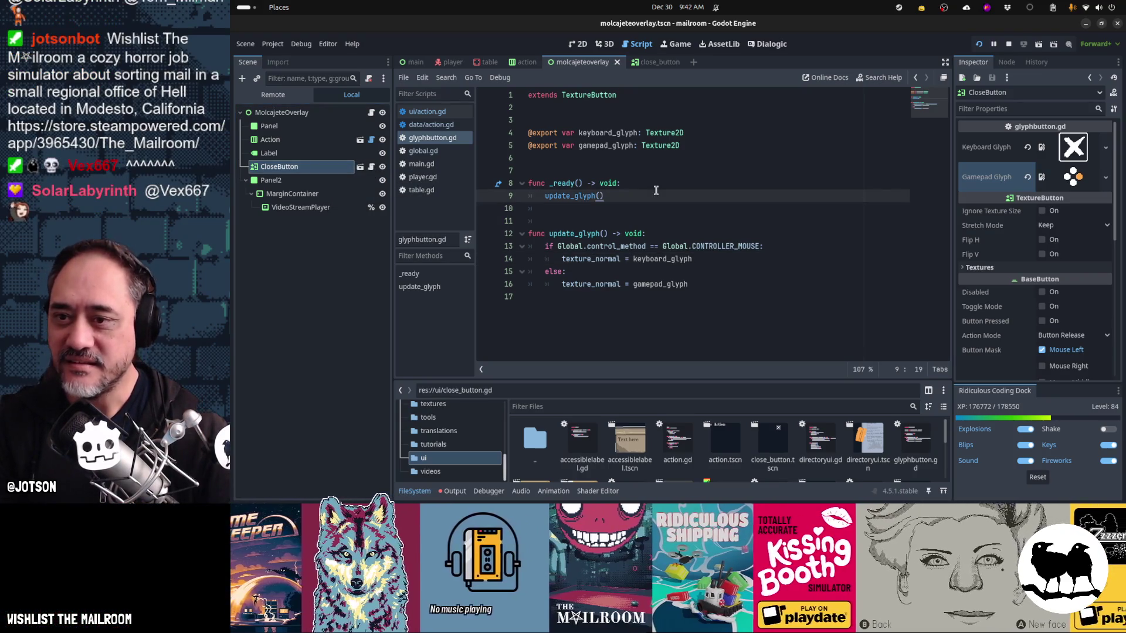
{"action": "key", "text": "F8"}
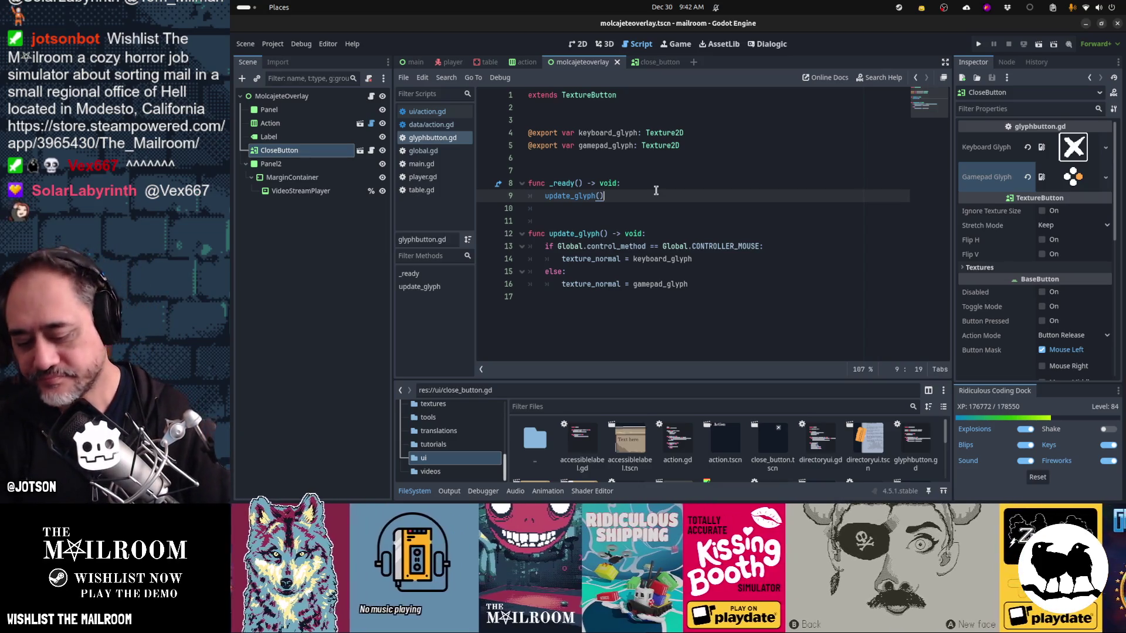
{"action": "key", "text": "F5"}
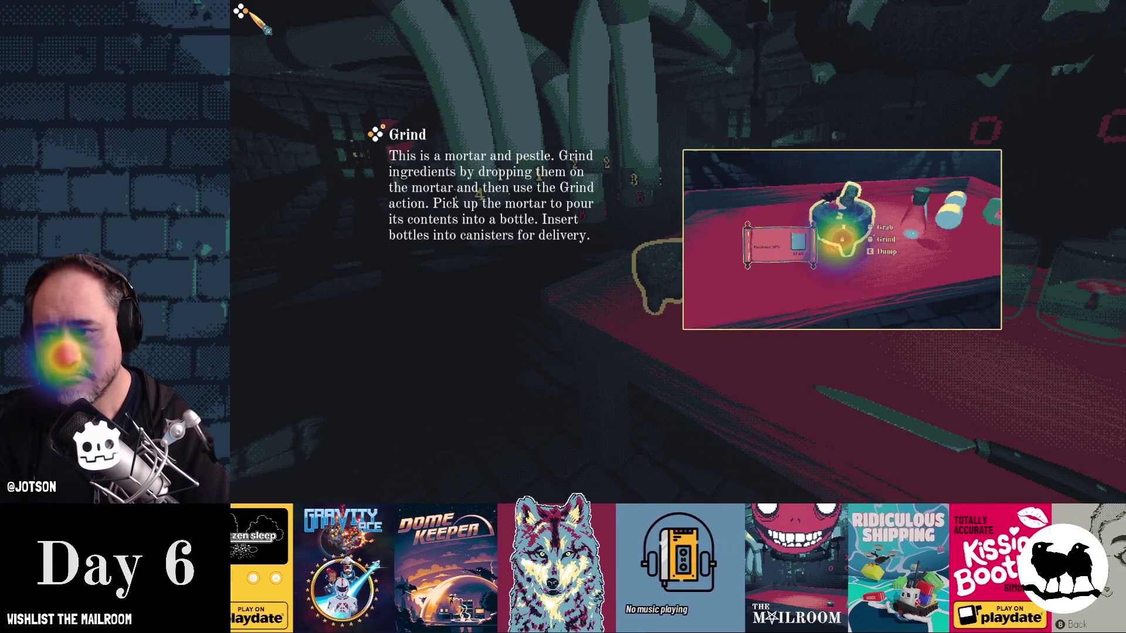
Step: Dismiss the Grind popup and spawn a mail package with the console 'mail' command
{"action": "left_click", "coordinate": [240, 12]}
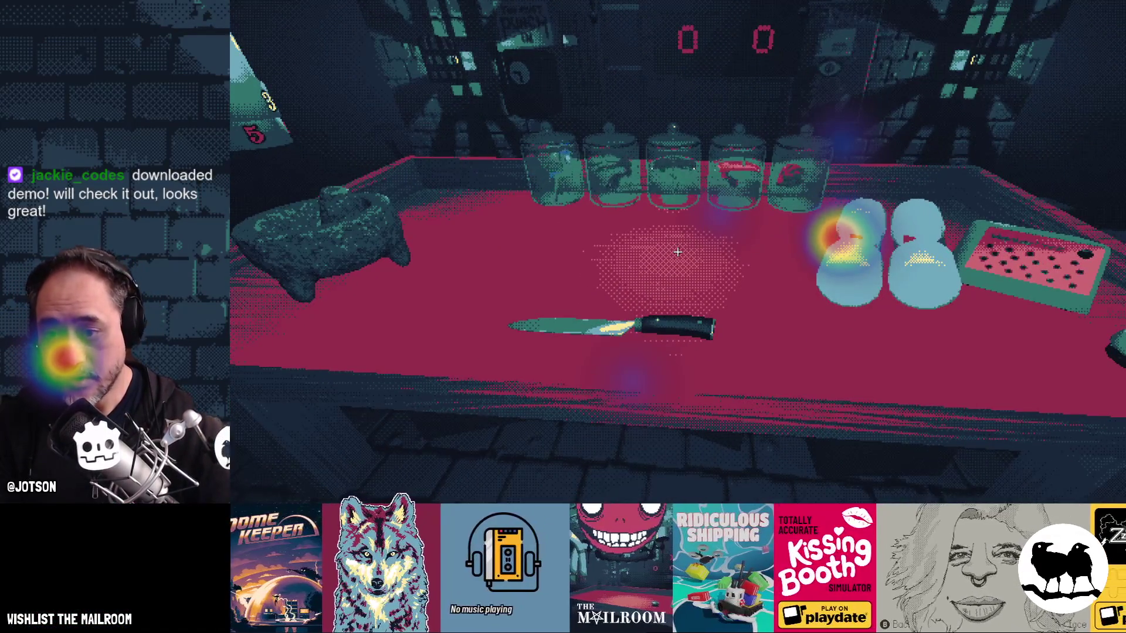
{"action": "key", "text": "grave"}
{"action": "type", "text": "mail"}
{"action": "key", "text": "Return"}
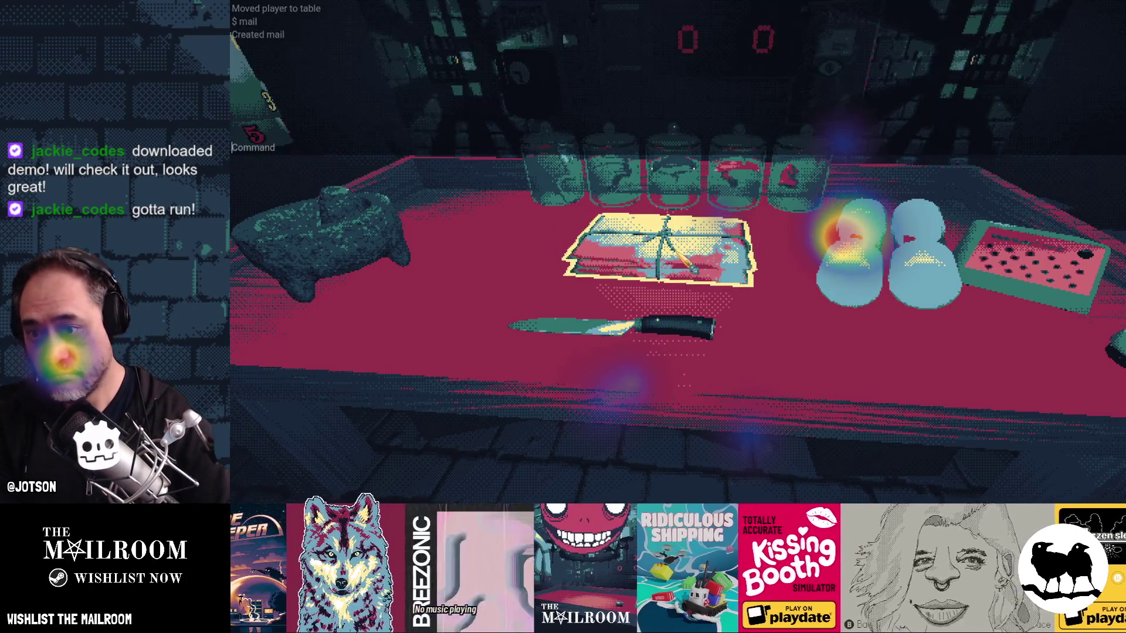
{"action": "key", "text": "grave"}
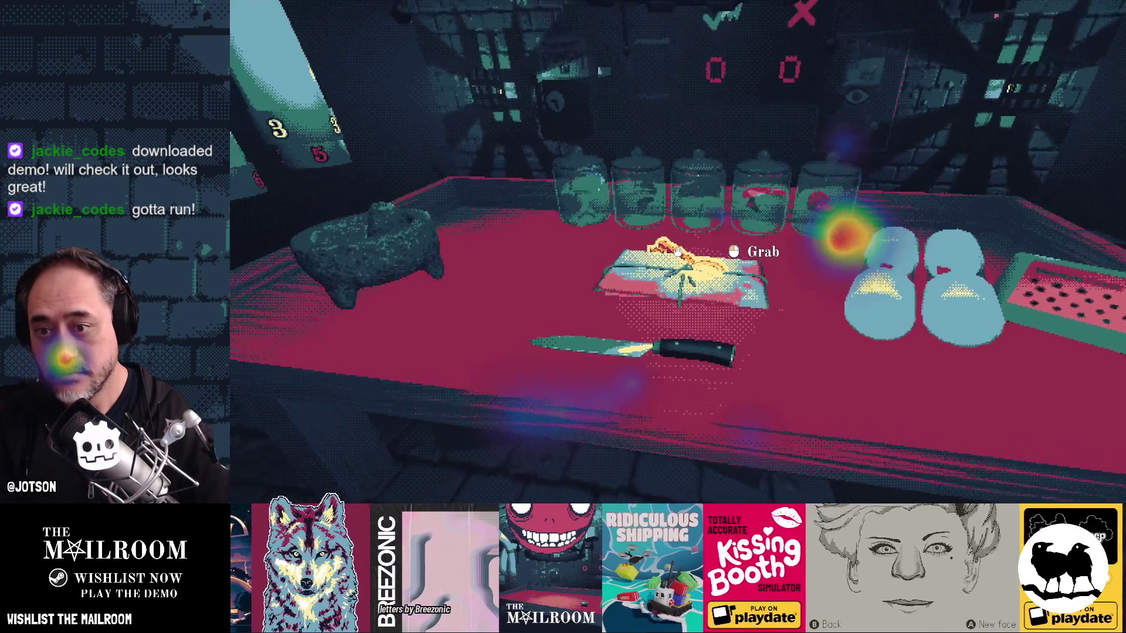
Step: Open the package, eject the VCR tape, and inspect two letters before binning them
{"action": "left_click", "coordinate": [677, 251]}
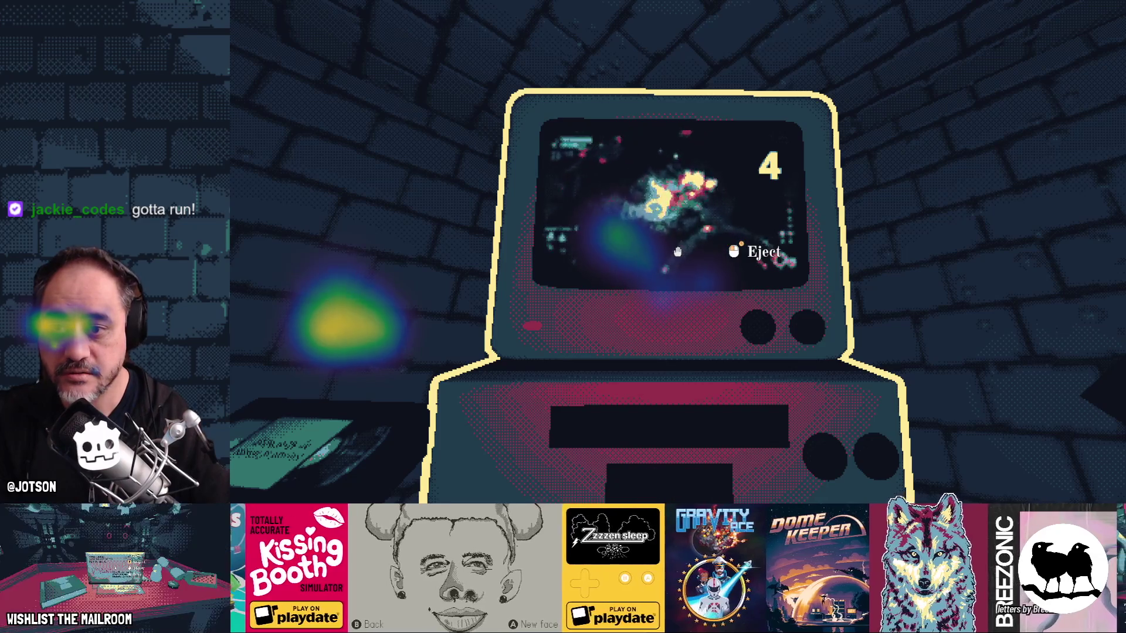
{"action": "left_click", "coordinate": [677, 252]}
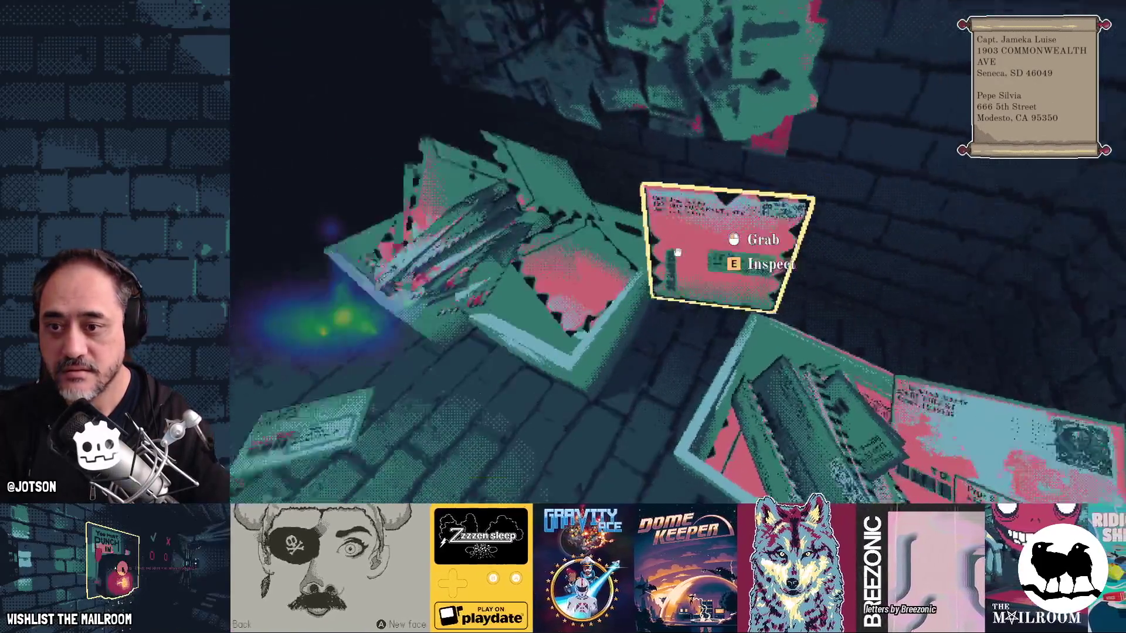
{"action": "left_click", "coordinate": [677, 252]}
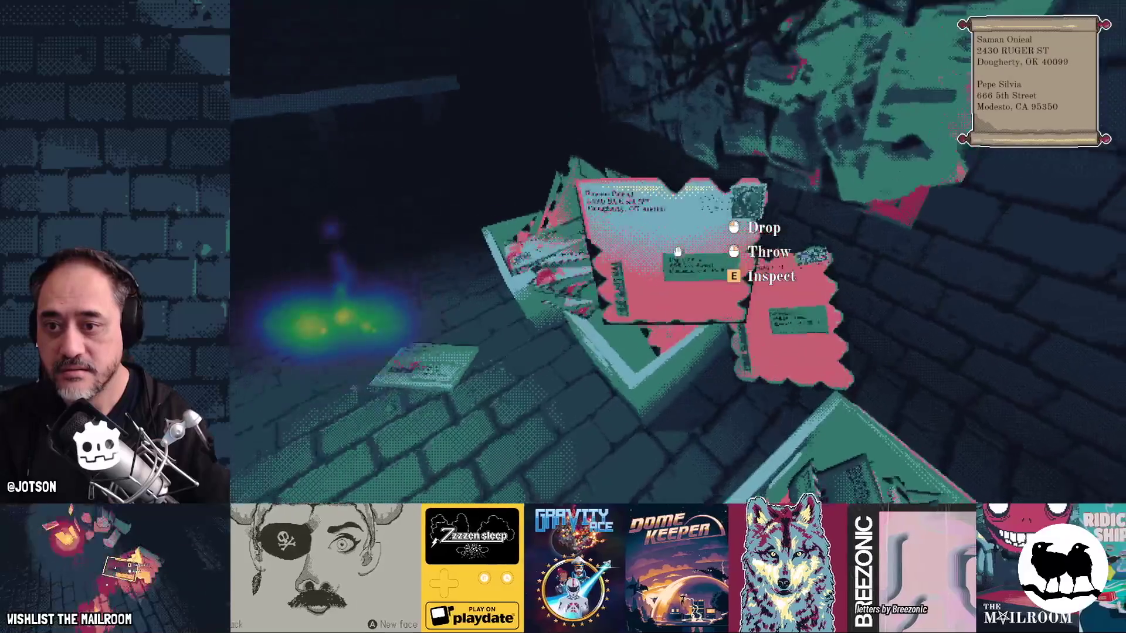
{"action": "key", "text": "e"}
{"action": "left_click", "coordinate": [677, 251]}
{"action": "key", "text": "e"}
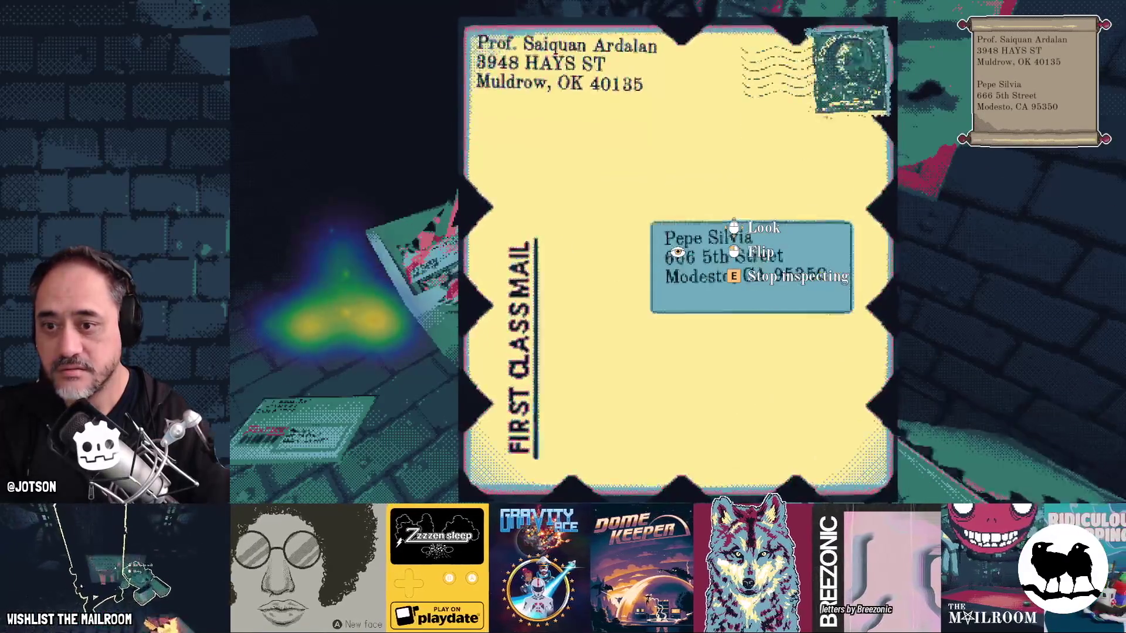
{"action": "key", "text": "e"}
{"action": "left_click", "coordinate": [677, 251]}
{"action": "key", "text": "e"}
{"action": "key", "text": "e"}
{"action": "left_click", "coordinate": [677, 251]}
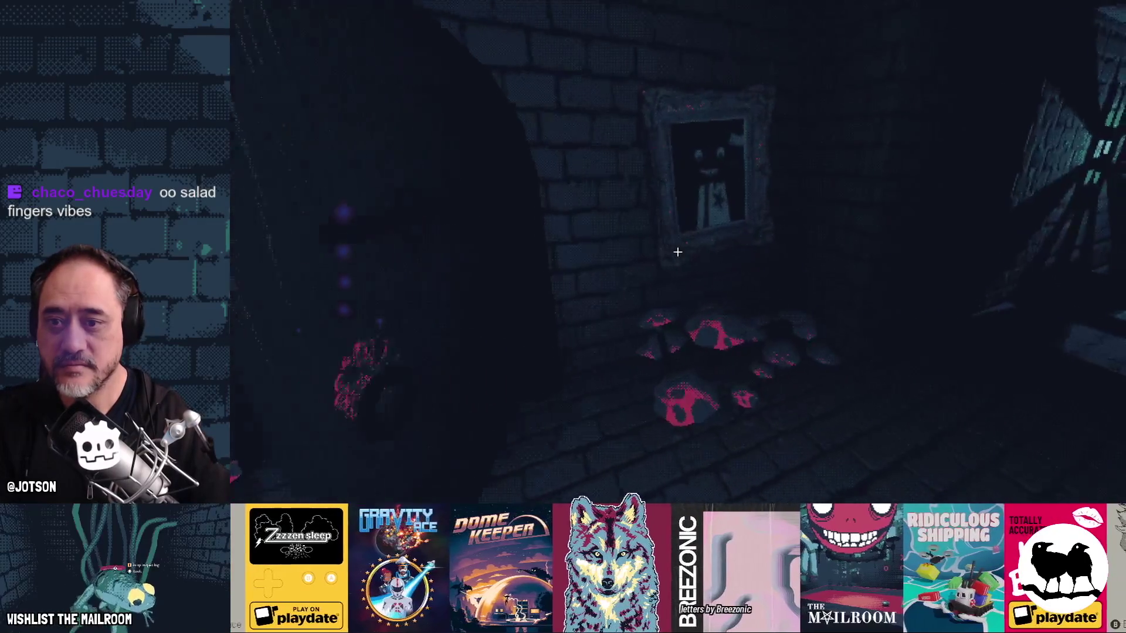
{"action": "type", "text": "a"}
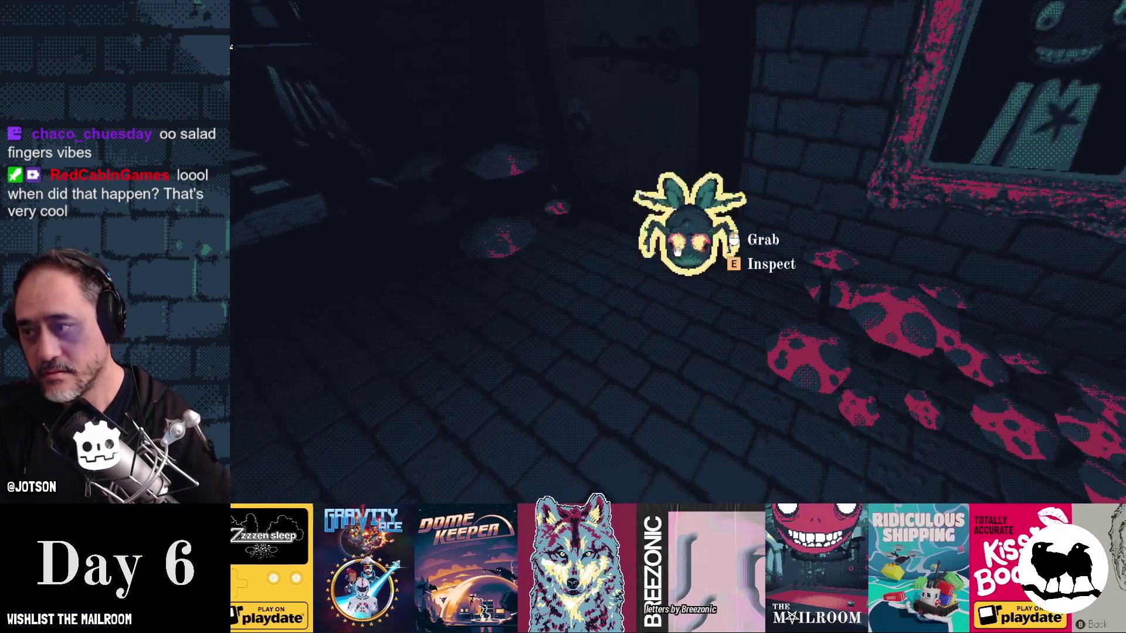
{"action": "type", "text": "w"}
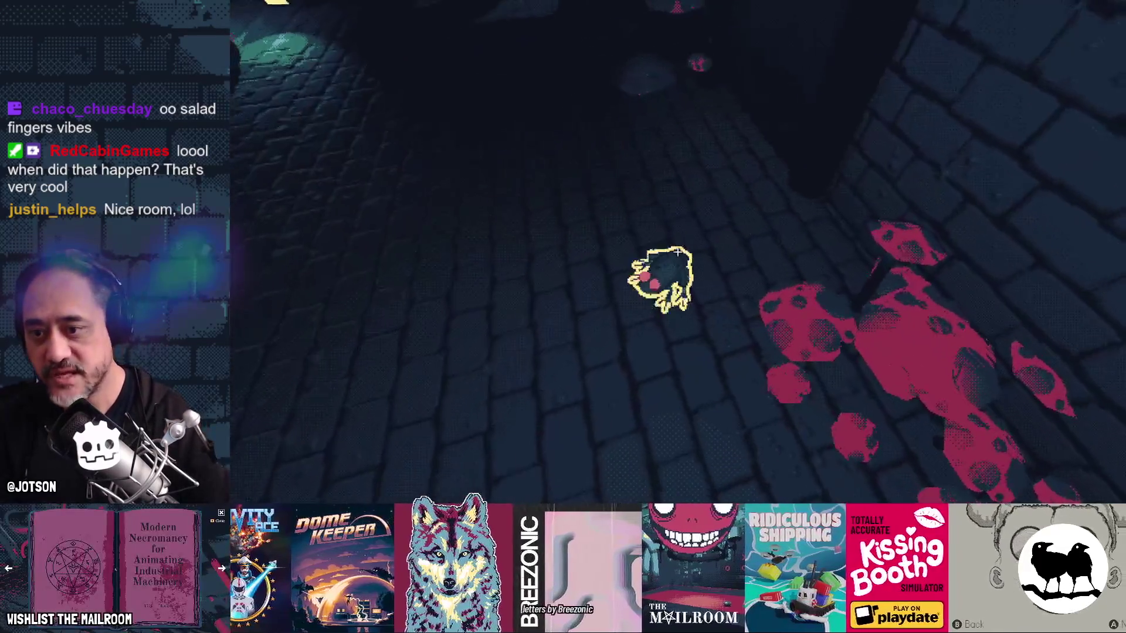
Step: Pick up the frog from the floor and drop it onto the shelf
{"action": "left_click", "coordinate": [677, 252]}
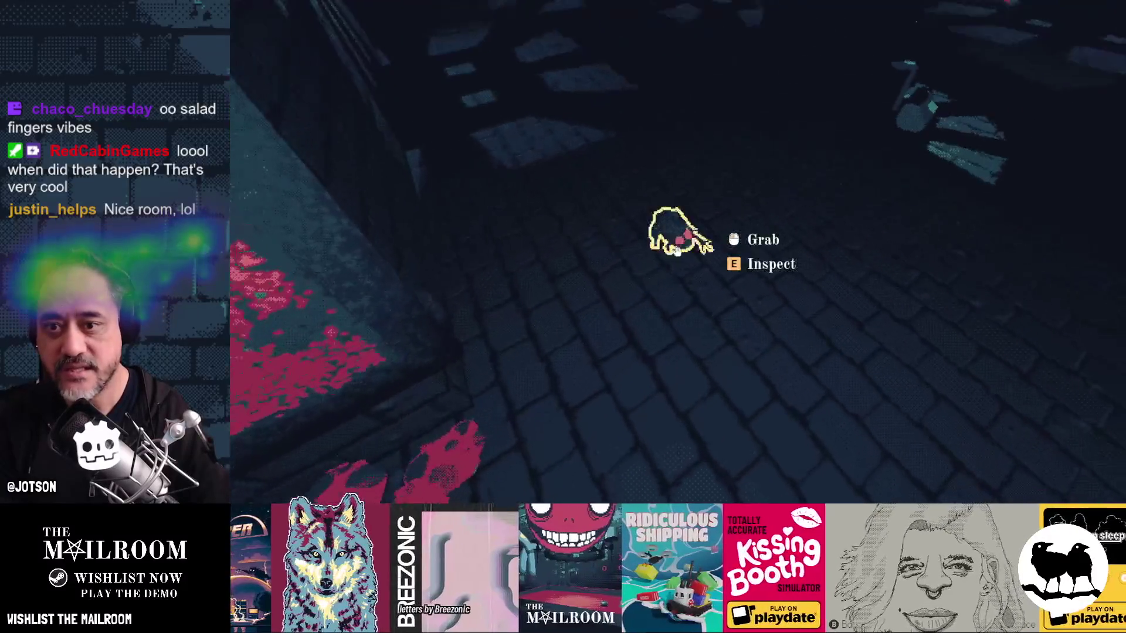
{"action": "left_click", "coordinate": [677, 252]}
{"action": "left_click", "coordinate": [677, 252]}
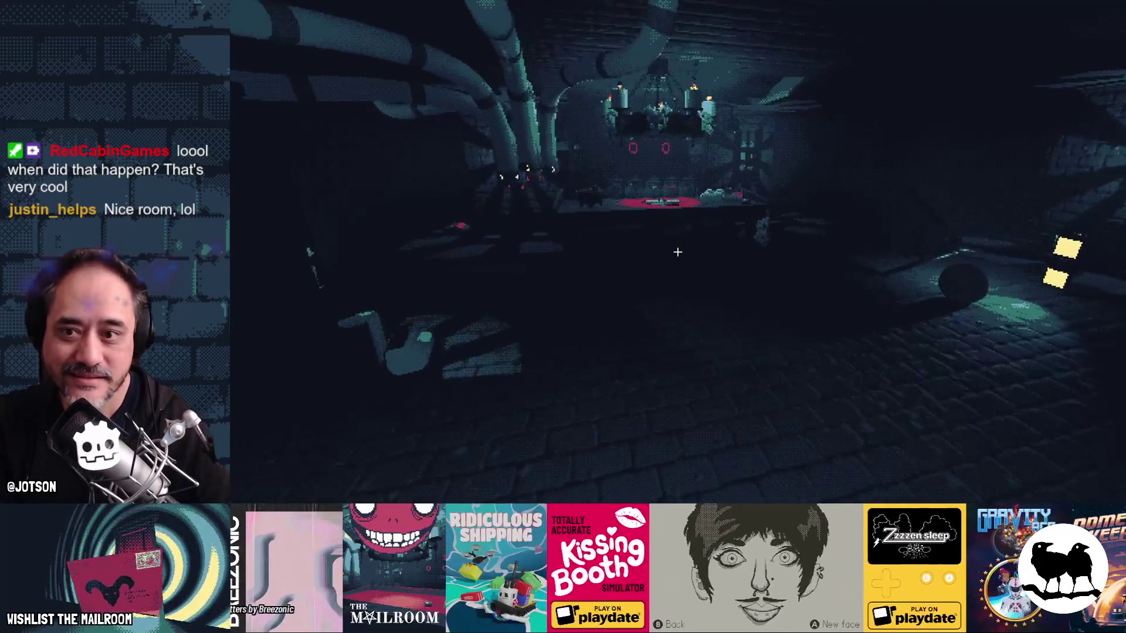
Step: Carry the Directory book over to the red table
{"action": "key", "text": "w"}
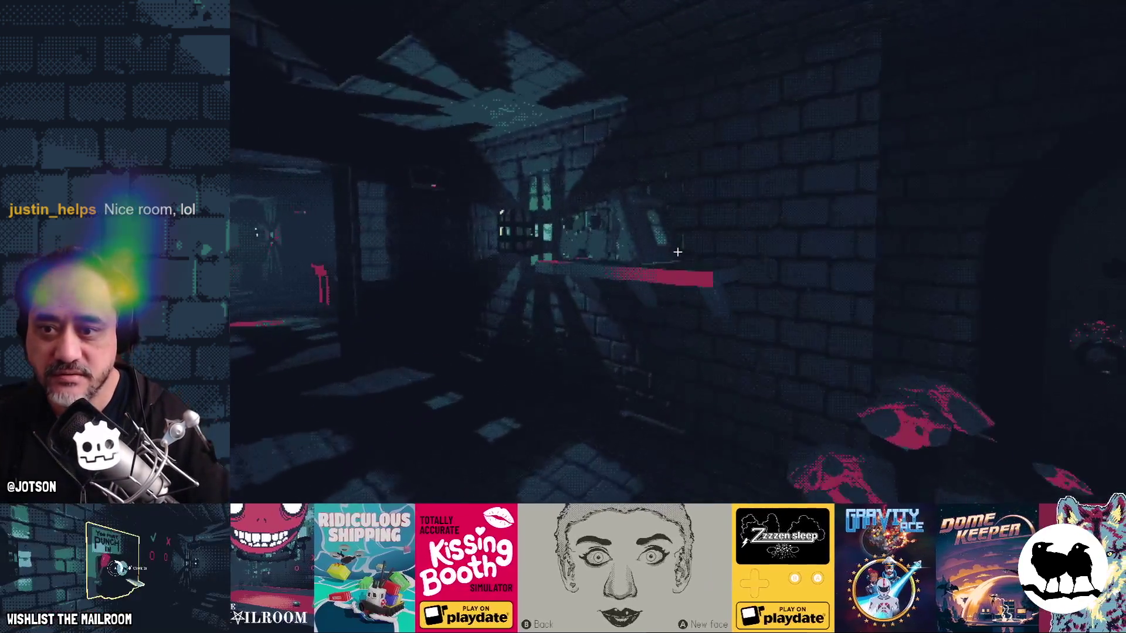
{"action": "left_click", "coordinate": [677, 251]}
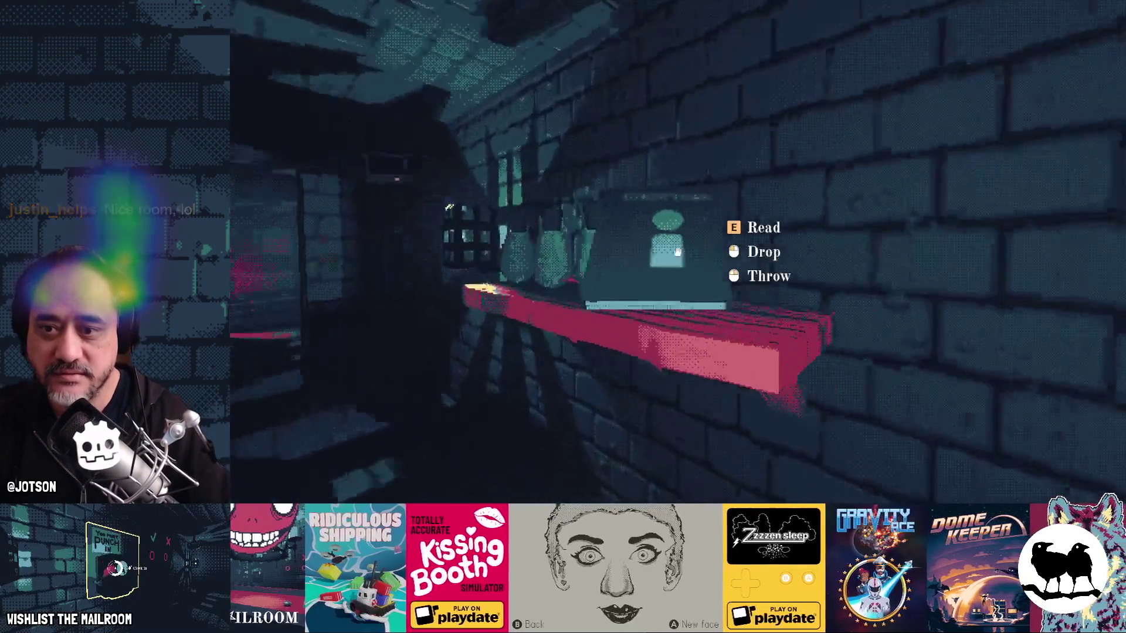
{"action": "key", "text": "w"}
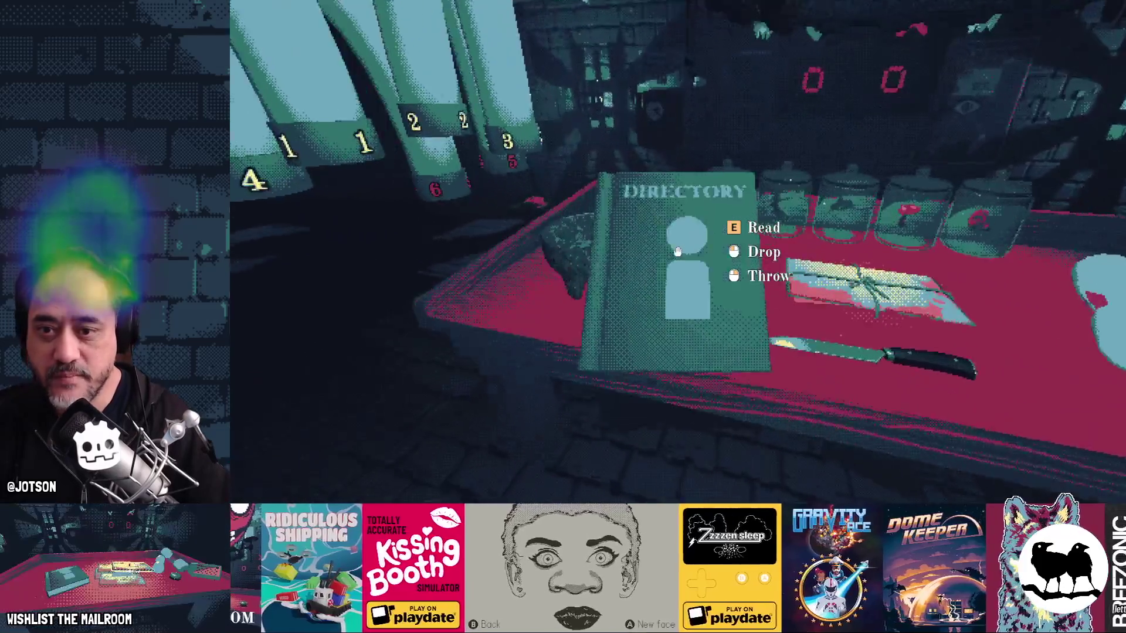
{"action": "left_click", "coordinate": [677, 251]}
Step: Read the Directory, flipping through its pages, then close it and quit the game
{"action": "key", "text": "e"}
{"action": "left_click", "coordinate": [962, 236]}
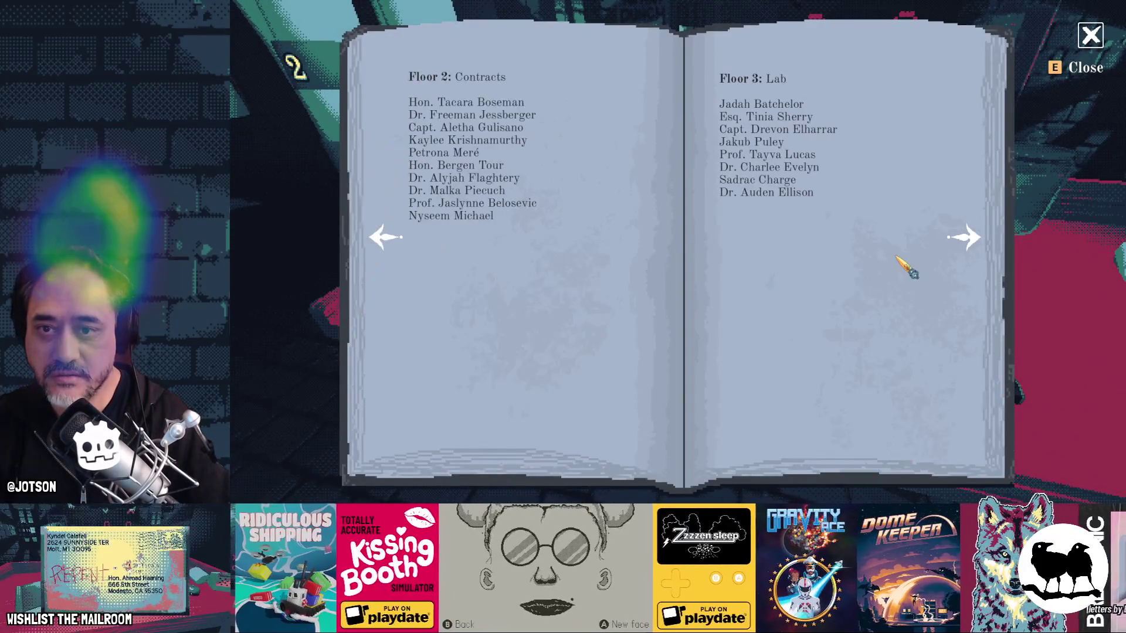
{"action": "left_click", "coordinate": [385, 237]}
{"action": "left_click", "coordinate": [962, 237]}
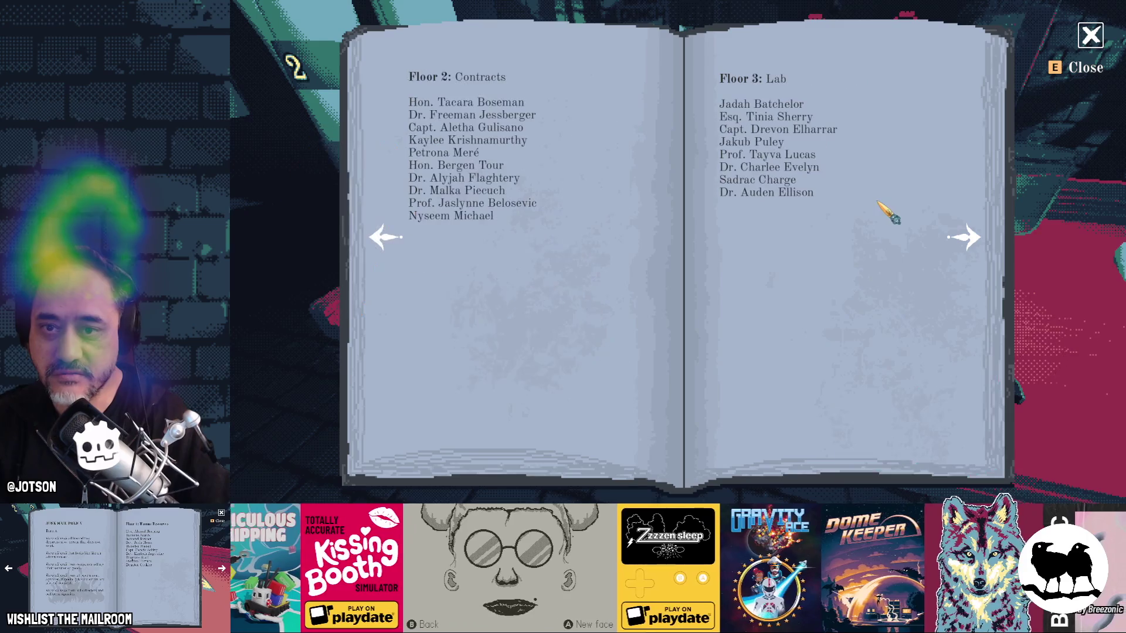
{"action": "key", "text": "d"}
{"action": "key", "text": "a"}
{"action": "key", "text": "a"}
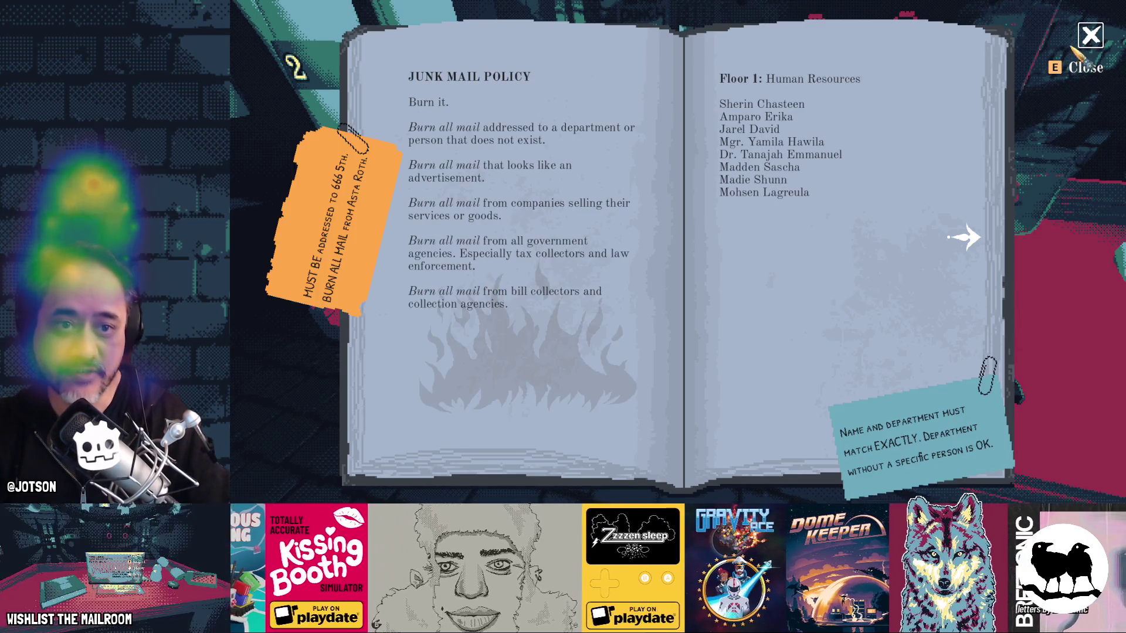
{"action": "key", "text": "e"}
{"action": "key", "text": "Escape"}
{"action": "key", "text": "F8"}
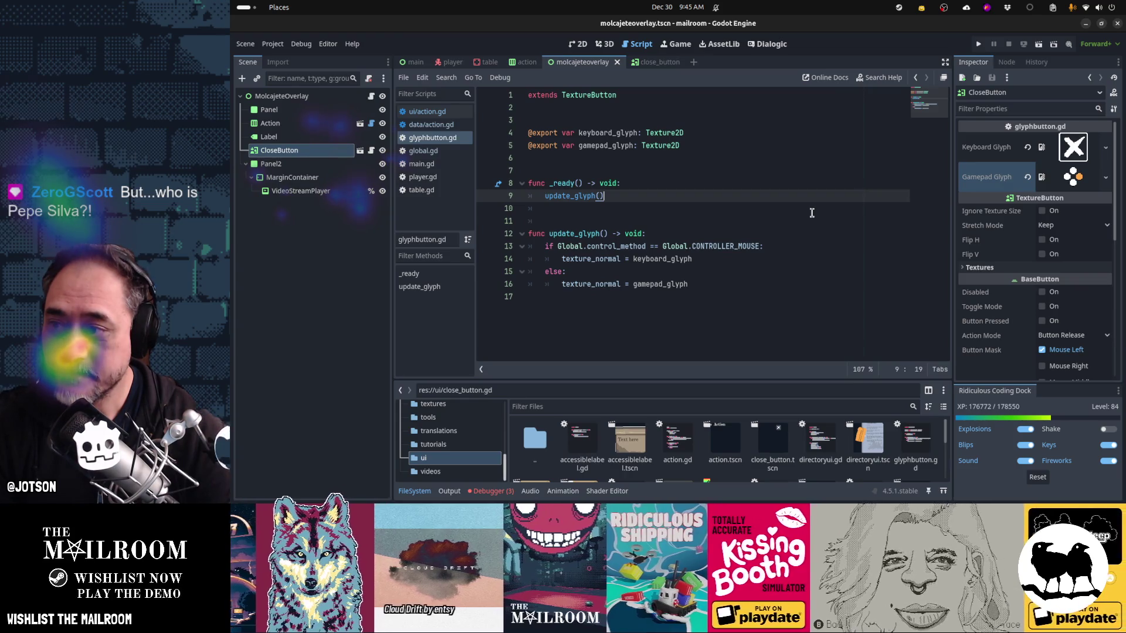
Step: Briefly bring Firefox to the front, then switch Godot's main area to the 3D viewport
{"action": "mouse_move", "coordinate": [788, 475]}
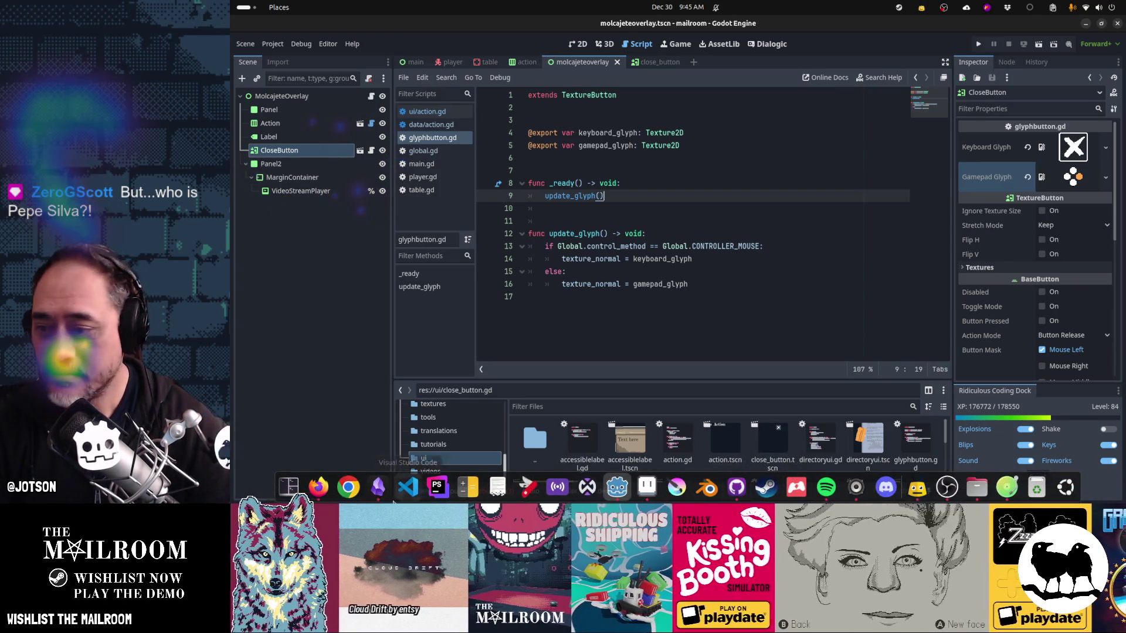
{"action": "left_click", "coordinate": [311, 494]}
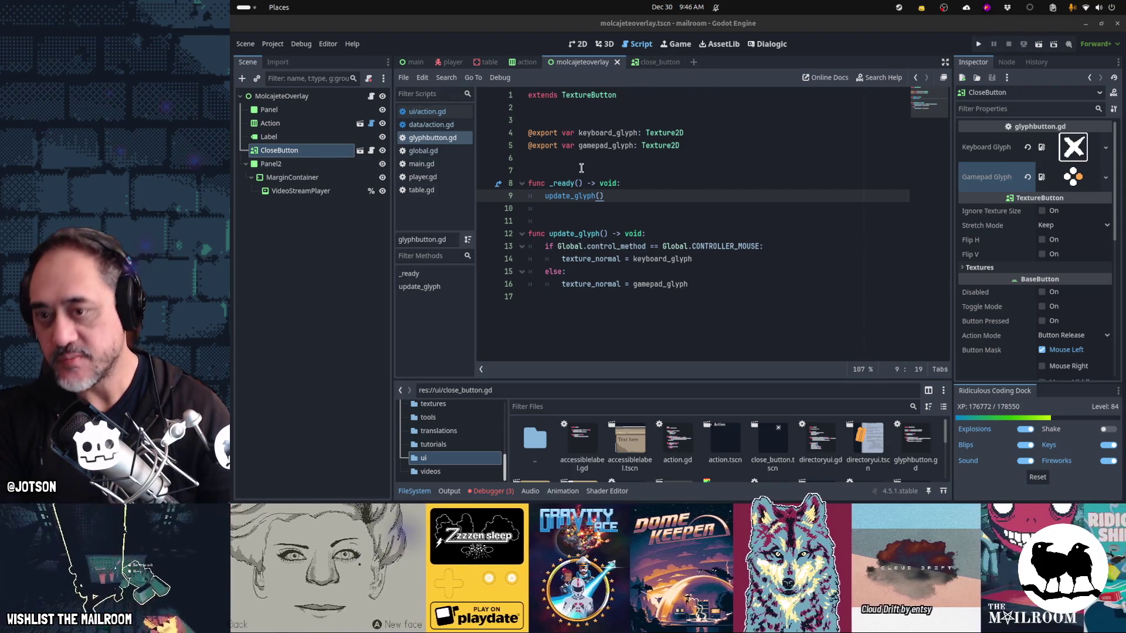
{"action": "key", "text": "ctrl+F2"}
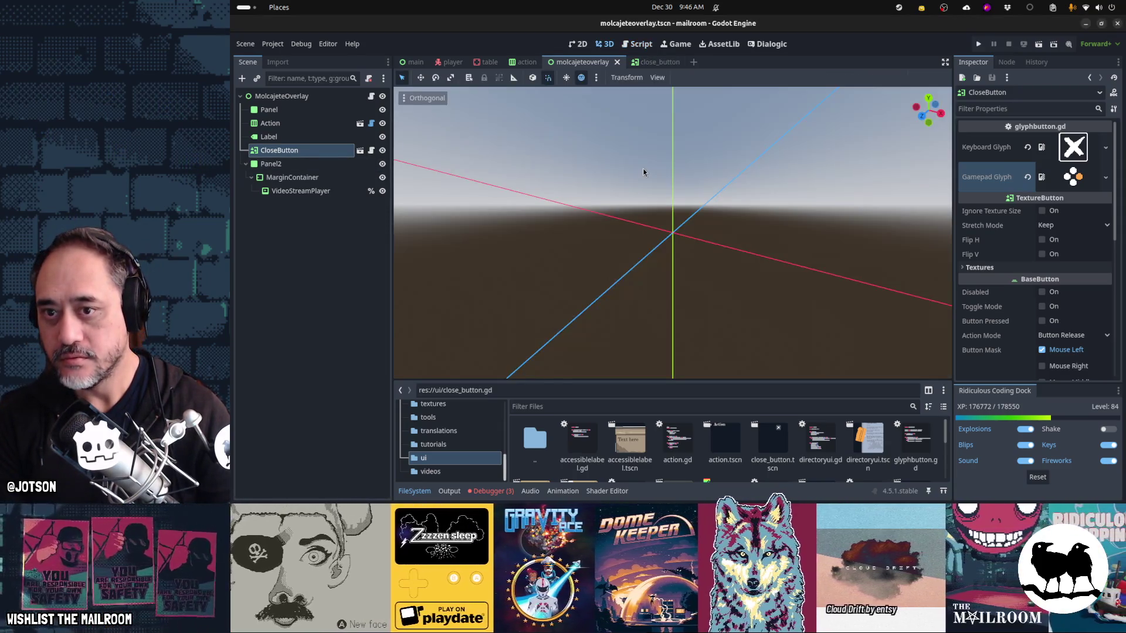
Step: Check close_button.tscn's CloseButton layout (top right, 55×55 at 1817, 48), then open molcajeteoverlay
{"action": "key", "text": "ctrl+F1"}
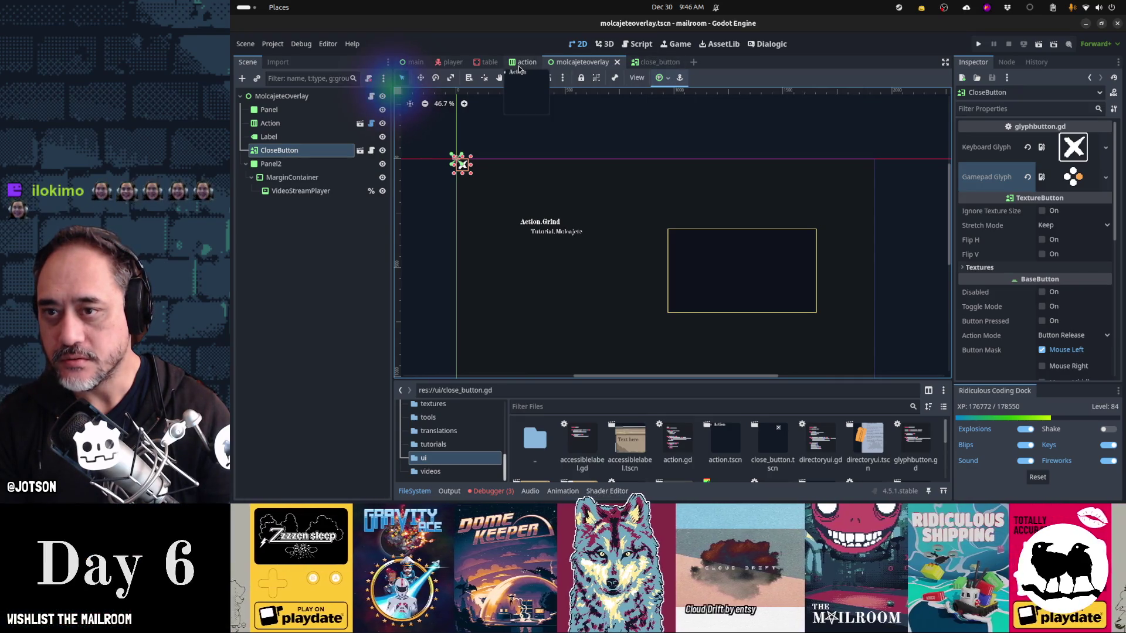
{"action": "left_click", "coordinate": [650, 63]}
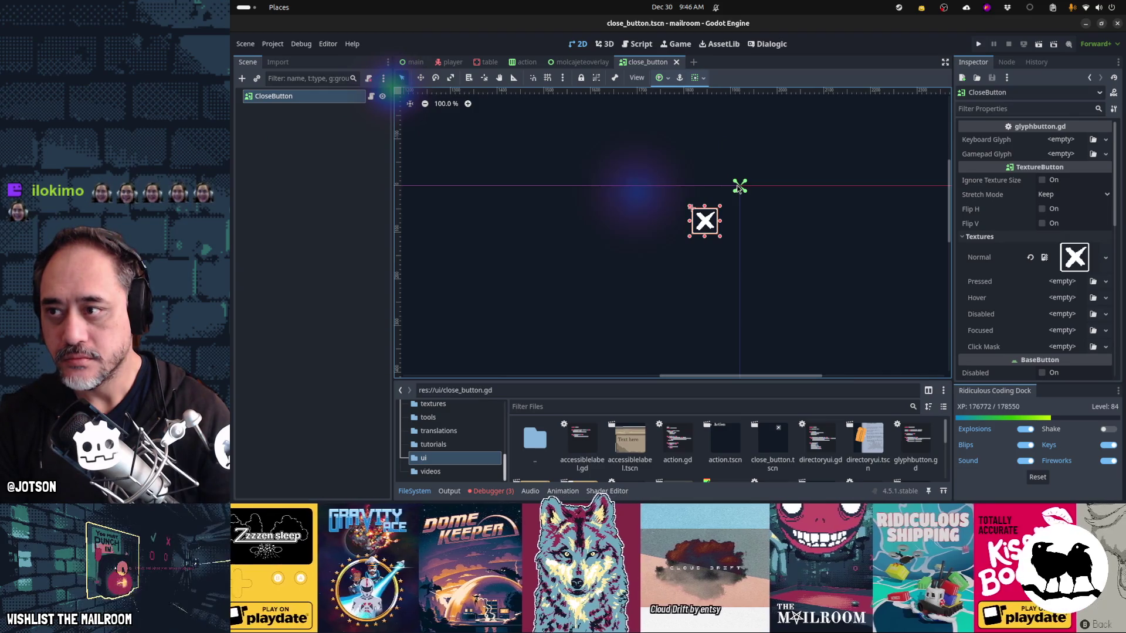
{"action": "scroll", "coordinate": [1011, 256], "scroll_direction": "down", "scroll_amount": 8}
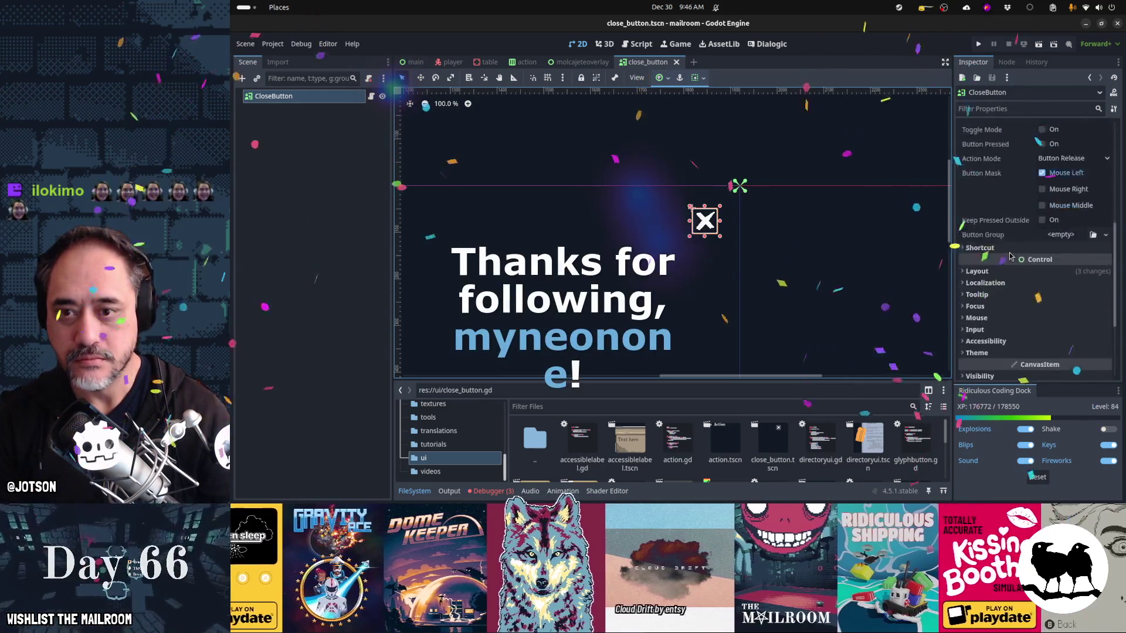
{"action": "scroll", "coordinate": [1011, 256], "scroll_direction": "down", "scroll_amount": 4}
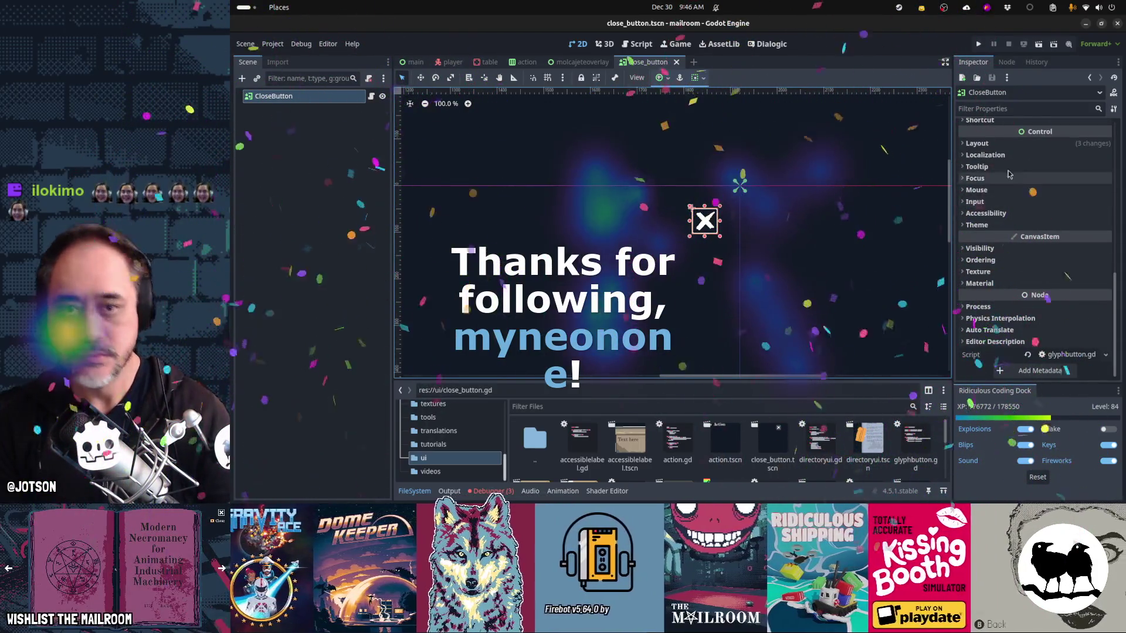
{"action": "left_click", "coordinate": [1008, 145]}
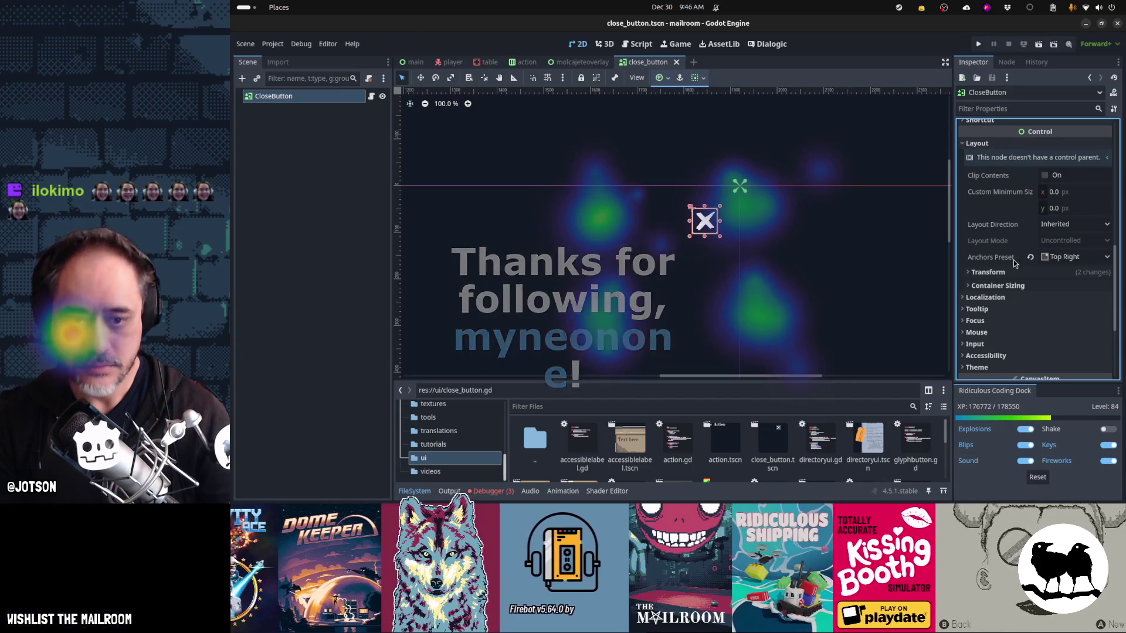
{"action": "left_click", "coordinate": [1013, 273]}
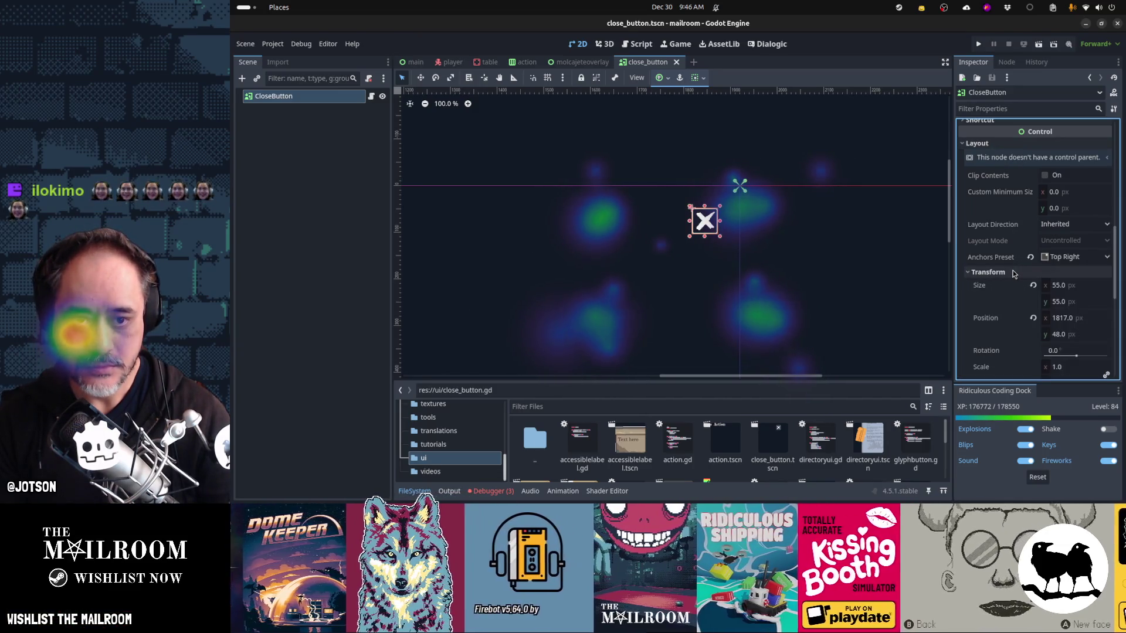
{"action": "scroll", "coordinate": [1014, 273], "scroll_direction": "down", "scroll_amount": 2}
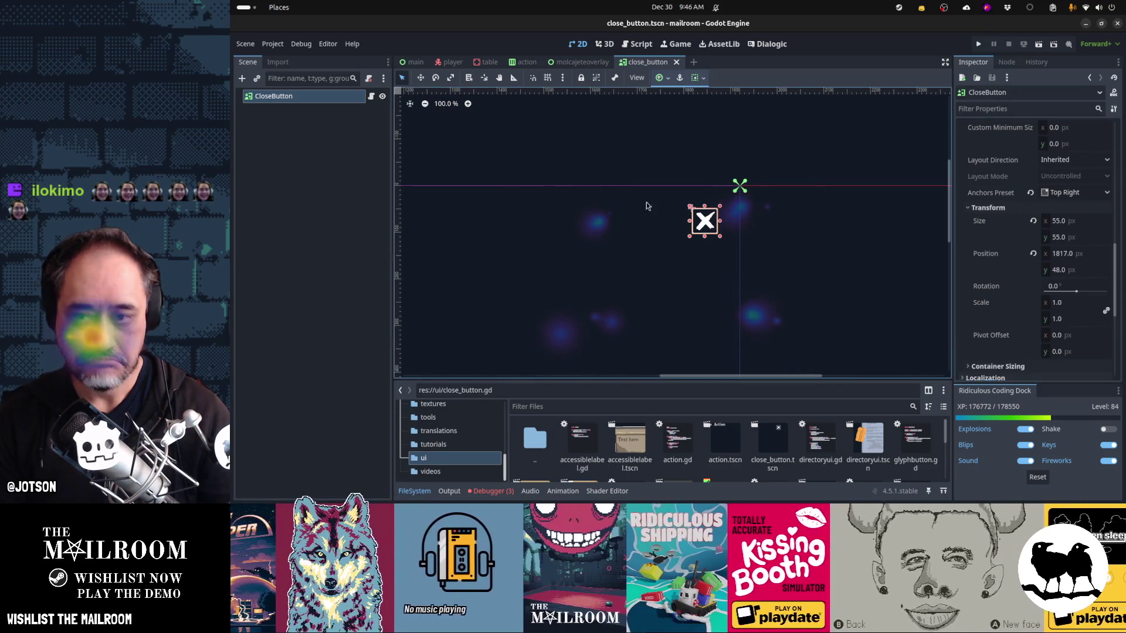
{"action": "left_click", "coordinate": [589, 65]}
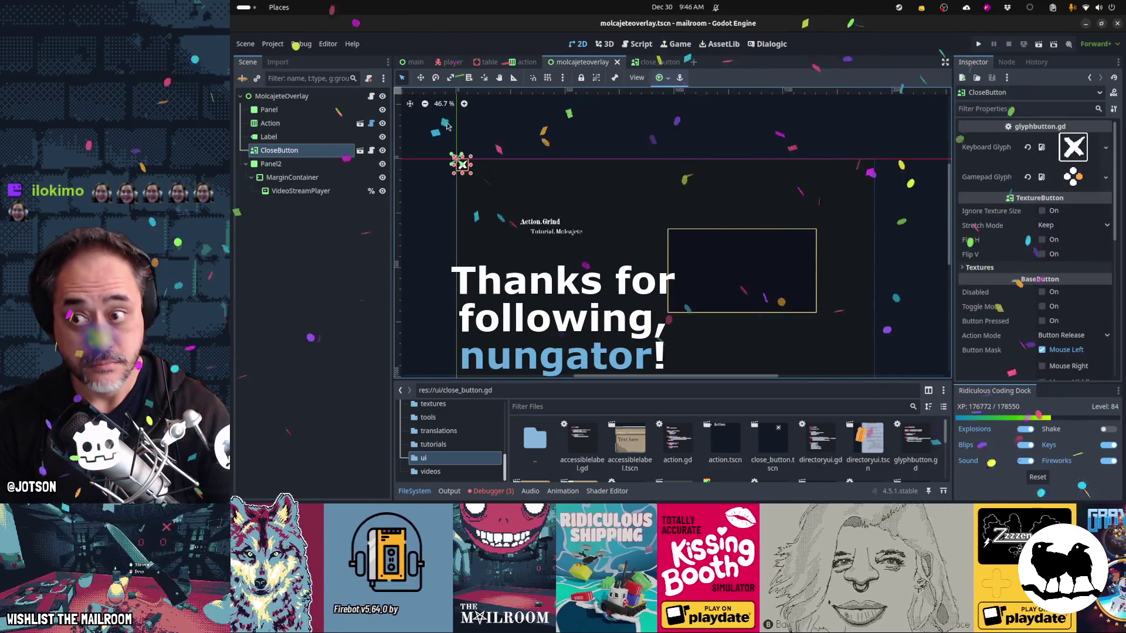
Step: Anchor the overlay's CloseButton to the Top Right preset and expand its layout values
{"action": "left_click", "coordinate": [669, 78]}
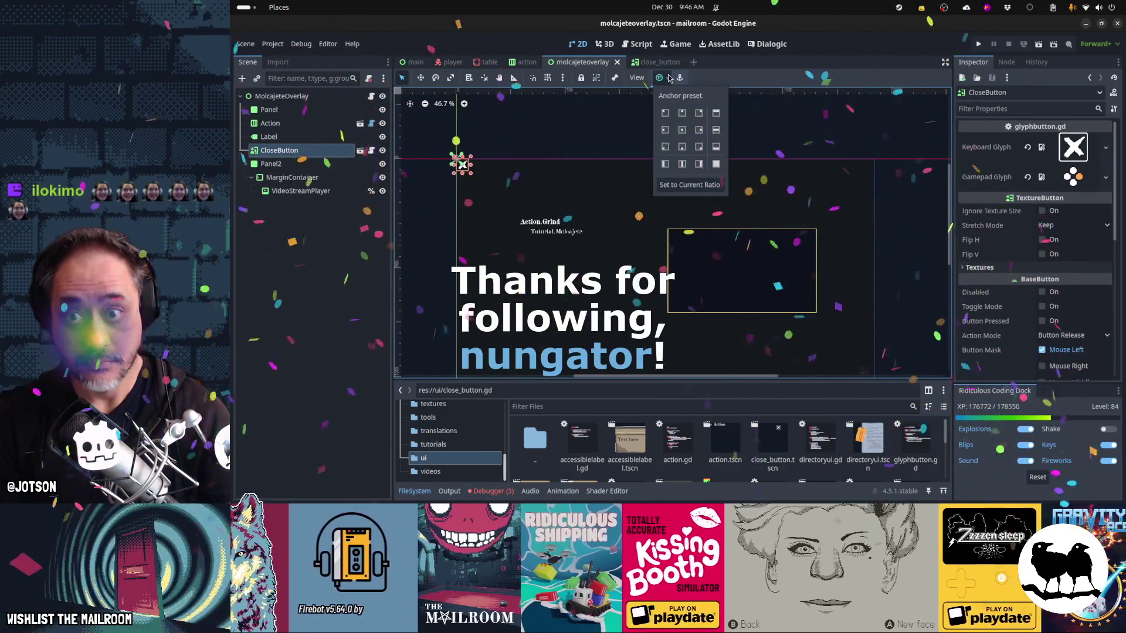
{"action": "left_click", "coordinate": [698, 113]}
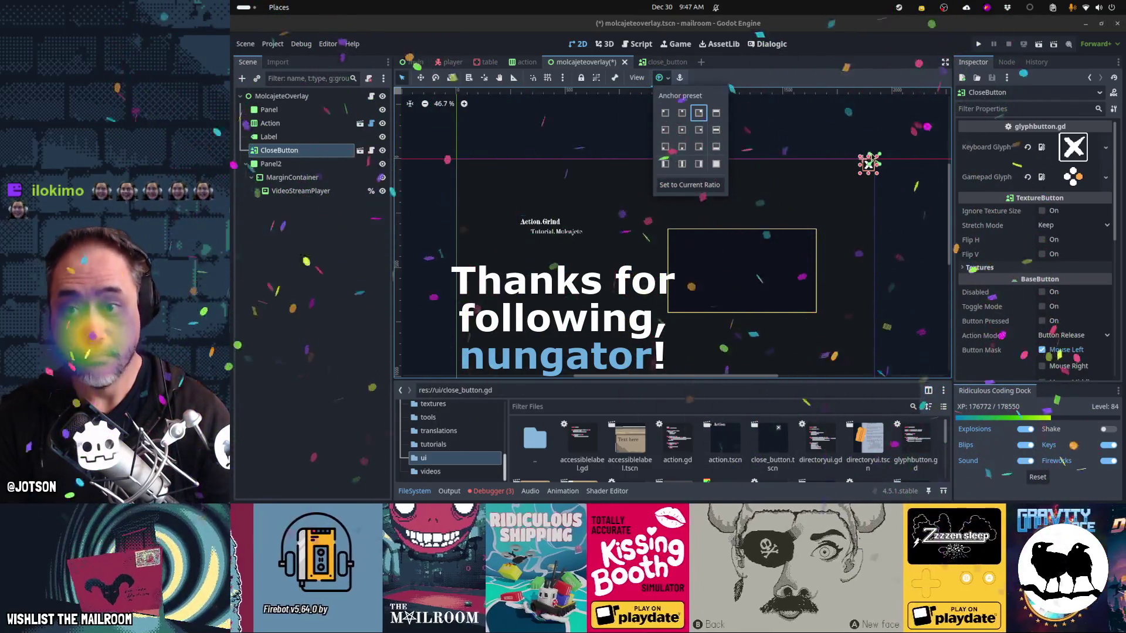
{"action": "left_click", "coordinate": [870, 158]}
{"action": "left_click_drag", "start_coordinate": [879, 155], "coordinate": [874, 157]}
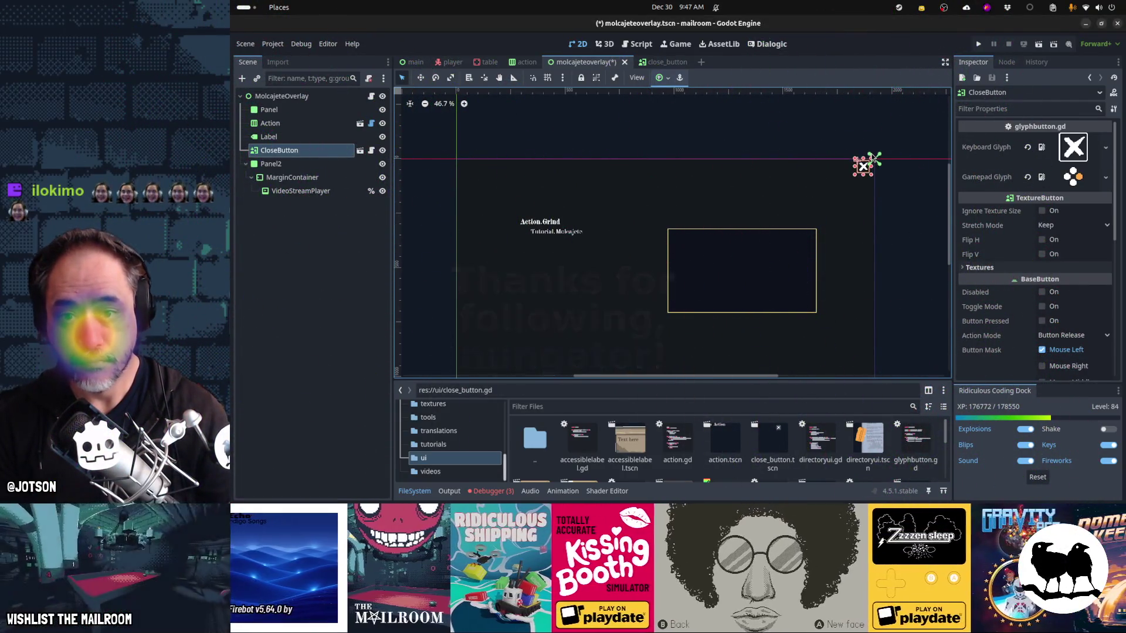
{"action": "scroll", "coordinate": [859, 176], "scroll_direction": "up", "scroll_amount": 3}
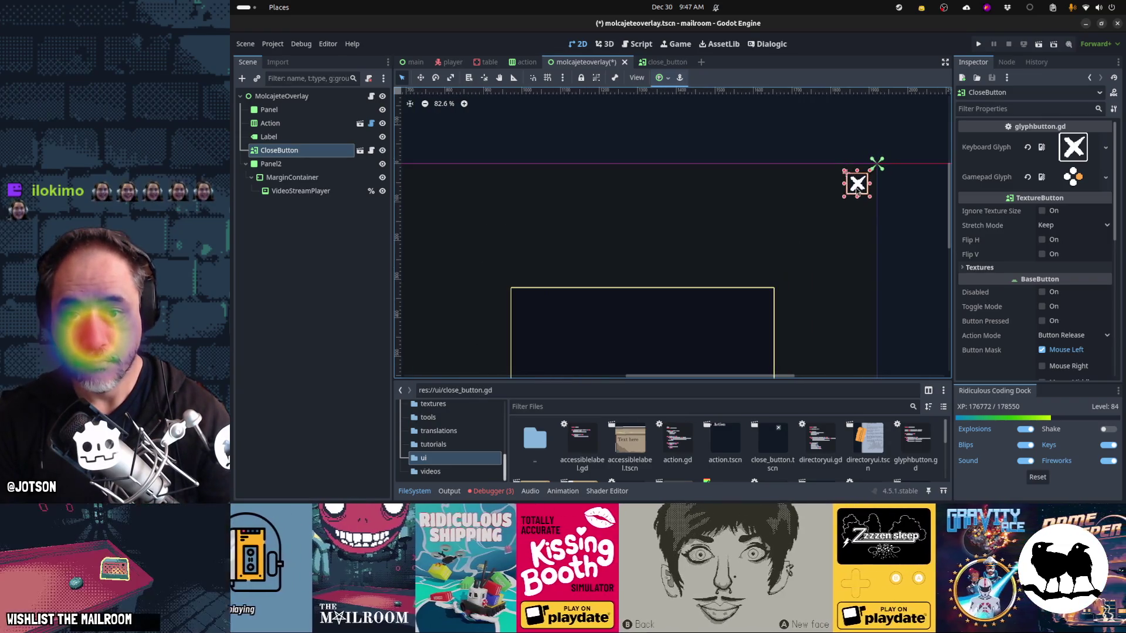
{"action": "scroll", "coordinate": [996, 252], "scroll_direction": "down", "scroll_amount": 5}
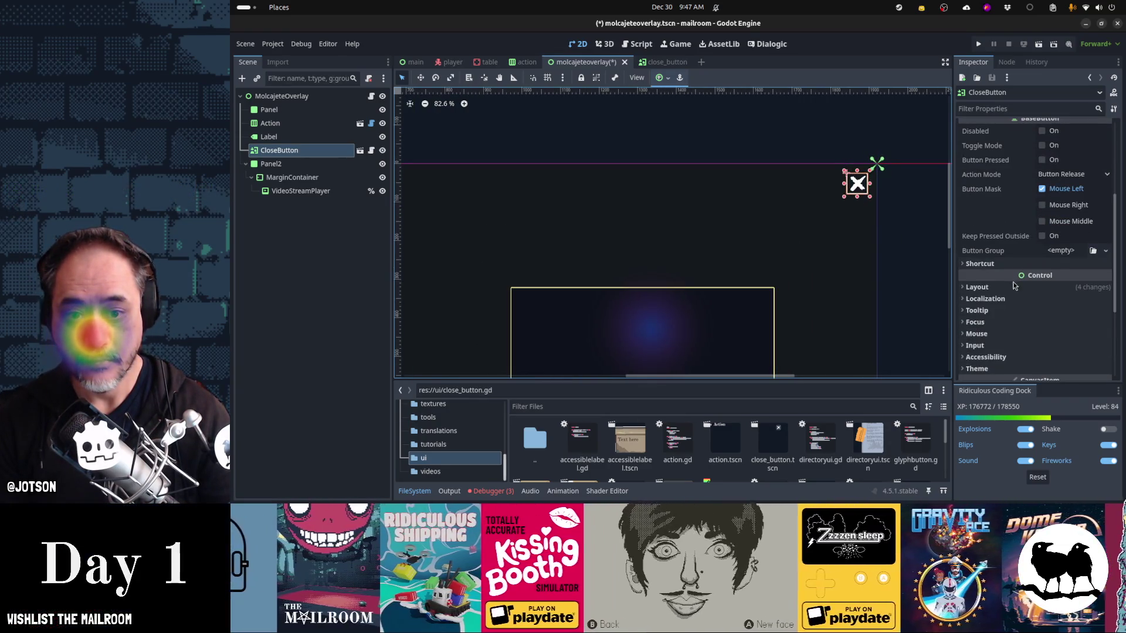
{"action": "left_click", "coordinate": [1013, 286]}
{"action": "scroll", "coordinate": [1013, 286], "scroll_direction": "down", "scroll_amount": 2}
{"action": "scroll", "coordinate": [1013, 286], "scroll_direction": "down", "scroll_amount": 2}
{"action": "left_click", "coordinate": [1013, 287]}
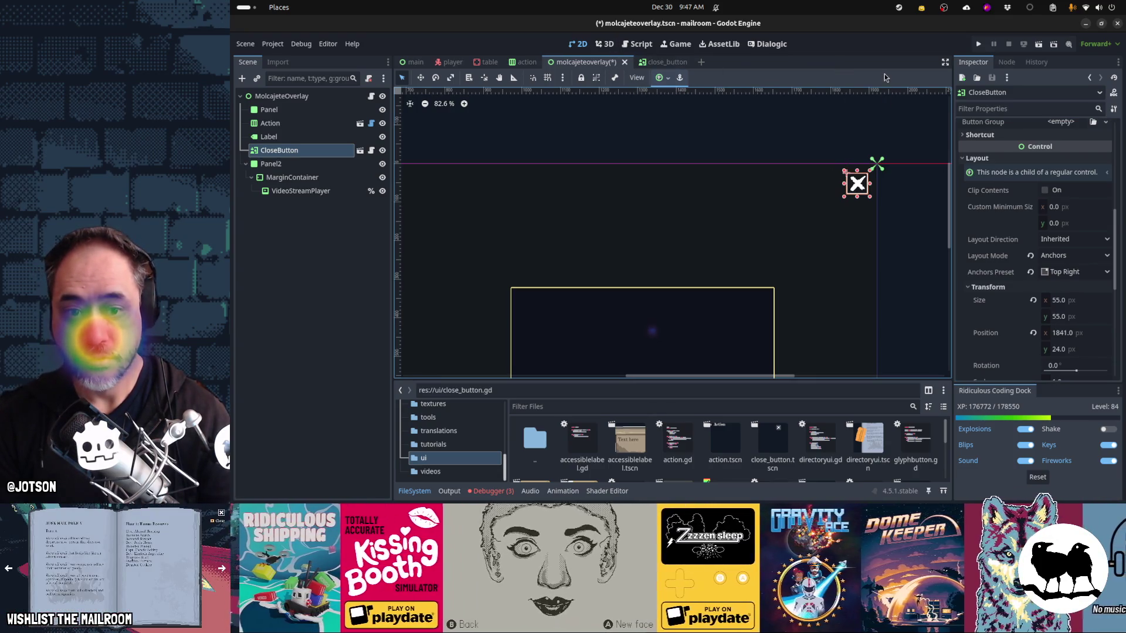
Step: Nudge the CloseButton to position 1817, 48 and save molcajeteoverlay.tscn
{"action": "key", "text": "shift+Left"}
{"action": "key", "text": "shift+Down"}
{"action": "key", "text": "shift+Left"}
{"action": "key", "text": "shift+Down"}
{"action": "key", "text": "shift+Left"}
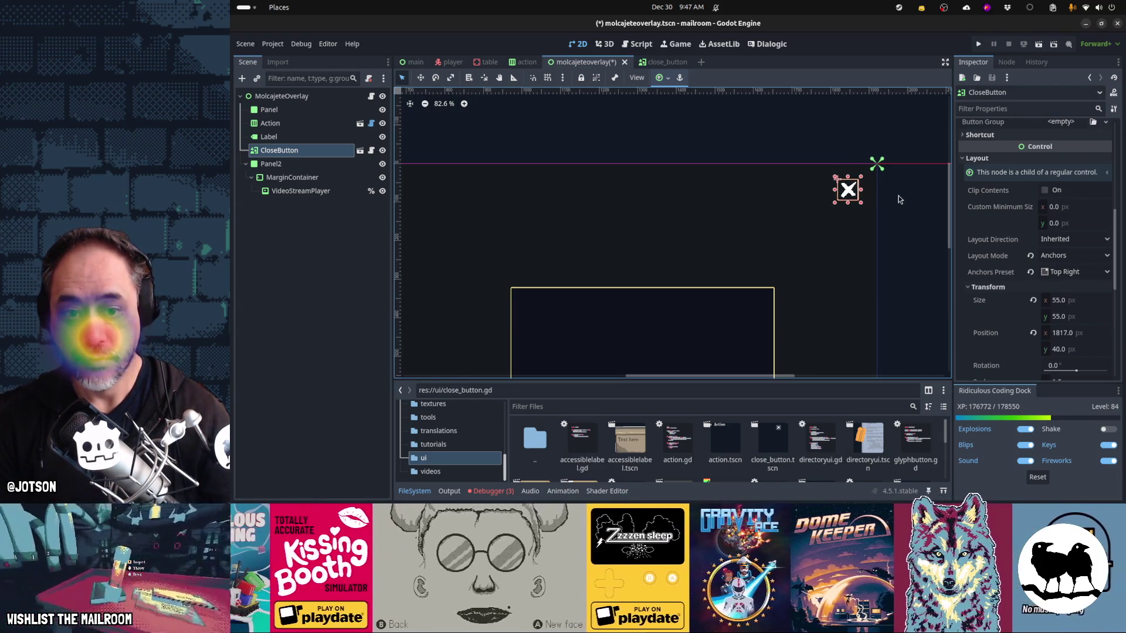
{"action": "key", "text": "shift+Down"}
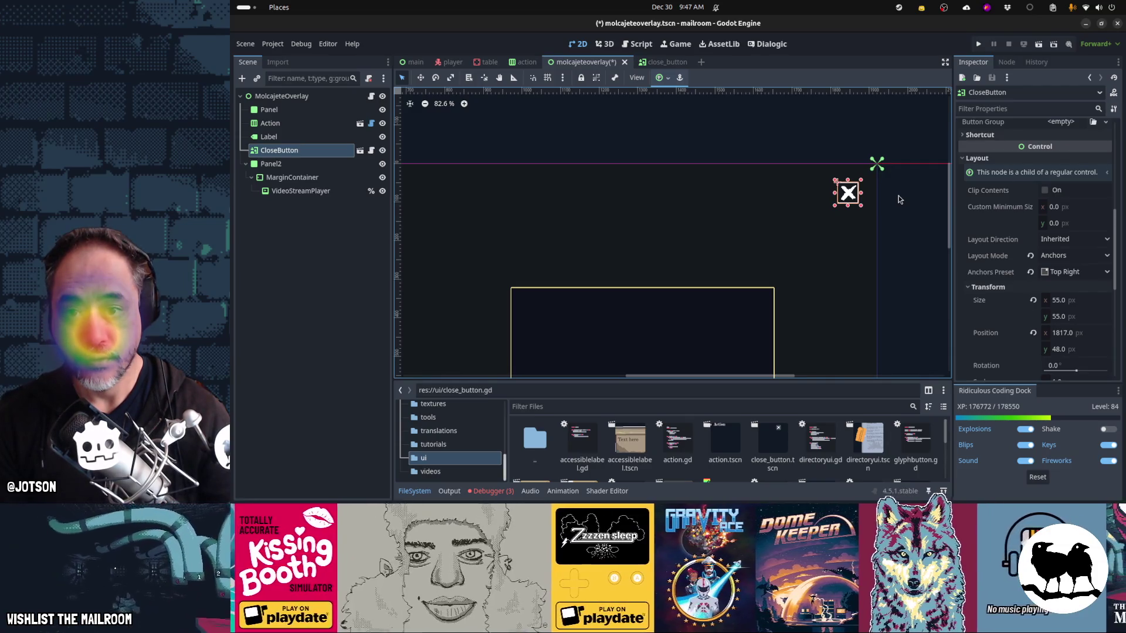
{"action": "key", "text": "shift+Up"}
{"action": "key", "text": "shift+Up"}
{"action": "key", "text": "shift+Up"}
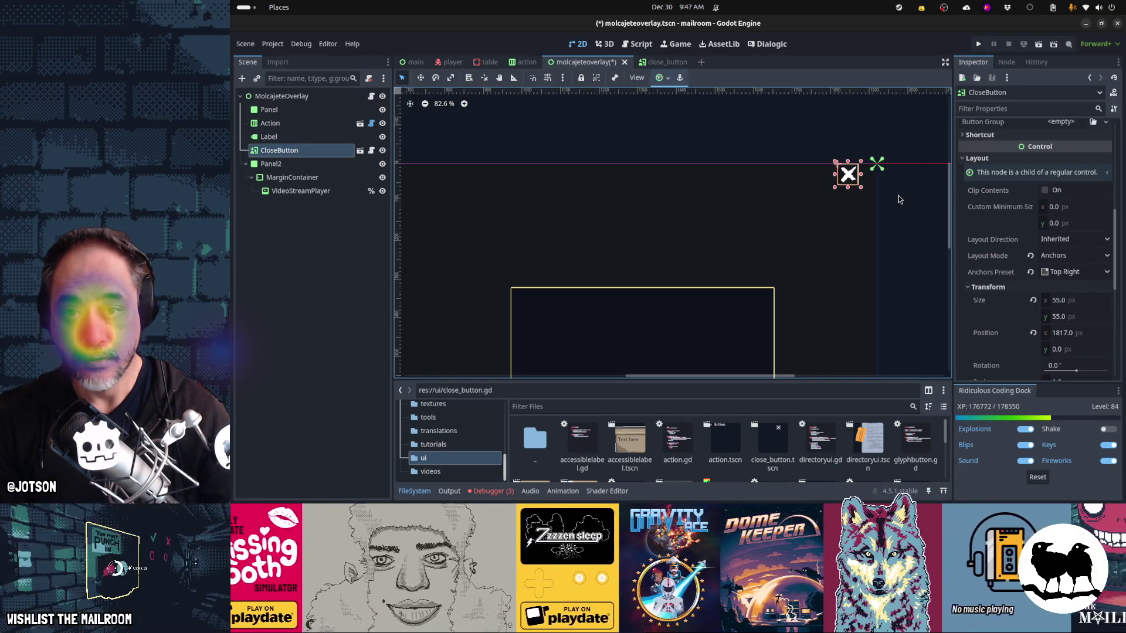
{"action": "key", "text": "shift+Down"}
{"action": "key", "text": "shift+Down"}
{"action": "key", "text": "shift+Down"}
{"action": "key", "text": "shift+Right"}
{"action": "key", "text": "shift+Right"}
{"action": "key", "text": "shift+Right"}
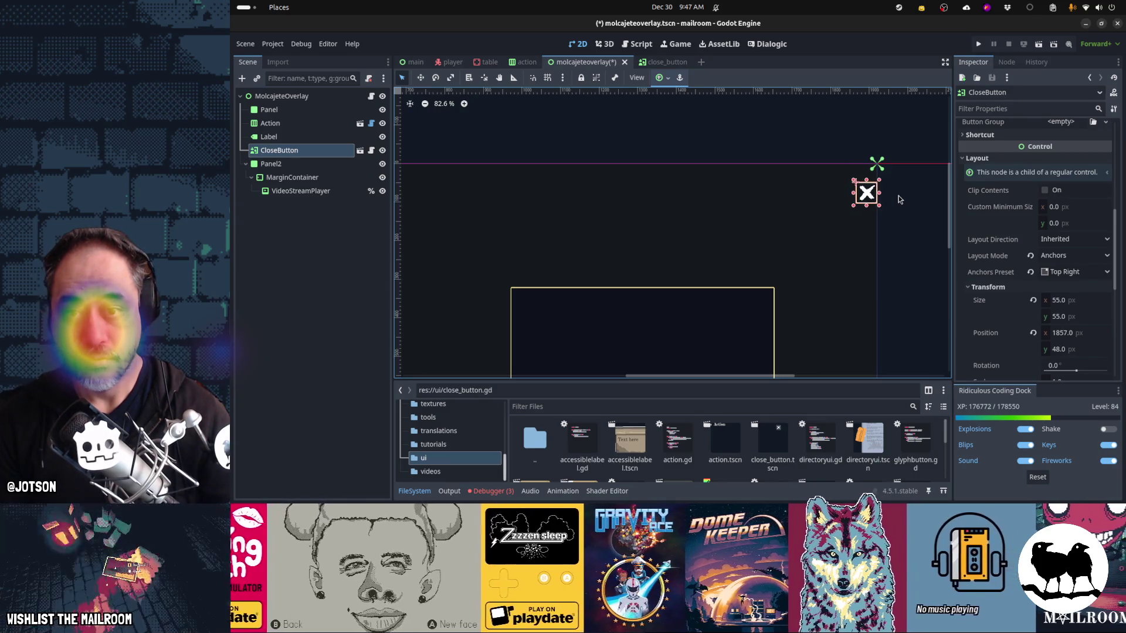
{"action": "key", "text": "shift+Left"}
{"action": "key", "text": "shift+Left"}
{"action": "key", "text": "shift+Left"}
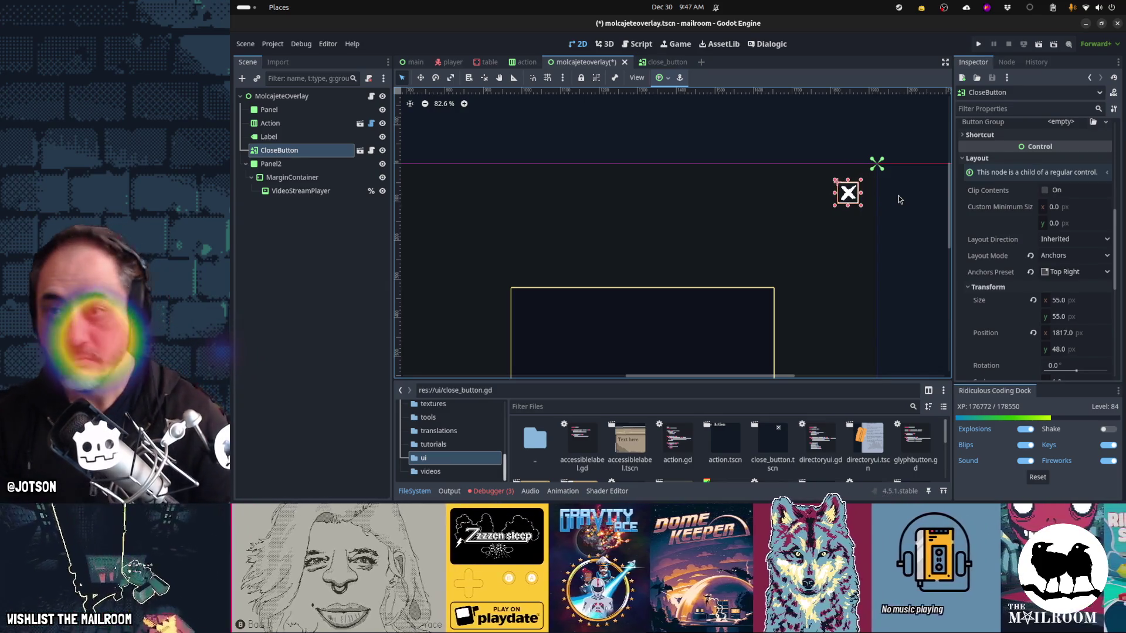
{"action": "key", "text": "Escape"}
{"action": "key", "text": "ctrl+s"}
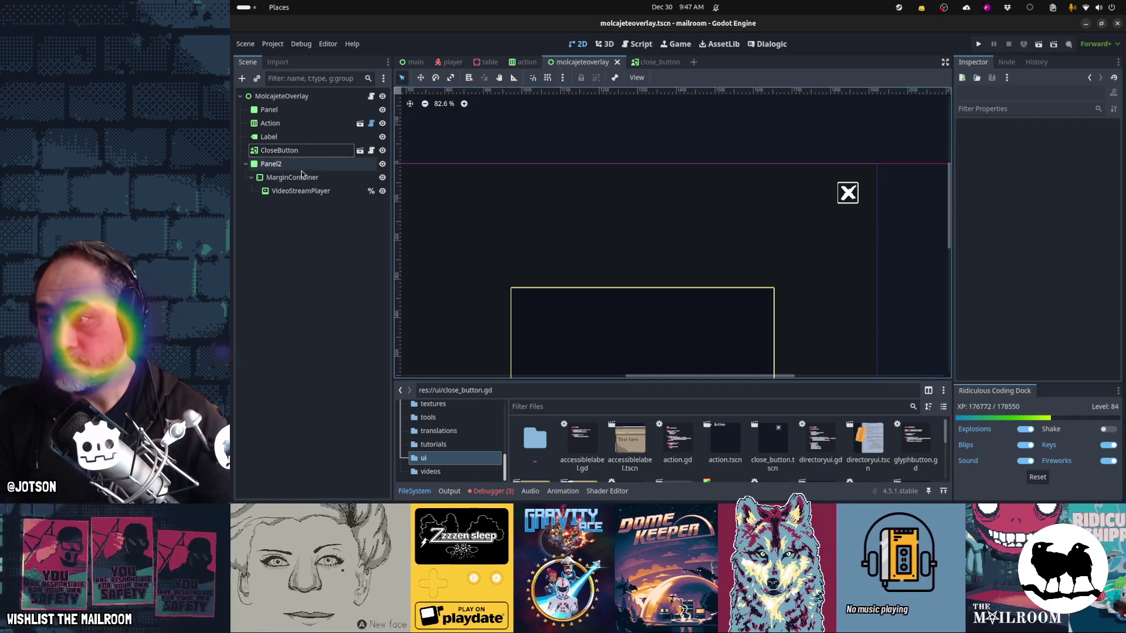
{"action": "left_click", "coordinate": [279, 150]}
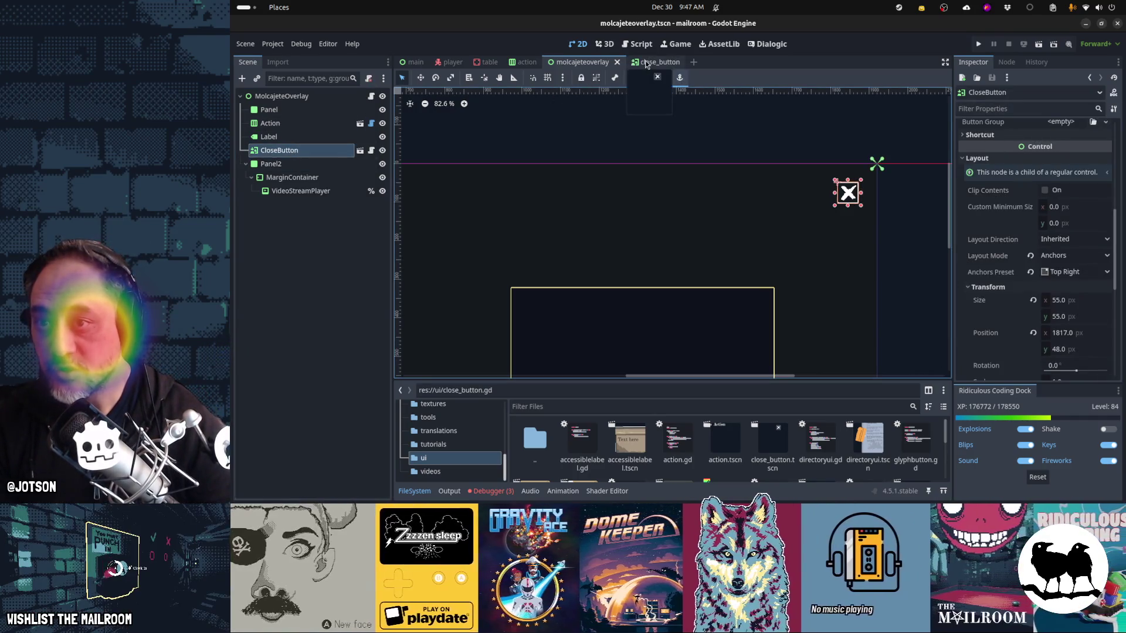
Step: In the close_button scene, add a Label node as a child of CloseButton
{"action": "left_click", "coordinate": [646, 62]}
{"action": "left_click", "coordinate": [241, 79]}
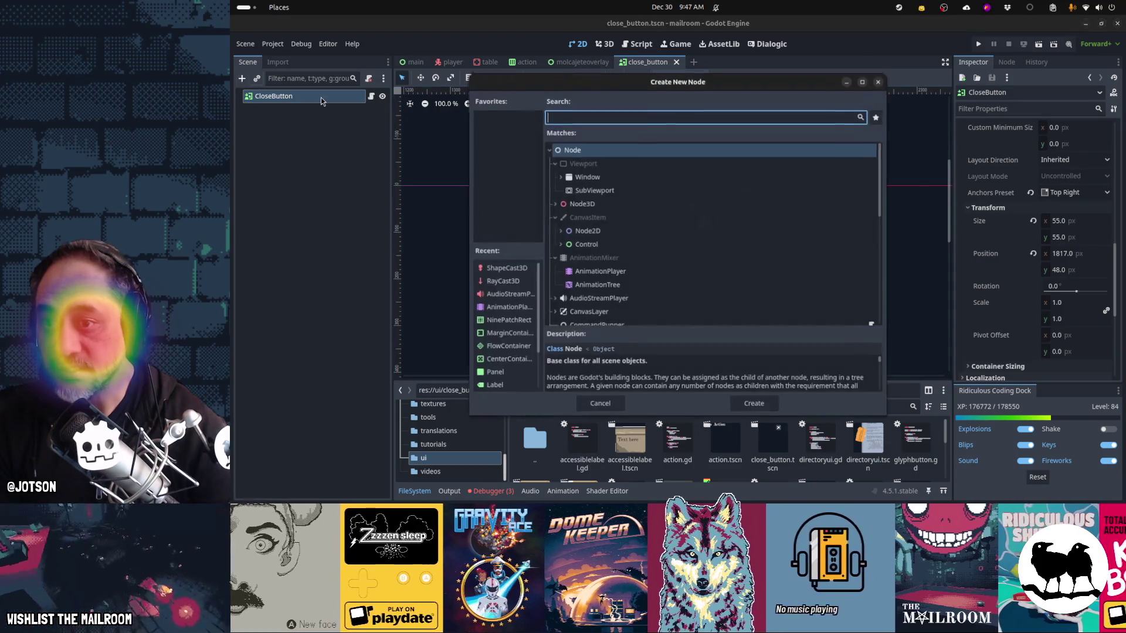
{"action": "type", "text": "label"}
{"action": "key", "text": "Return"}
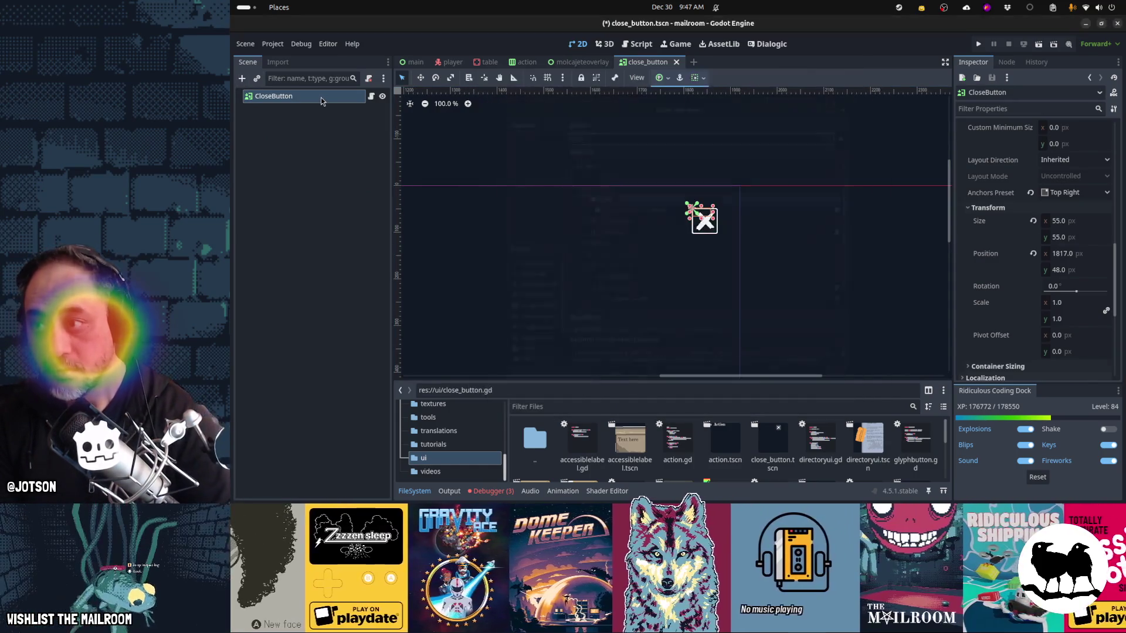
Step: Give the label the Action.Close text and the BigLabel style variation
{"action": "left_click", "coordinate": [1054, 186]}
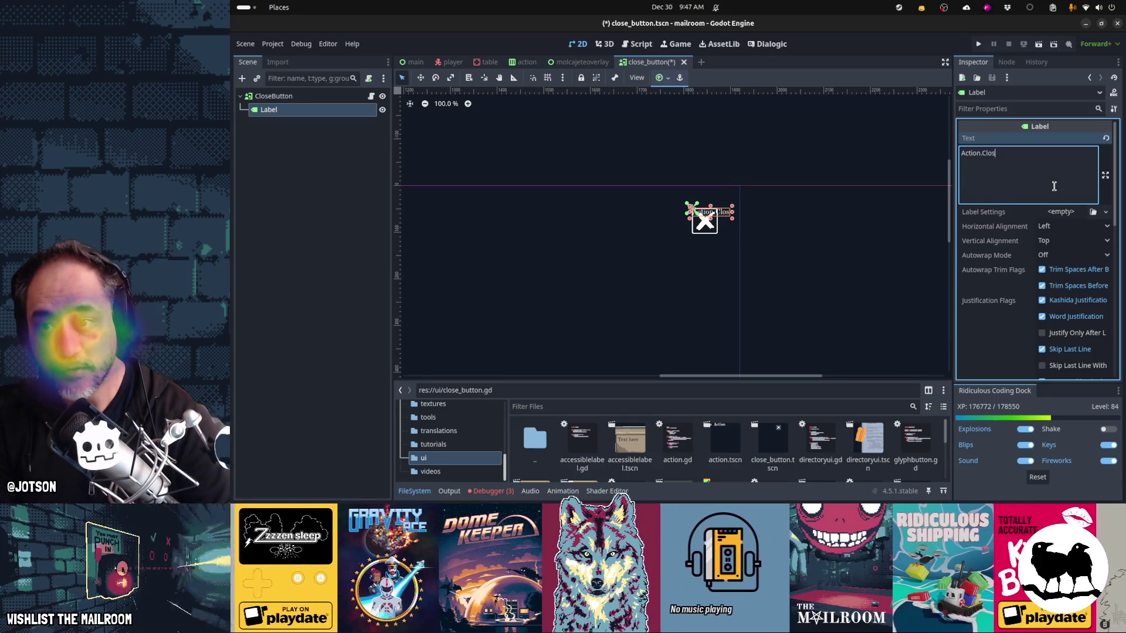
{"action": "scroll", "coordinate": [1034, 234], "scroll_direction": "down", "scroll_amount": 15}
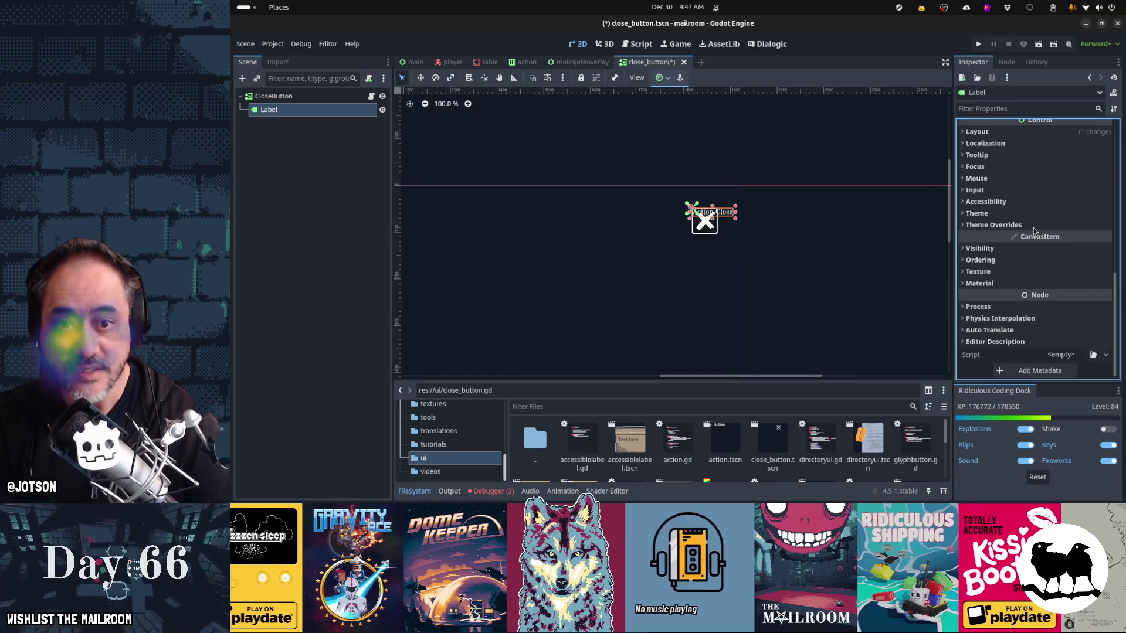
{"action": "left_click", "coordinate": [1075, 242]}
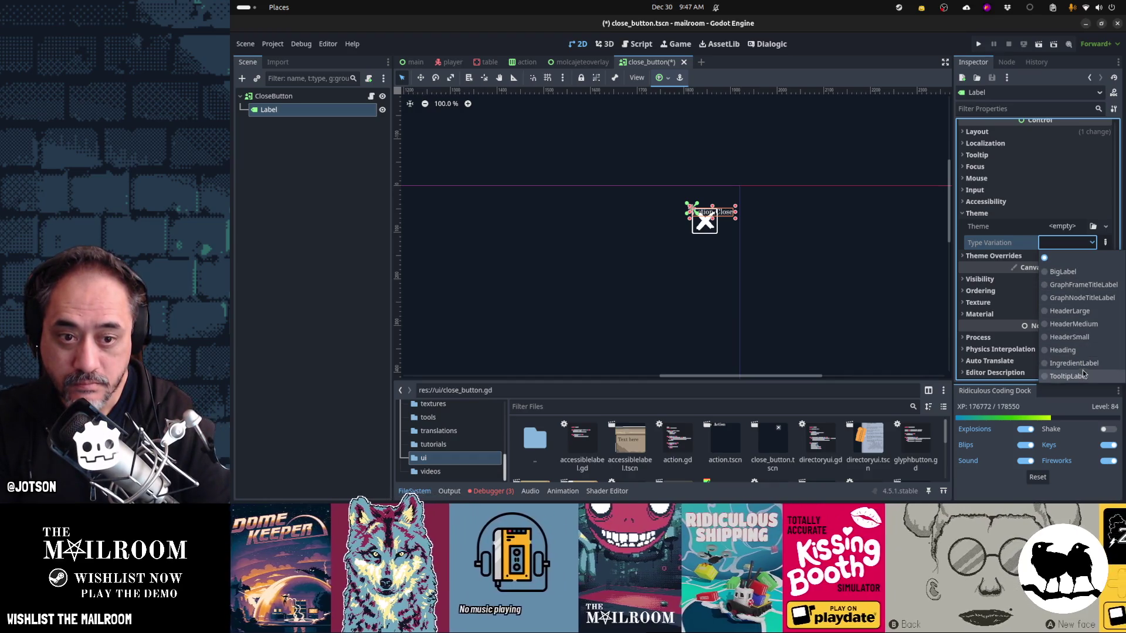
{"action": "left_click", "coordinate": [1074, 273]}
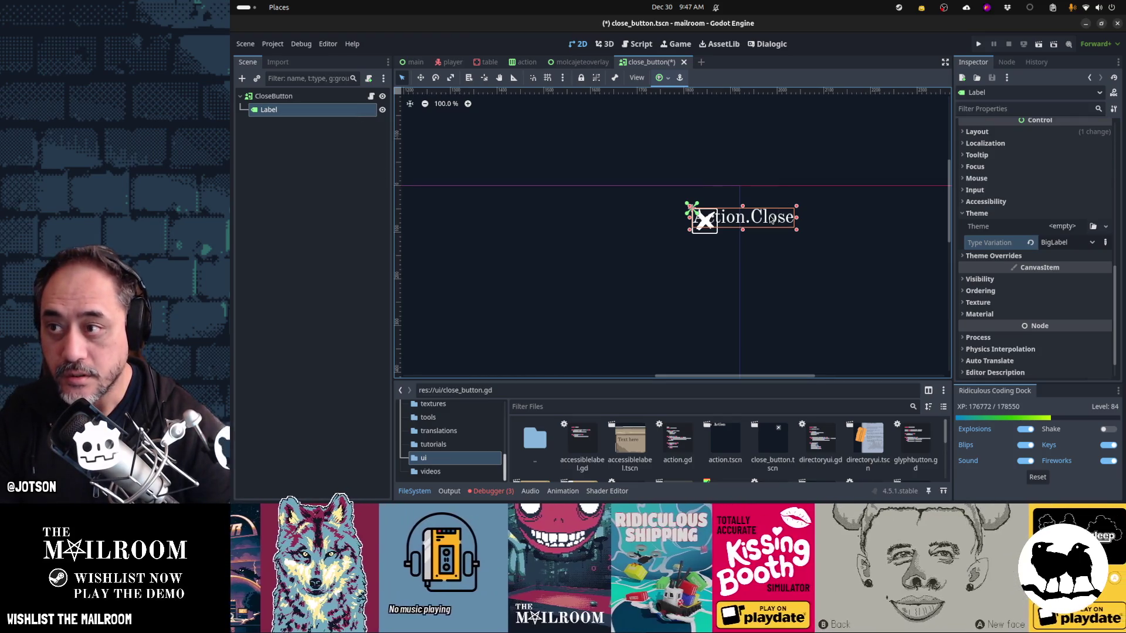
Step: Anchor the label top-right, right-align its text, and shift it left of the X
{"action": "left_click", "coordinate": [663, 78]}
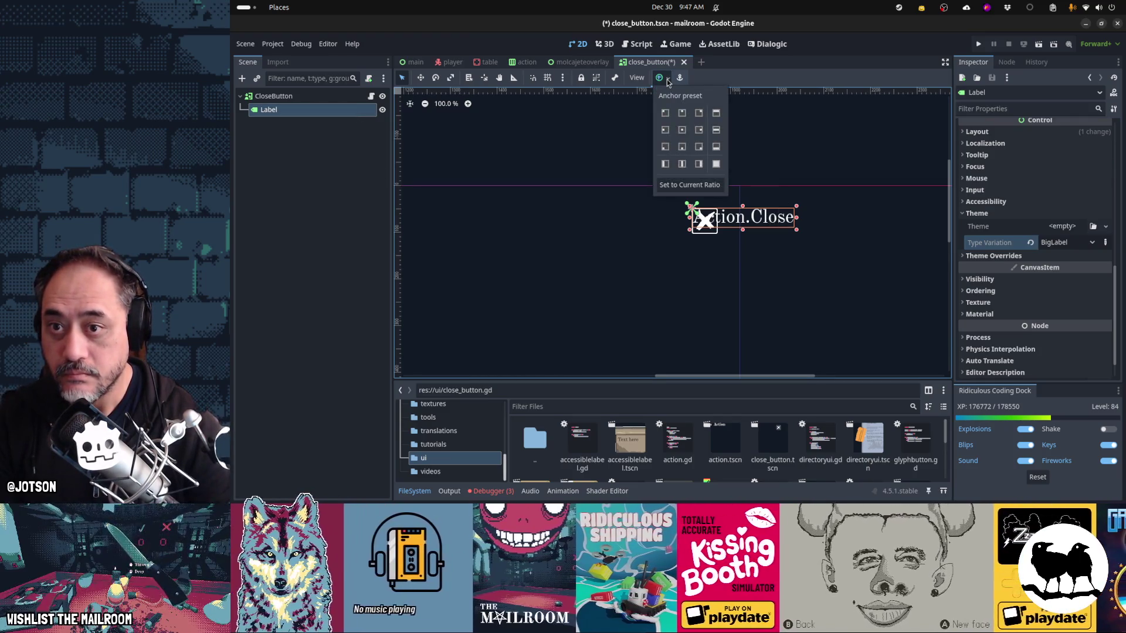
{"action": "left_click", "coordinate": [698, 113]}
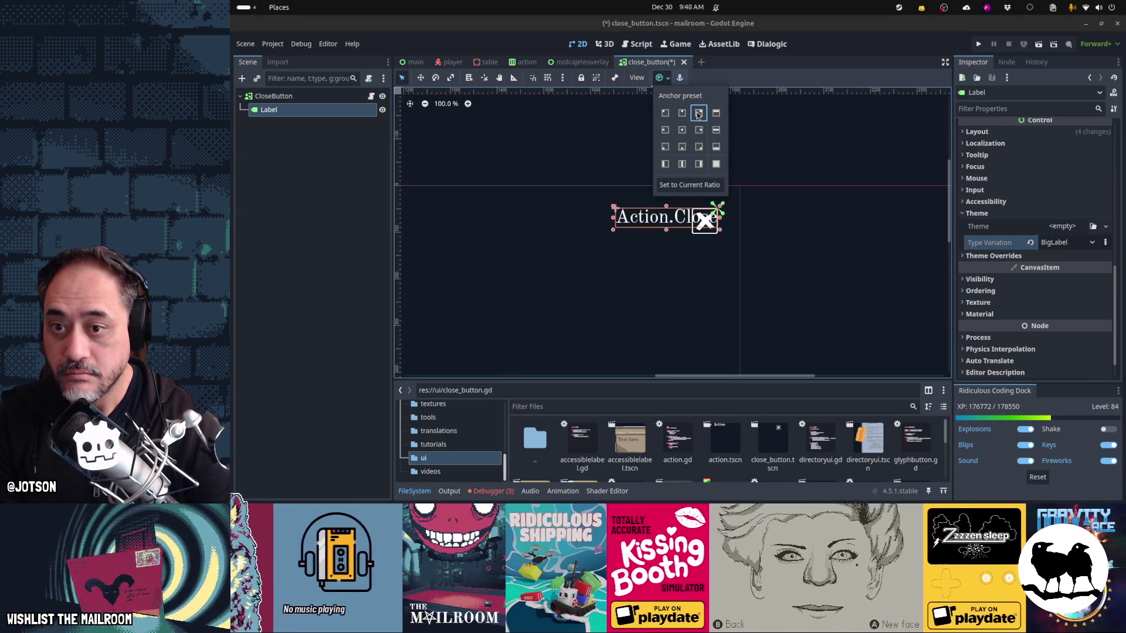
{"action": "scroll", "coordinate": [967, 205], "scroll_direction": "up", "scroll_amount": 5}
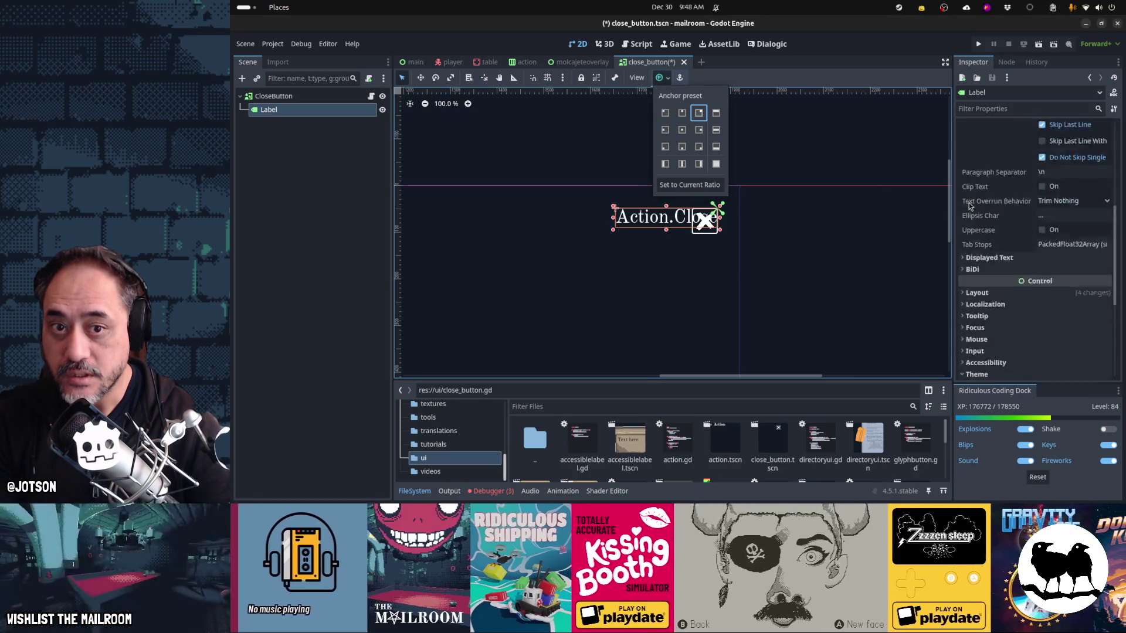
{"action": "left_click", "coordinate": [1054, 245]}
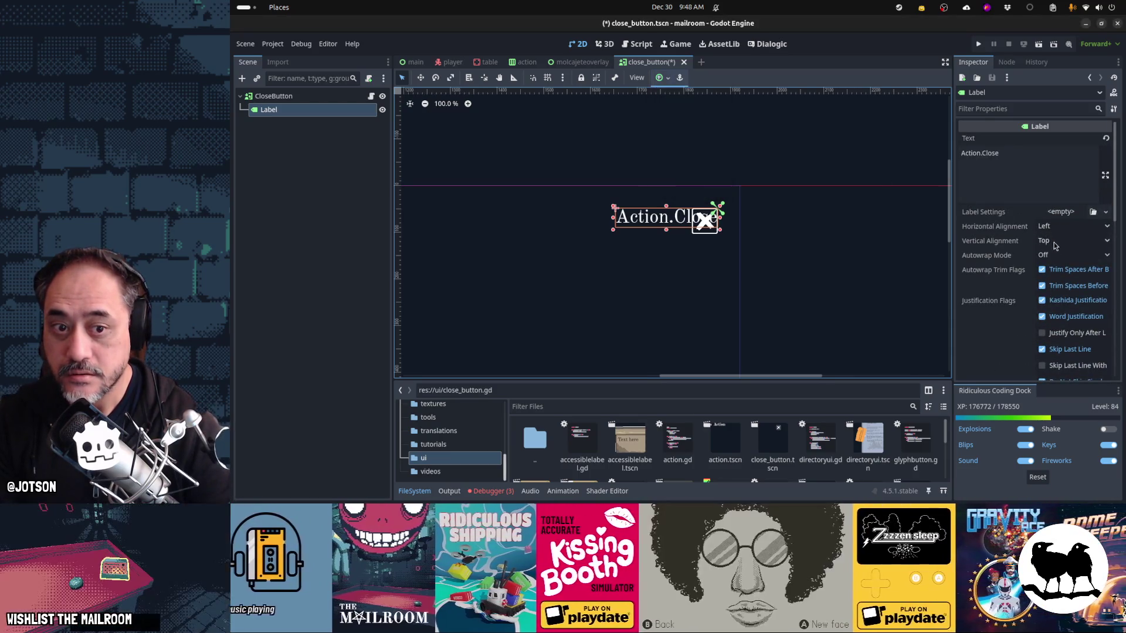
{"action": "left_click", "coordinate": [1056, 227]}
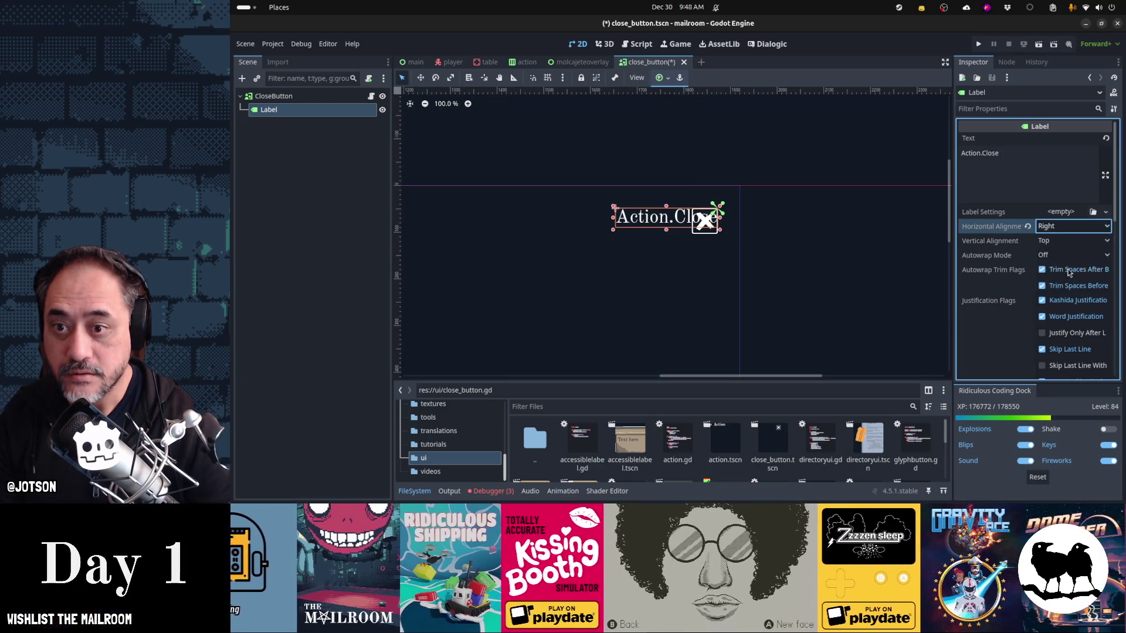
{"action": "left_click", "coordinate": [1049, 263]}
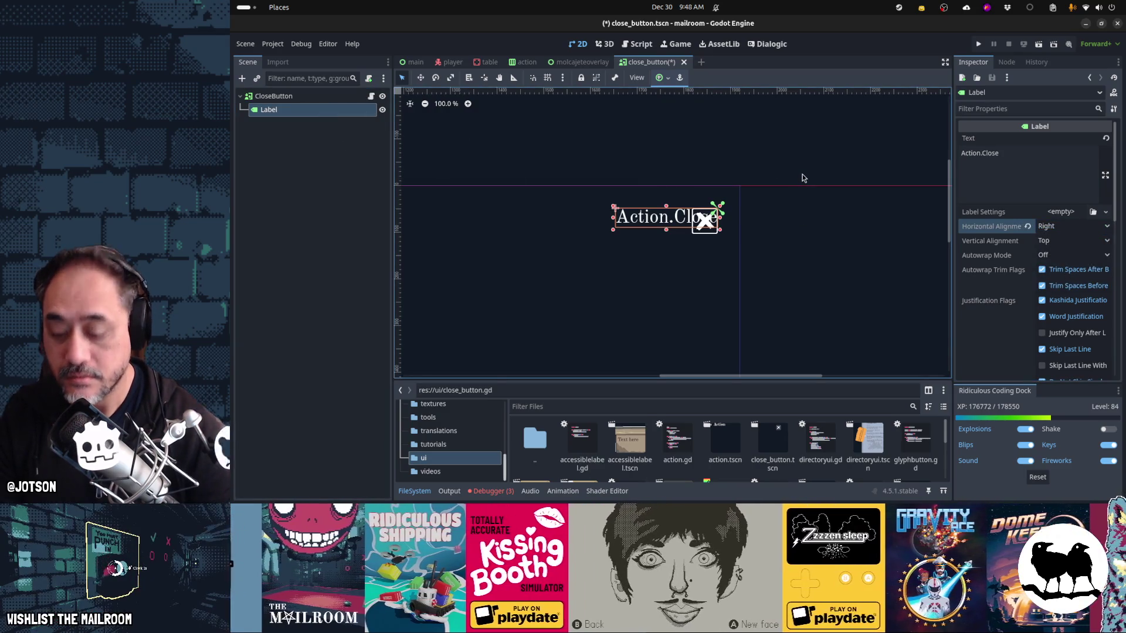
{"action": "key", "text": "Left"}
{"action": "key", "text": "Left"}
{"action": "key", "text": "Left"}
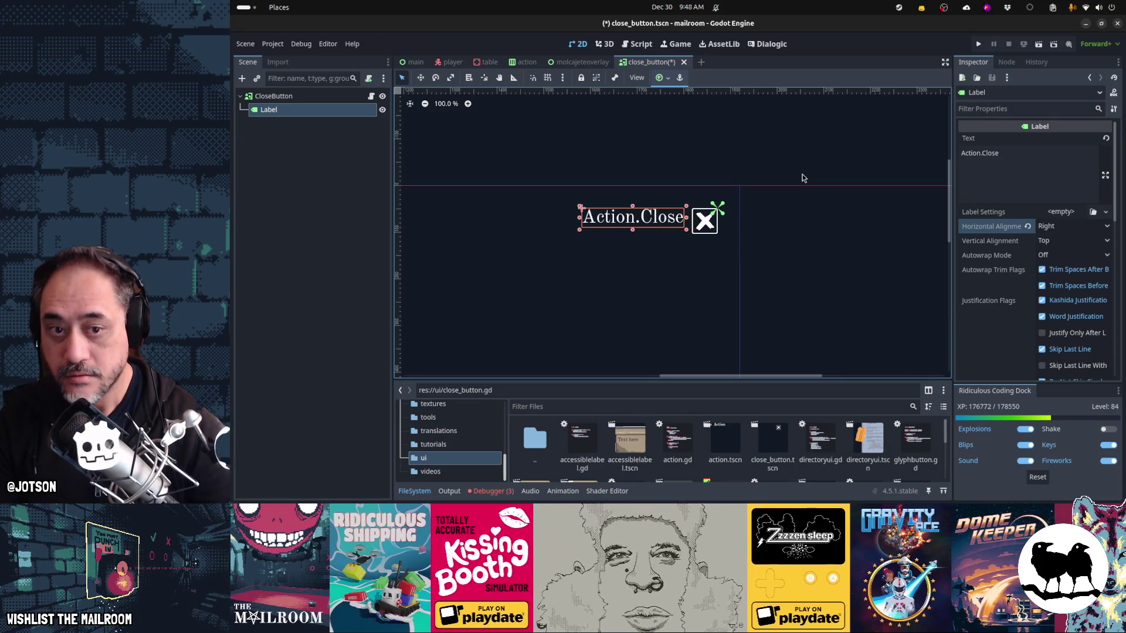
Step: Re-anchor the label to Center Right, nudge it left, save, and run the game
{"action": "left_click", "coordinate": [669, 79]}
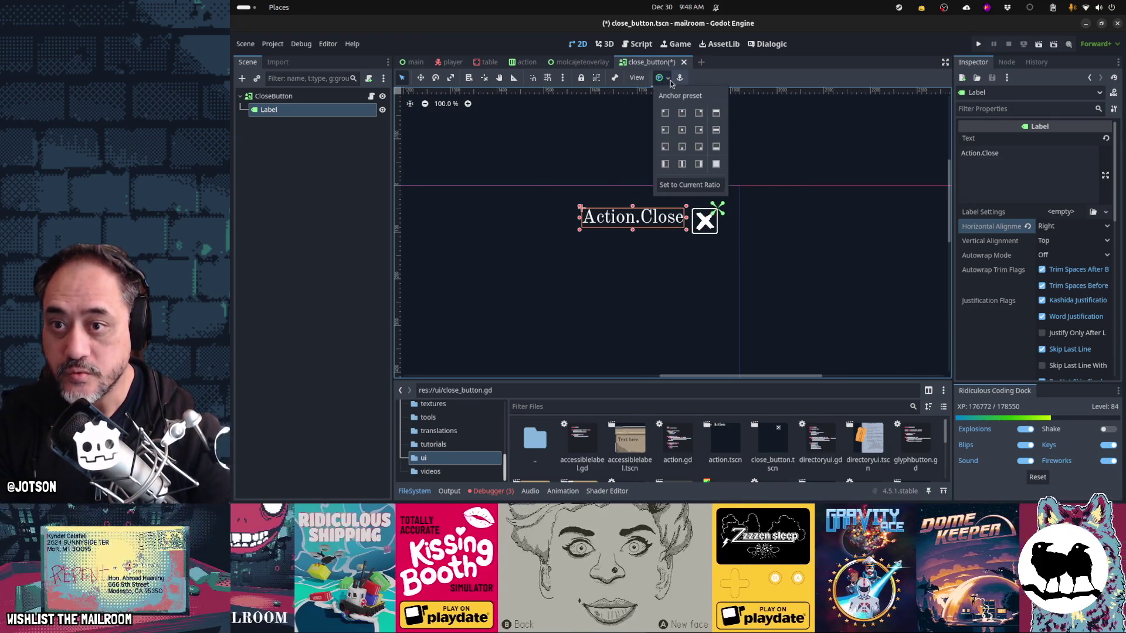
{"action": "left_click", "coordinate": [697, 132]}
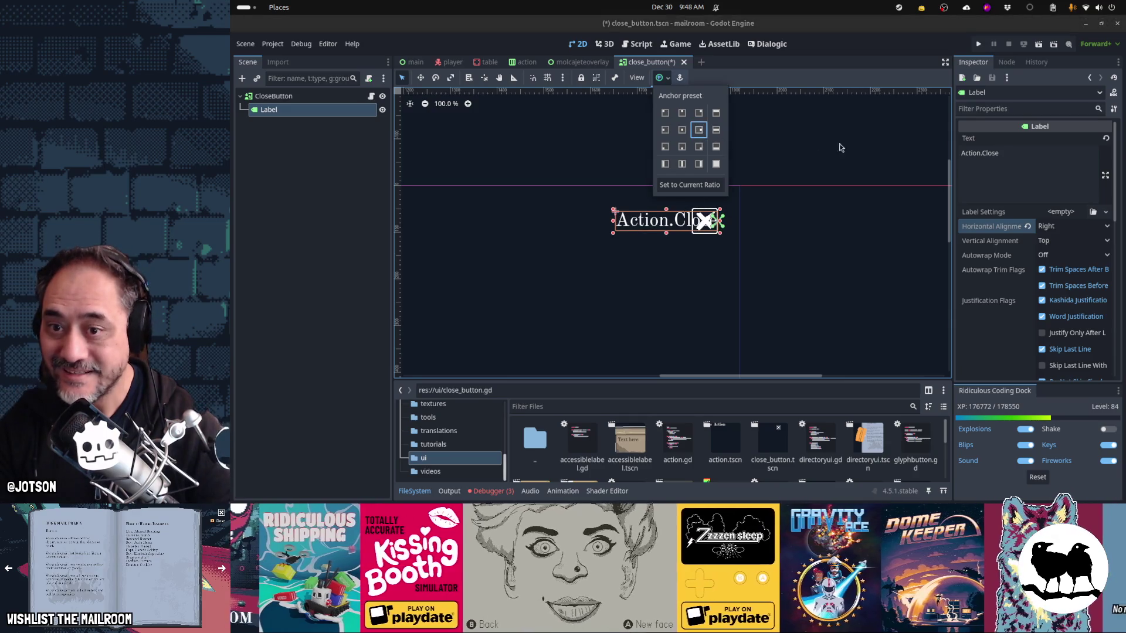
{"action": "left_click", "coordinate": [857, 145]}
{"action": "key", "text": "Left"}
{"action": "key", "text": "Left"}
{"action": "key", "text": "Left"}
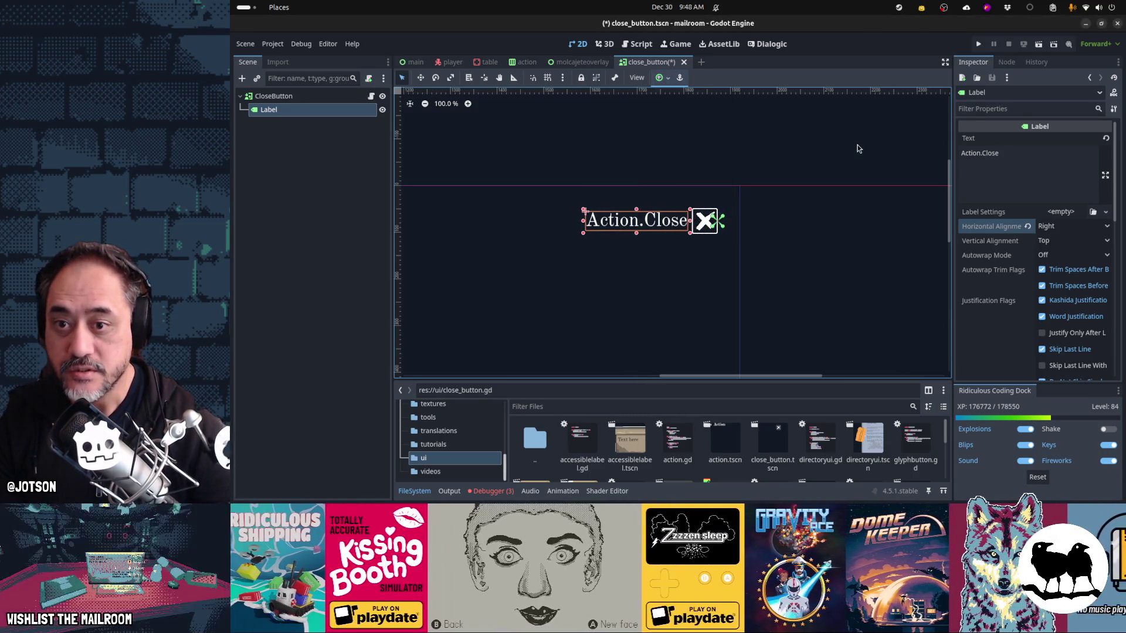
{"action": "key", "text": "Left"}
{"action": "key", "text": "Left"}
{"action": "key", "text": "Left"}
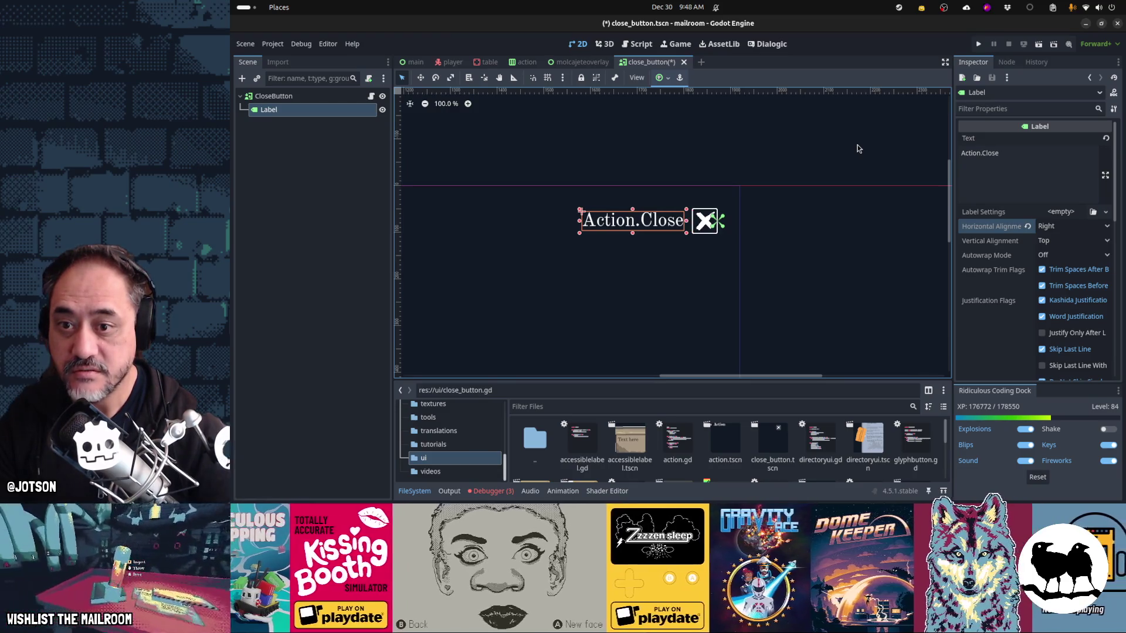
{"action": "key", "text": "ctrl+s"}
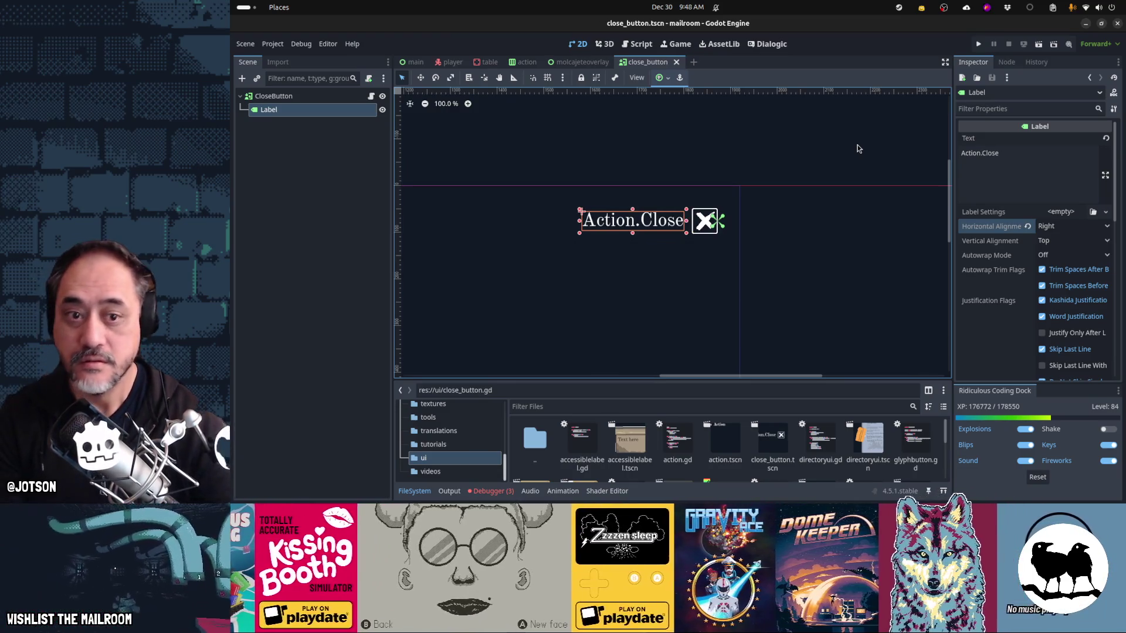
{"action": "key", "text": "F5"}
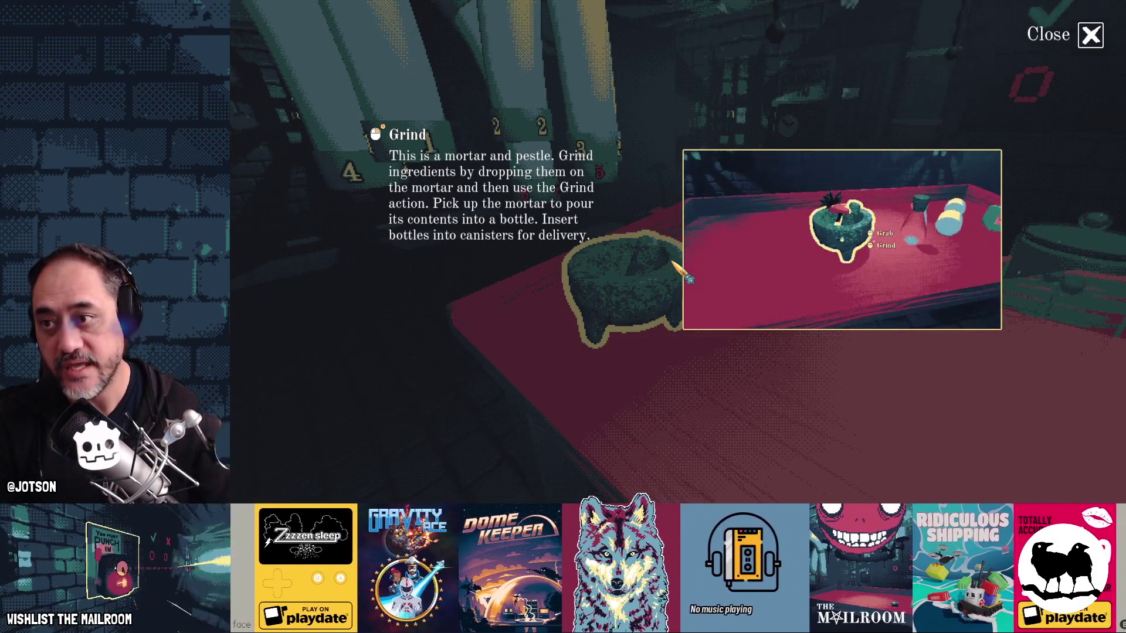
Step: Close the Grind card, reload and skip via the debug console, then quit and relaunch
{"action": "key", "text": "Escape"}
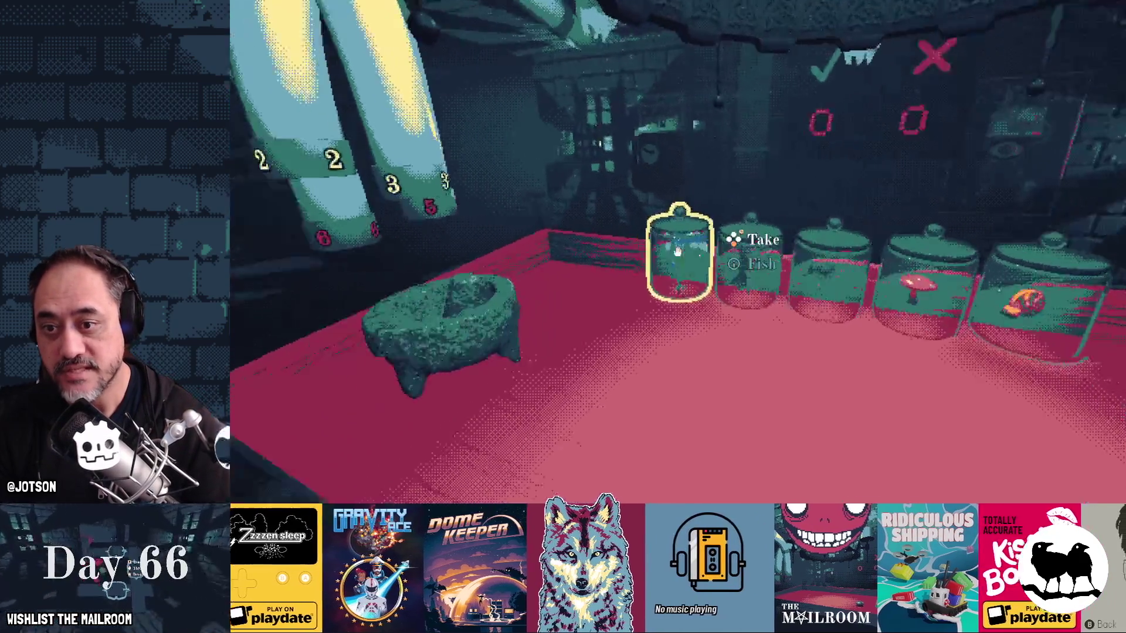
{"action": "left_click", "coordinate": [678, 251]}
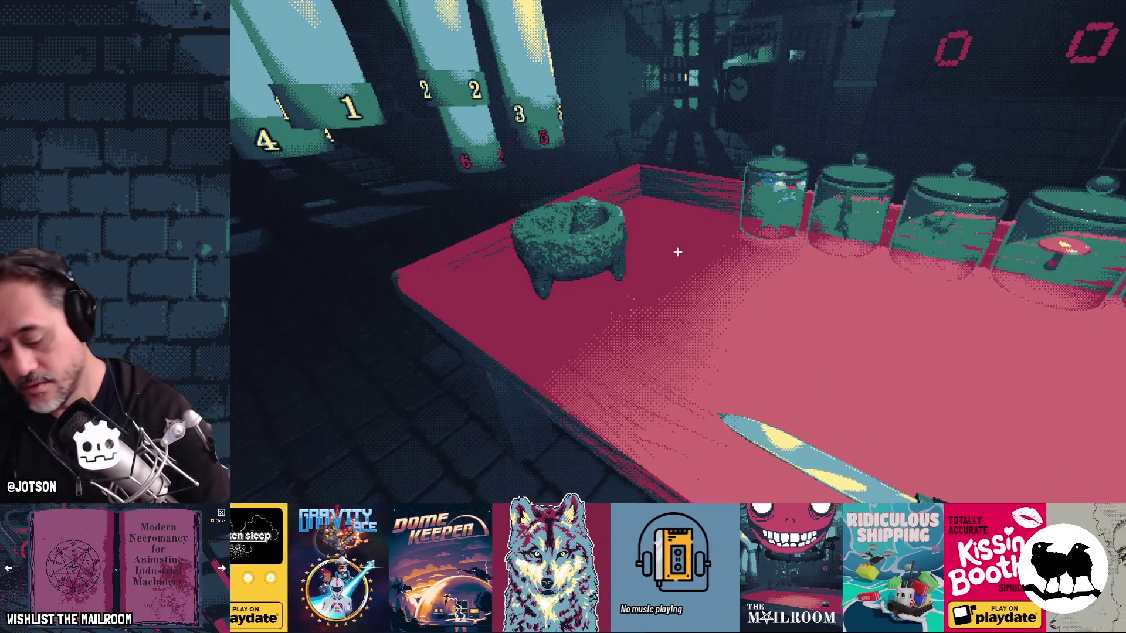
{"action": "key", "text": "grave"}
{"action": "key", "text": "Return"}
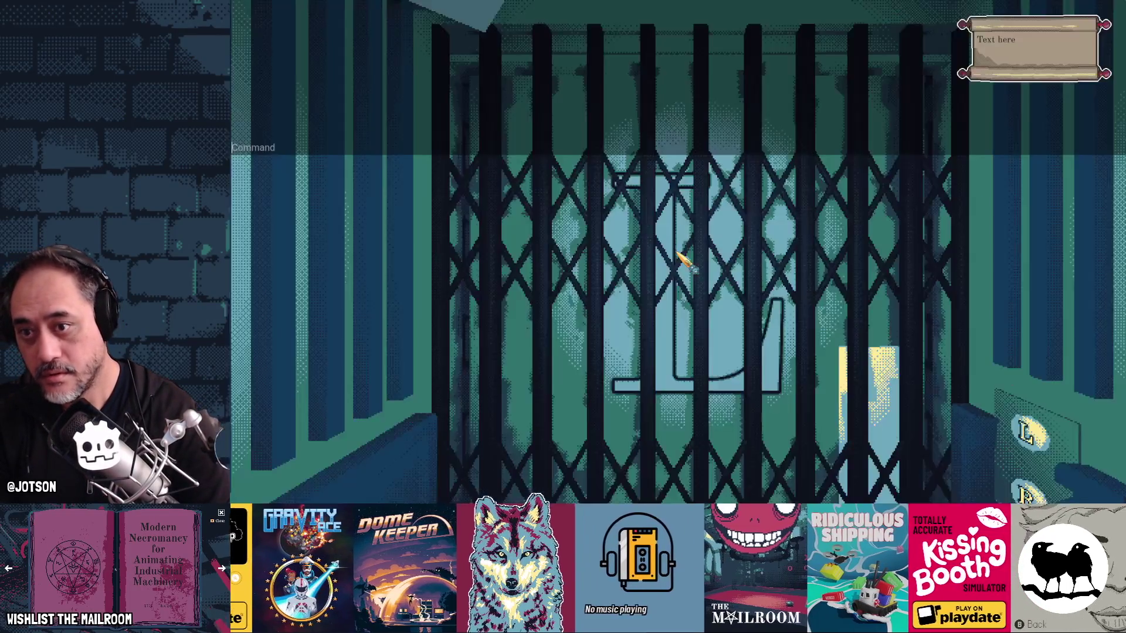
{"action": "key", "text": "Return"}
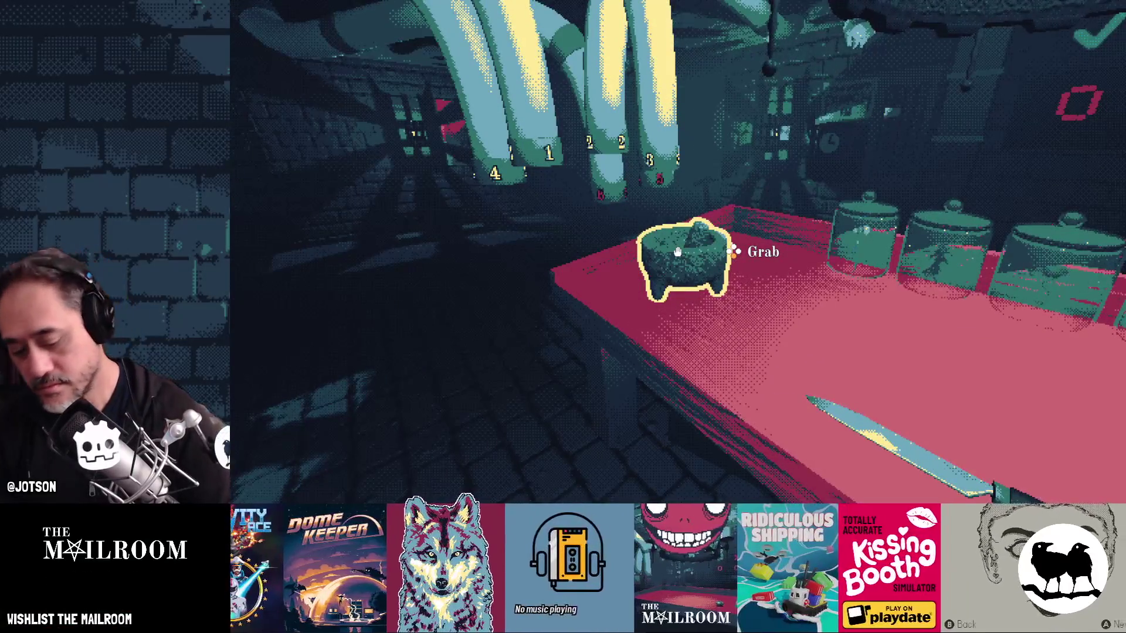
{"action": "key", "text": "F8"}
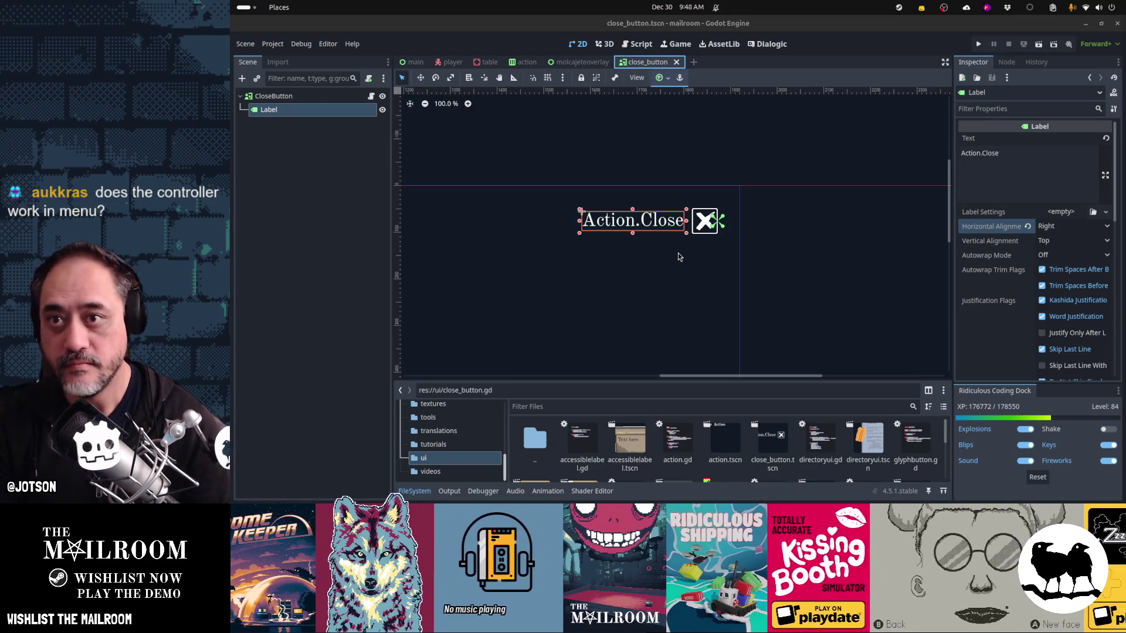
{"action": "key", "text": "F5"}
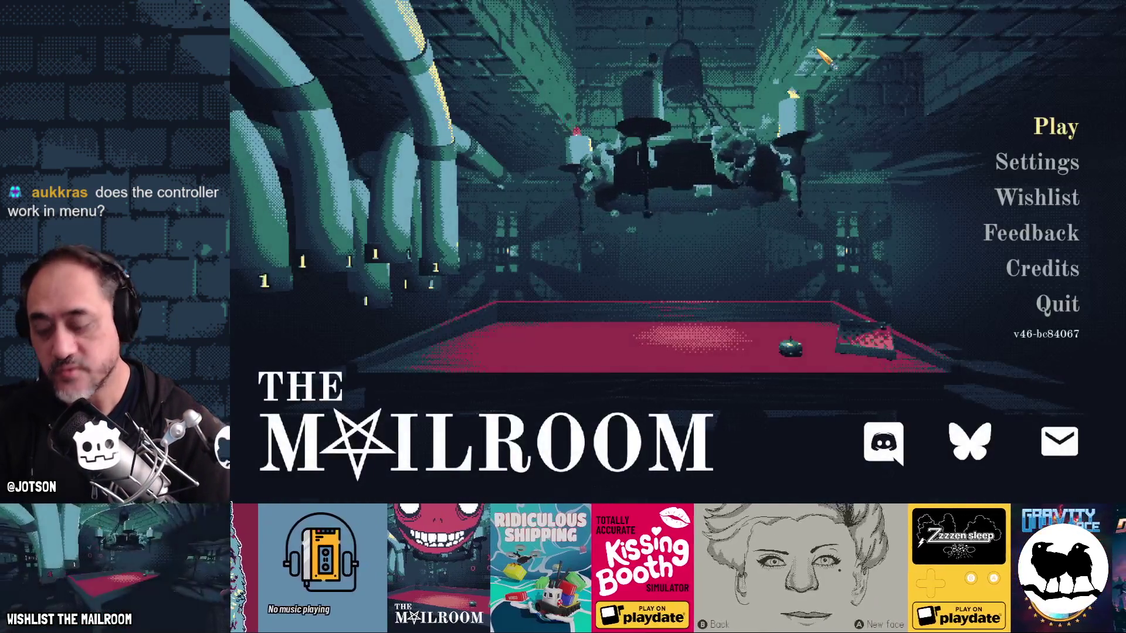
Step: Start playing, pause and resume via the pause menu, walk to the mortar, then stop the game
{"action": "key", "text": "Return"}
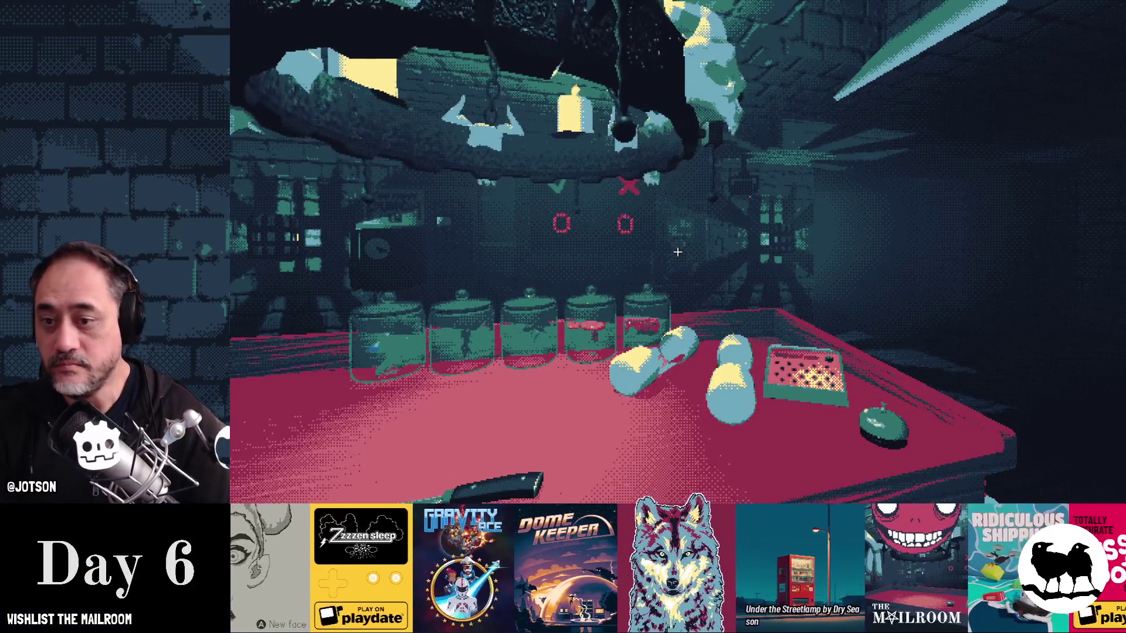
{"action": "key", "text": "Escape"}
{"action": "key", "text": "Down"}
{"action": "key", "text": "Down"}
{"action": "key", "text": "Down"}
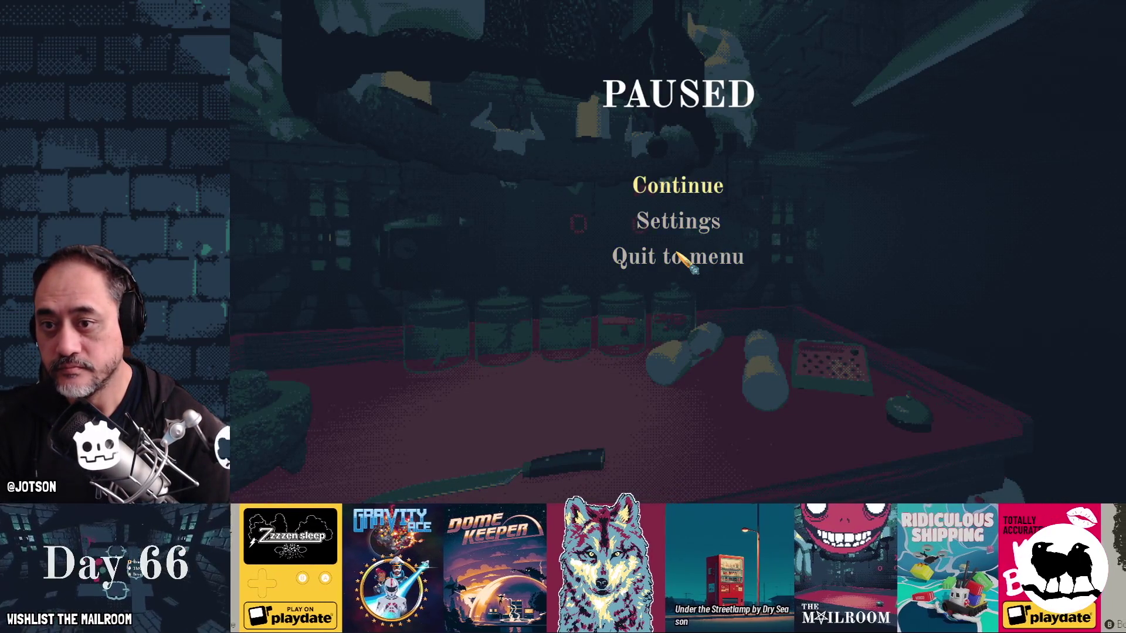
{"action": "left_click", "coordinate": [677, 185]}
{"action": "key", "text": "w"}
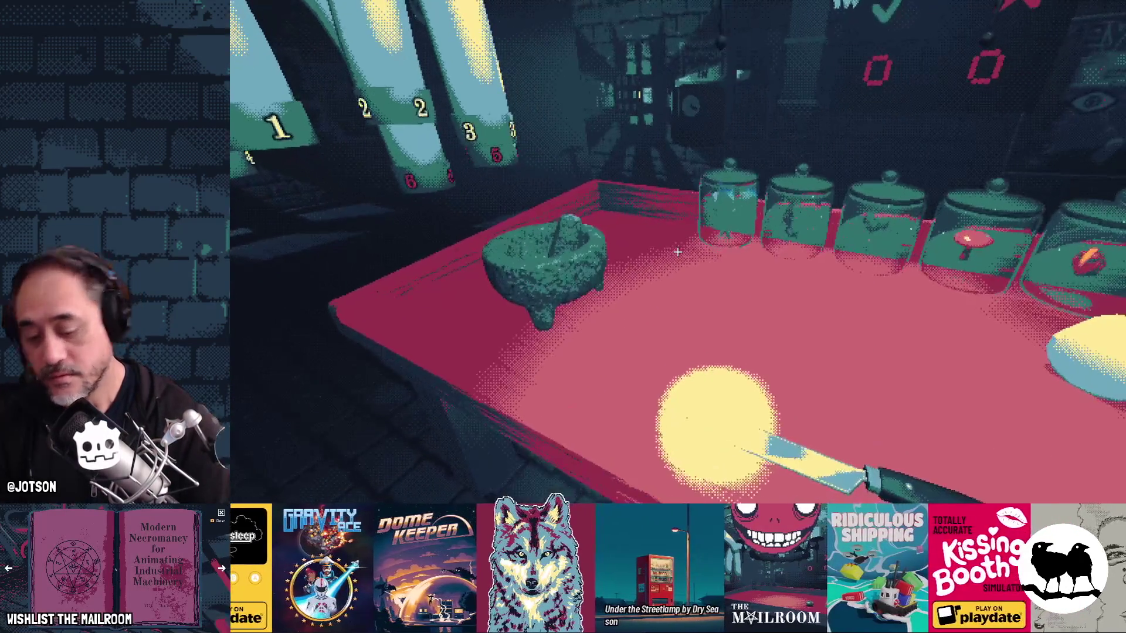
{"action": "key", "text": "F8"}
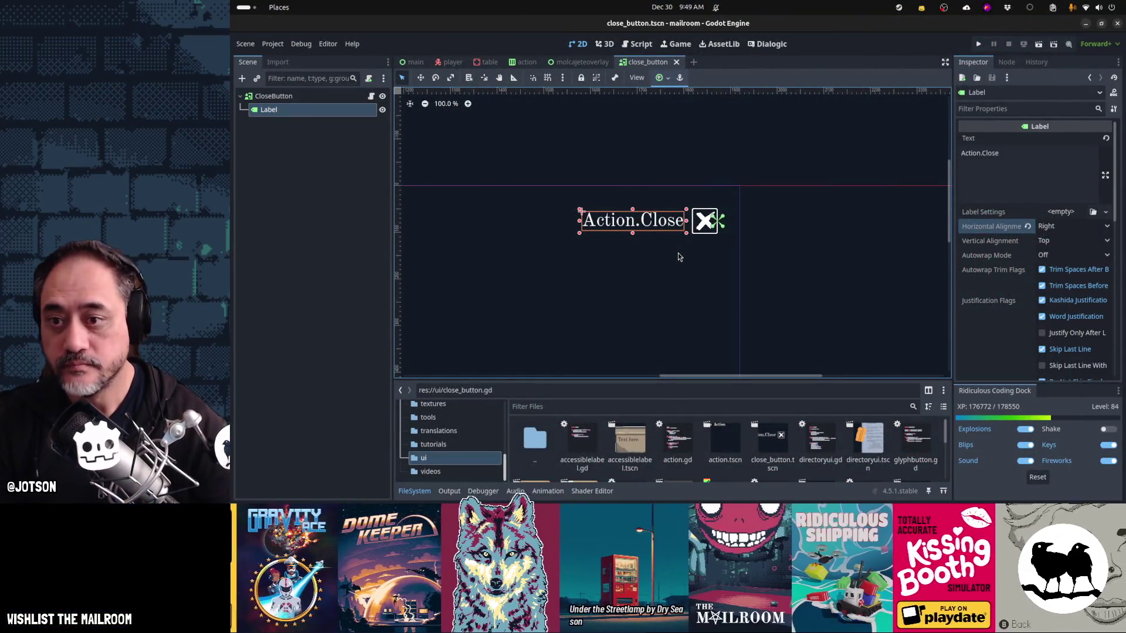
Step: Tick 'Close X on overlay needs to be B' and archive completed cards on the Gamedev TODO board
{"action": "key", "text": "alt+Tab"}
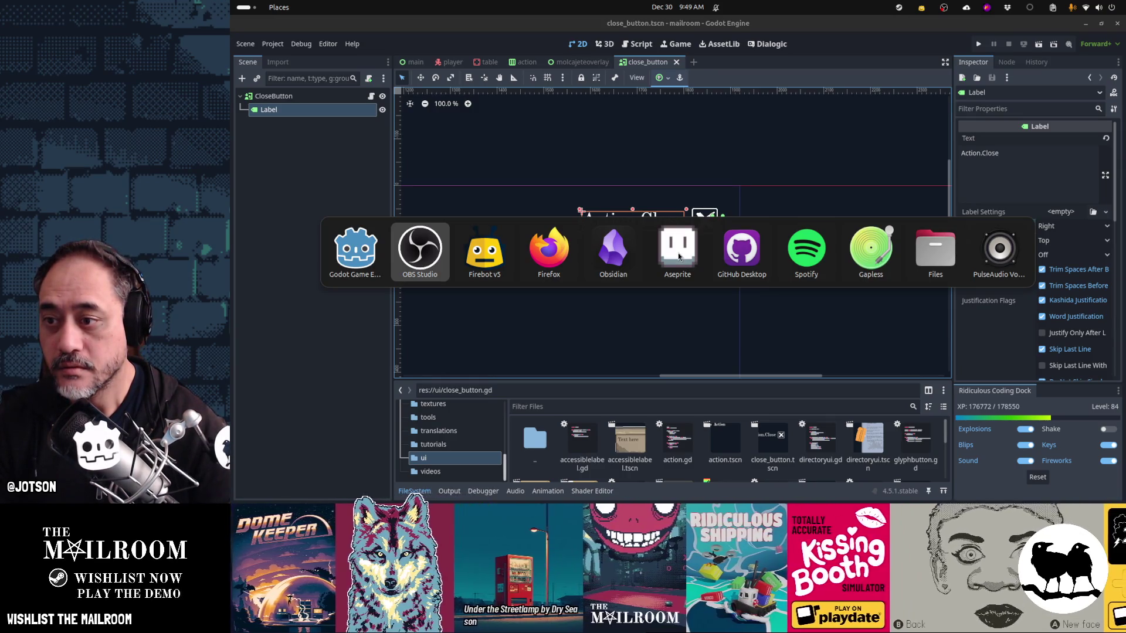
{"action": "key", "text": "Tab"}
{"action": "key", "text": "Tab"}
{"action": "key", "text": "Tab"}
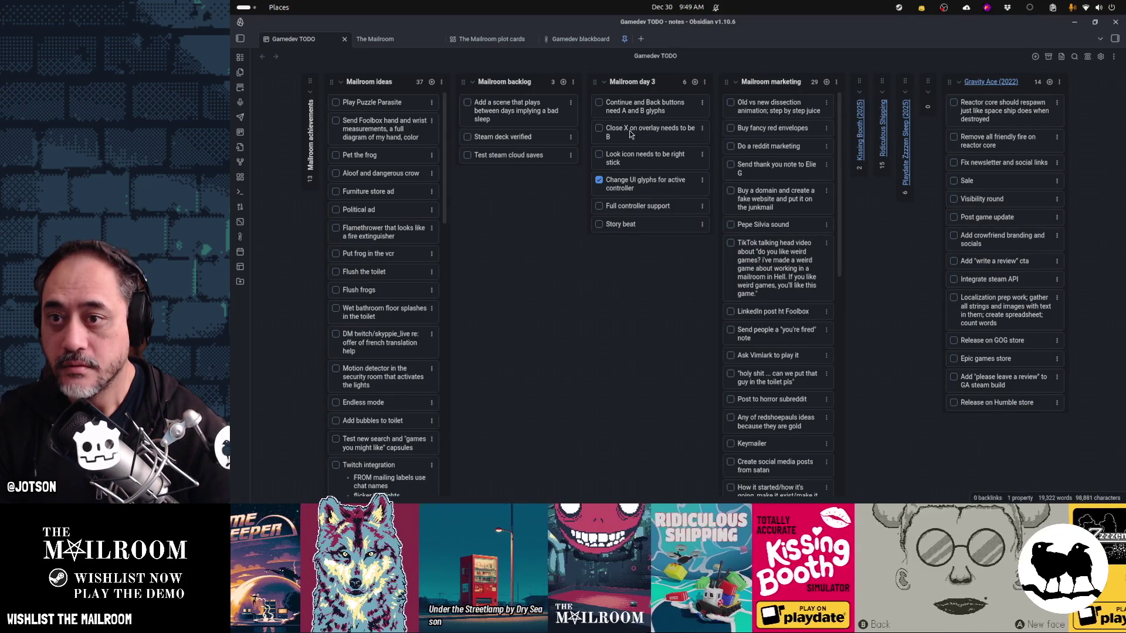
{"action": "left_click", "coordinate": [599, 127]}
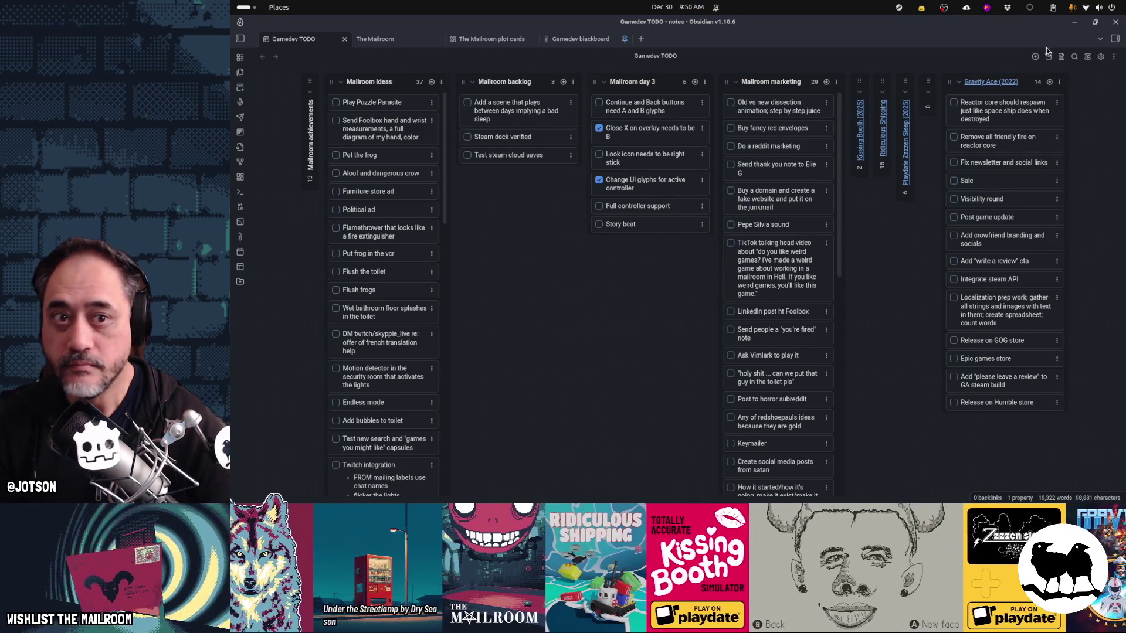
{"action": "left_click", "coordinate": [1113, 56]}
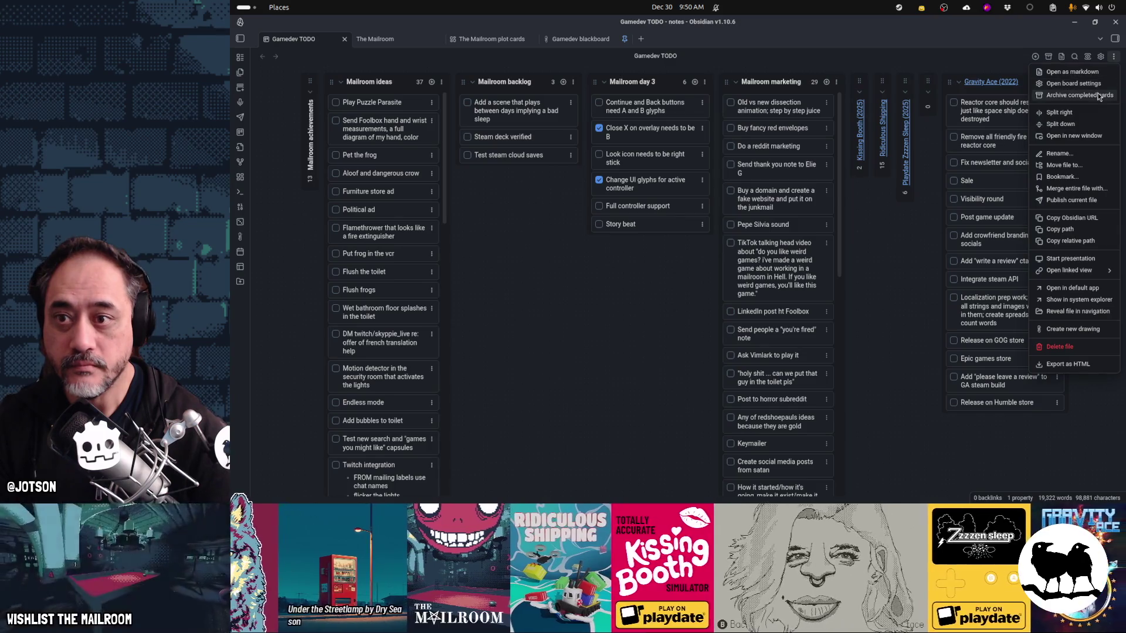
{"action": "left_click", "coordinate": [1078, 95]}
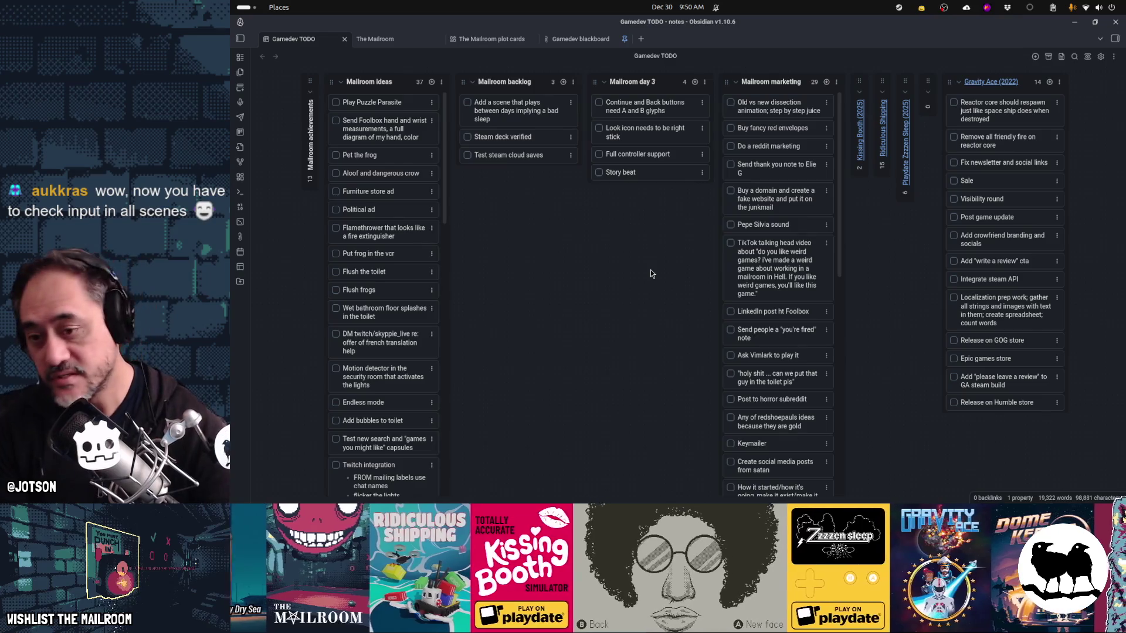
{"action": "key", "text": "alt+Tab"}
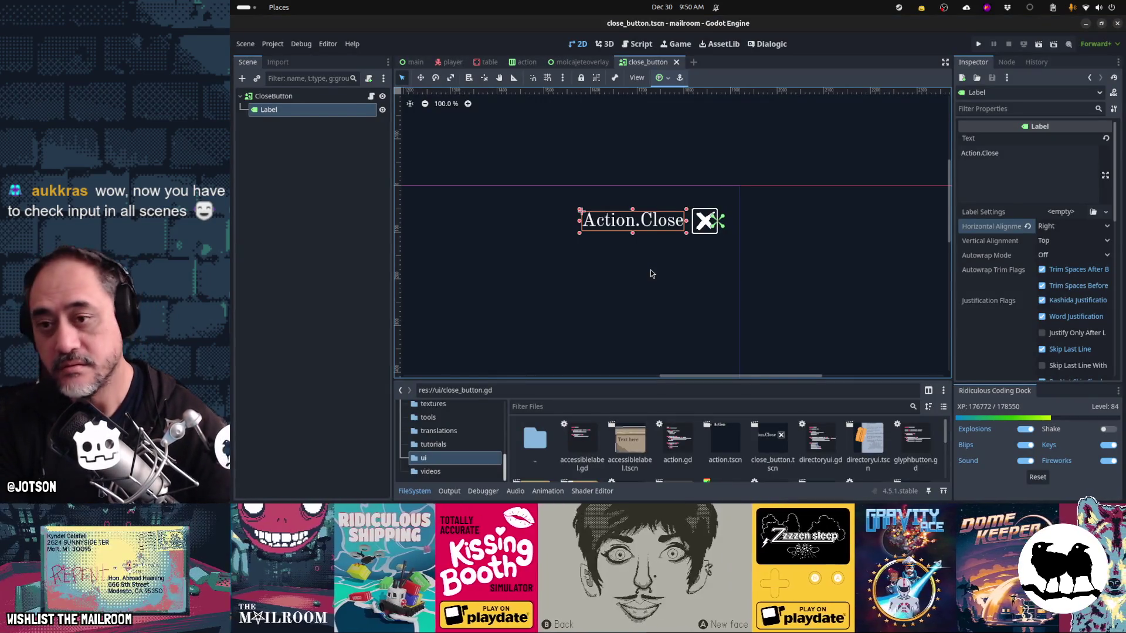
Step: While the game launches, add a 'Save slot screen' card to Mailroom day 3, then open save slots
{"action": "key", "text": "F5"}
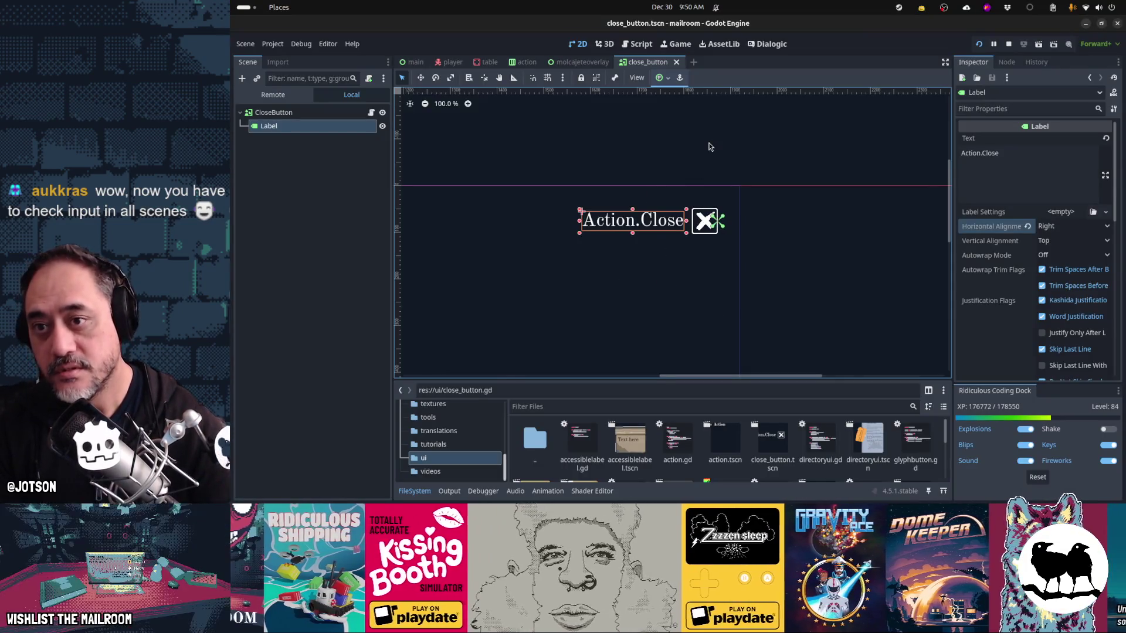
{"action": "key", "text": "alt+Tab"}
{"action": "key", "text": "alt+Tab"}
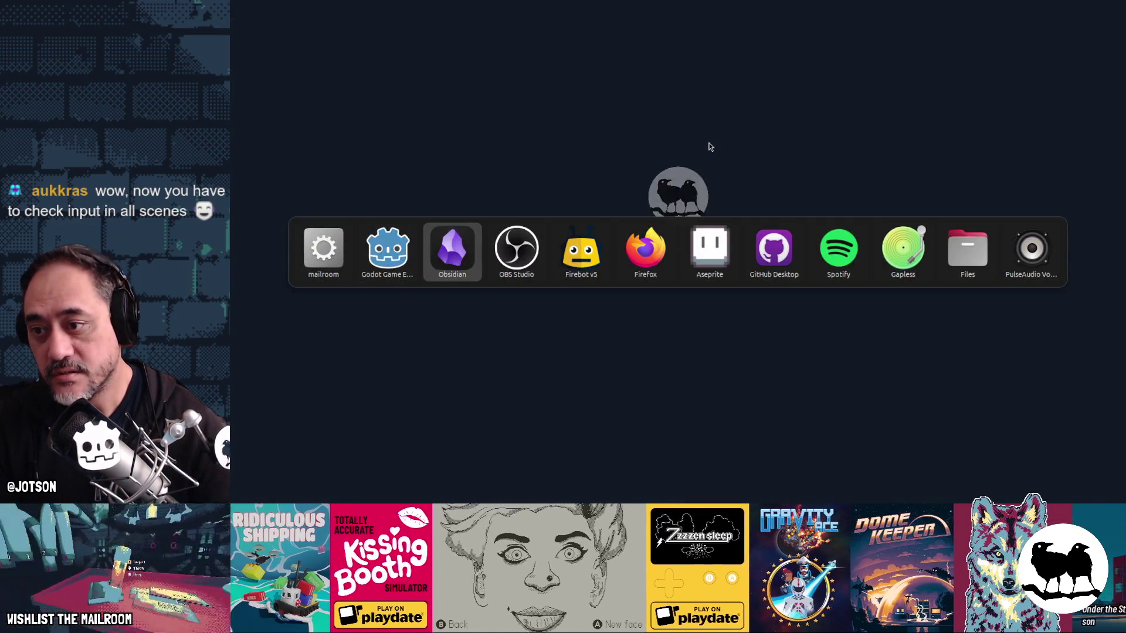
{"action": "left_click", "coordinate": [695, 82]}
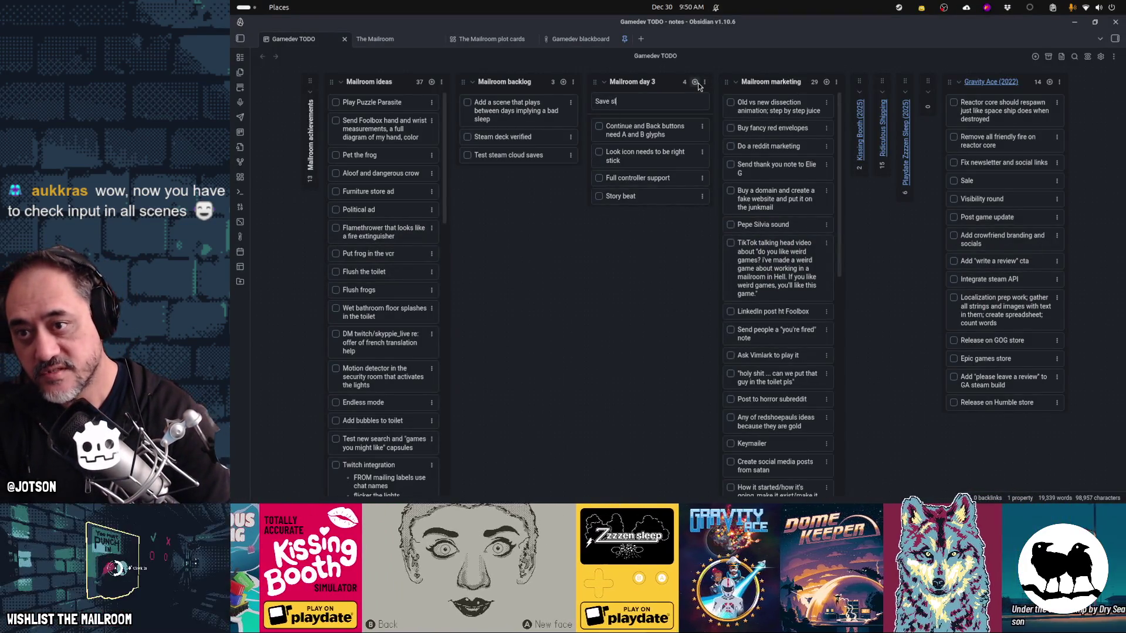
{"action": "type", "text": "reen"}
{"action": "key", "text": "Return"}
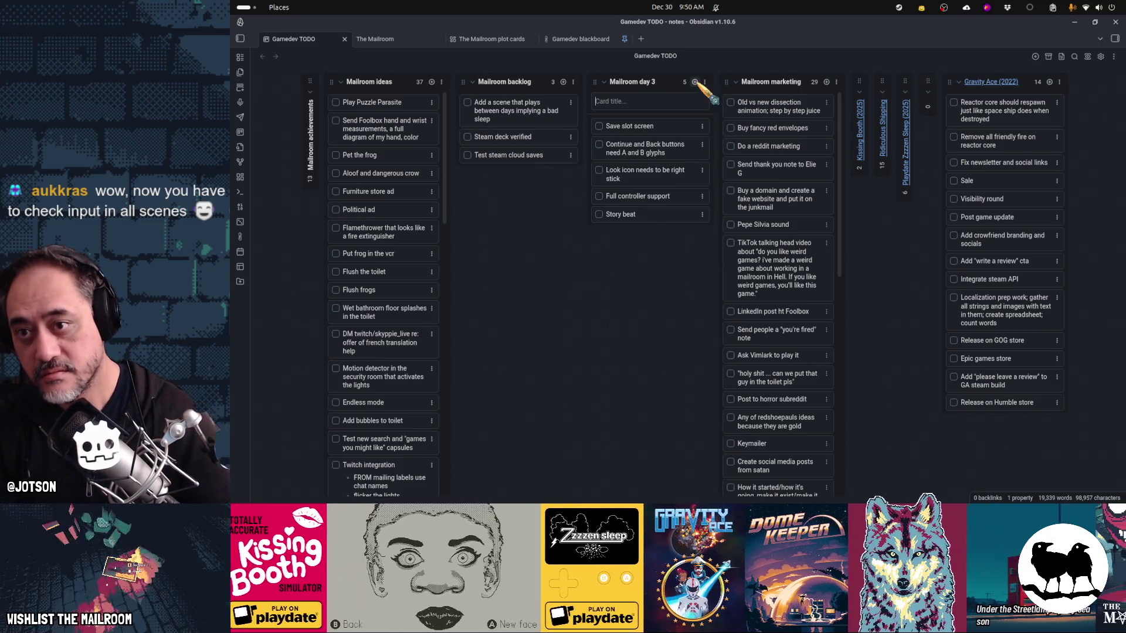
{"action": "key", "text": "alt+Tab"}
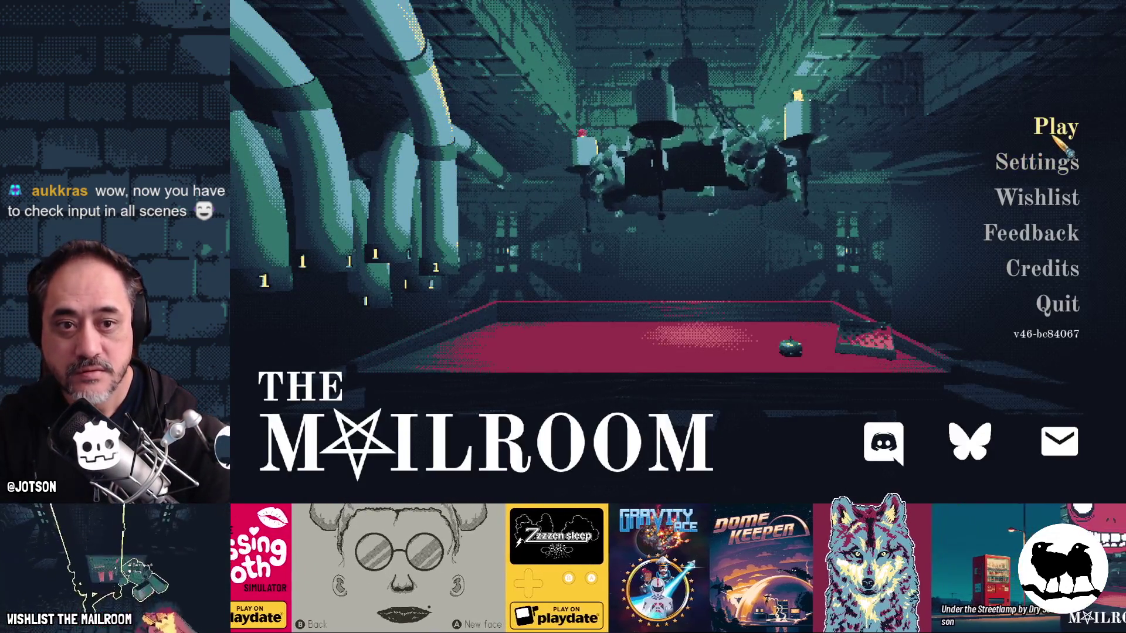
{"action": "left_click", "coordinate": [1058, 130]}
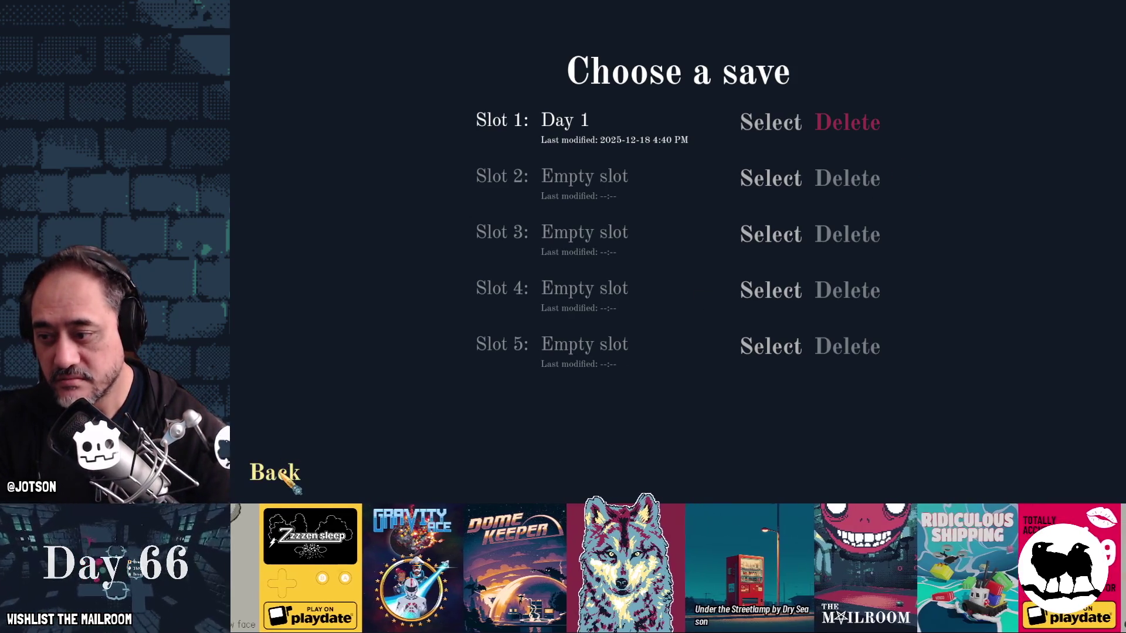
Step: Return to The Mailroom's main menu and try the wishlist store page link
{"action": "left_click", "coordinate": [287, 478]}
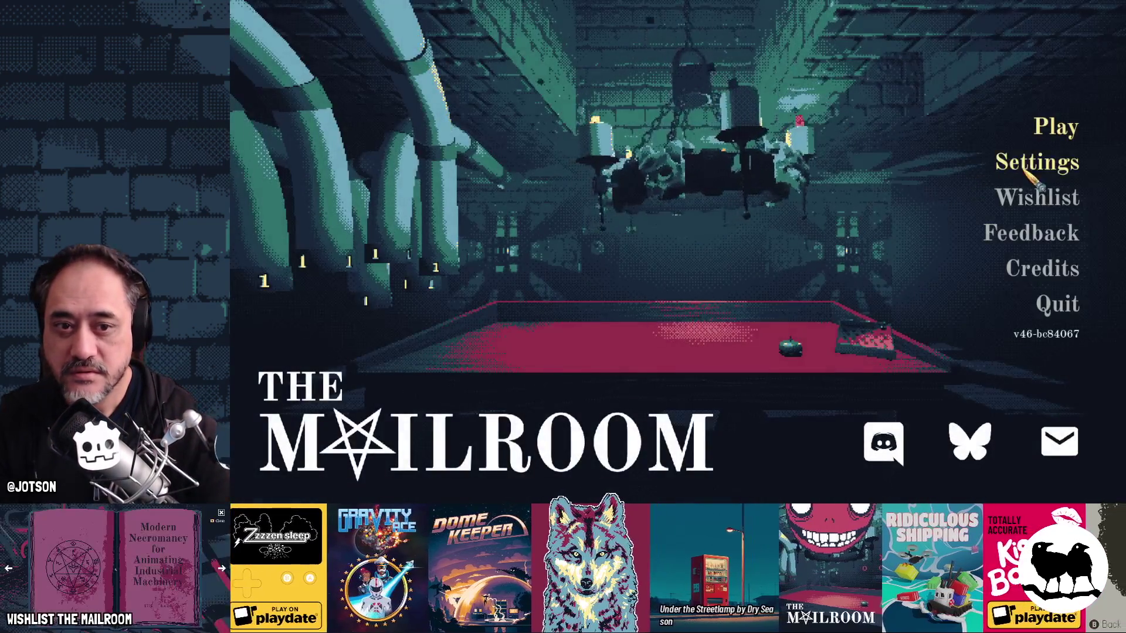
{"action": "left_click", "coordinate": [1049, 198]}
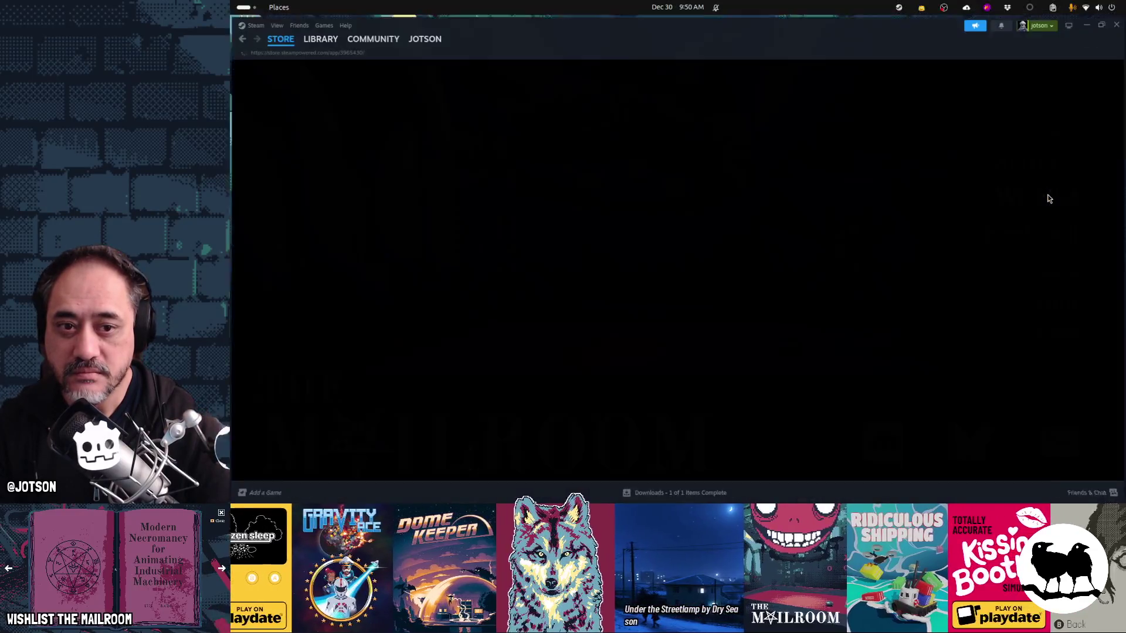
{"action": "key", "text": "alt+Tab"}
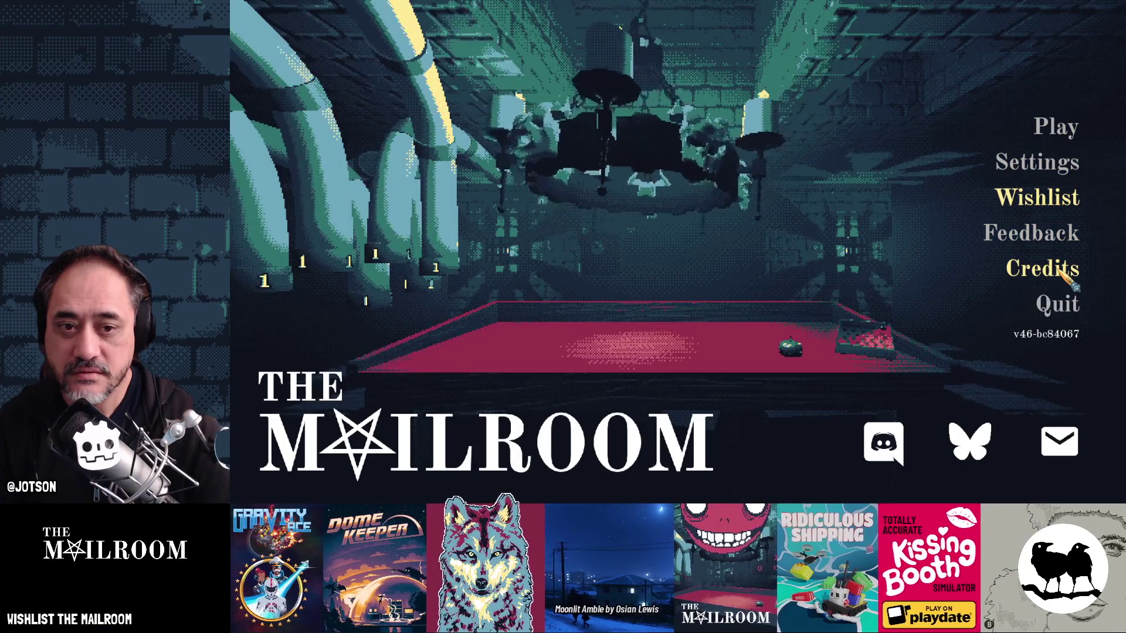
Step: Open and close the game's Settings screen, then switch to the Obsidian TODO board
{"action": "left_click", "coordinate": [1055, 169]}
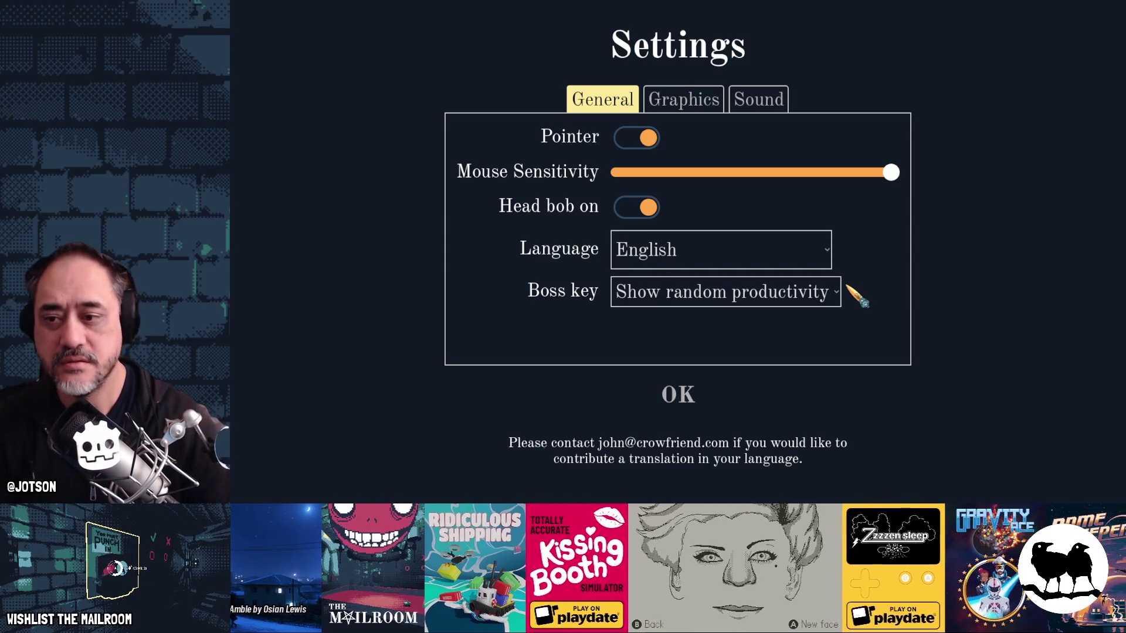
{"action": "key", "text": "Escape"}
{"action": "key", "text": "alt+Tab"}
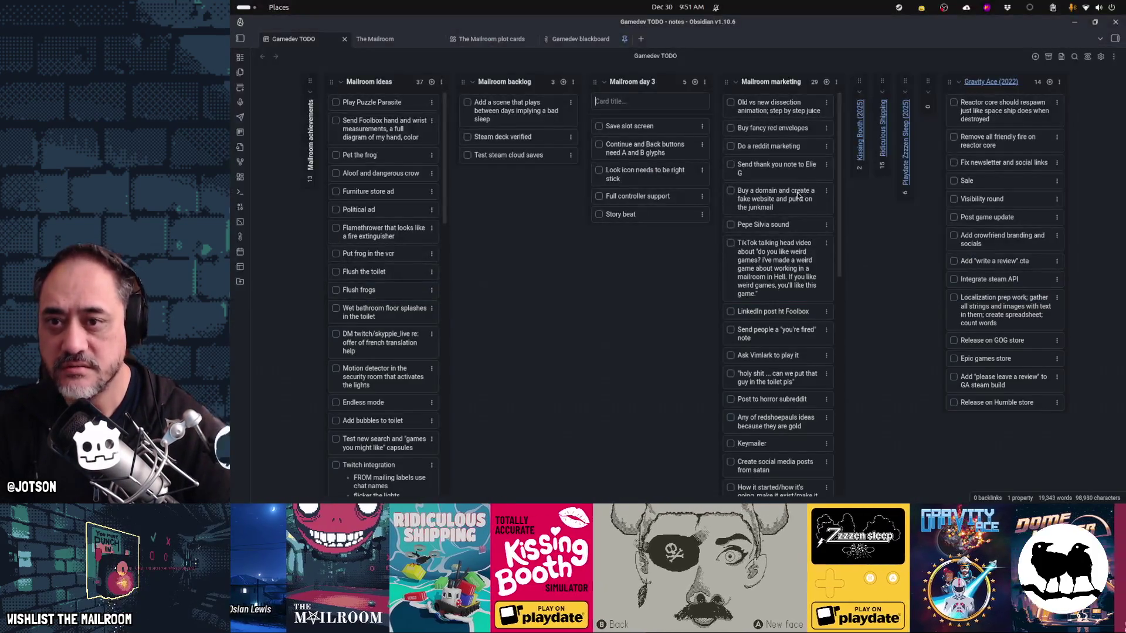
Step: Add a 'Gamepad: Settings screen' card to Mailroom day 3
{"action": "type", "text": "Settings sc"}
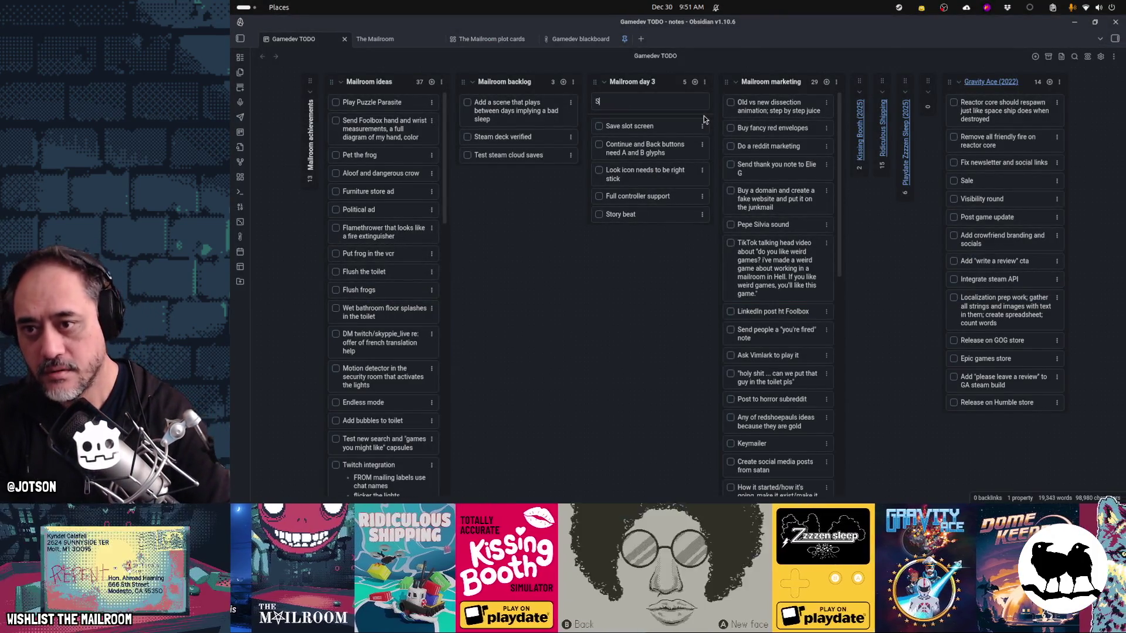
{"action": "type", "text": "reen"}
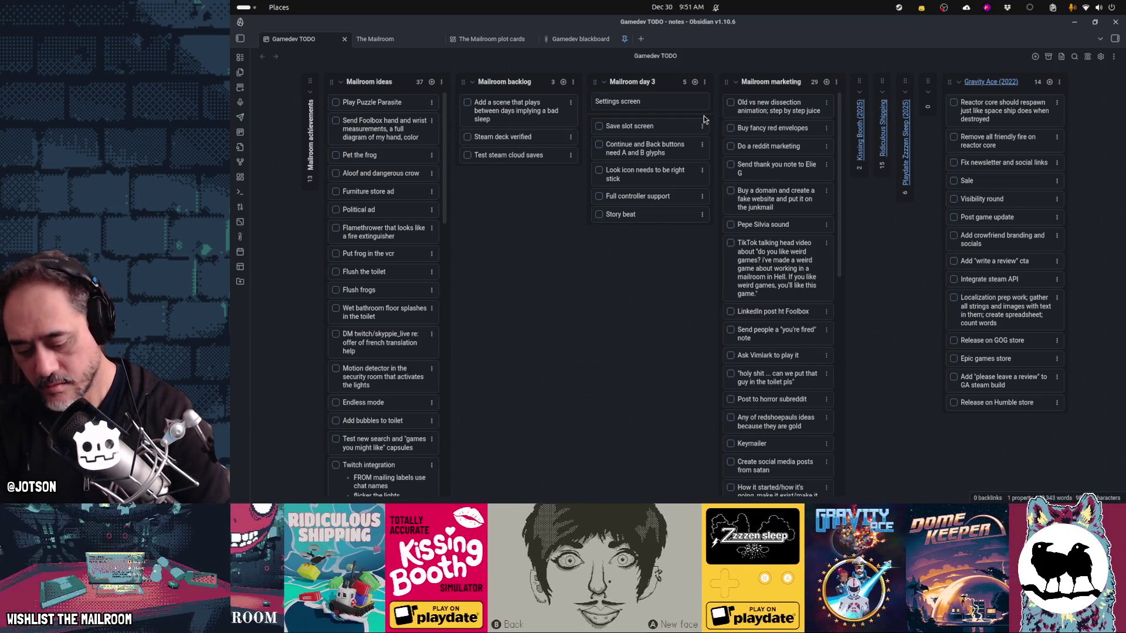
{"action": "key", "text": "Home"}
{"action": "type", "text": "Gamepad:"}
{"action": "key", "text": "Return"}
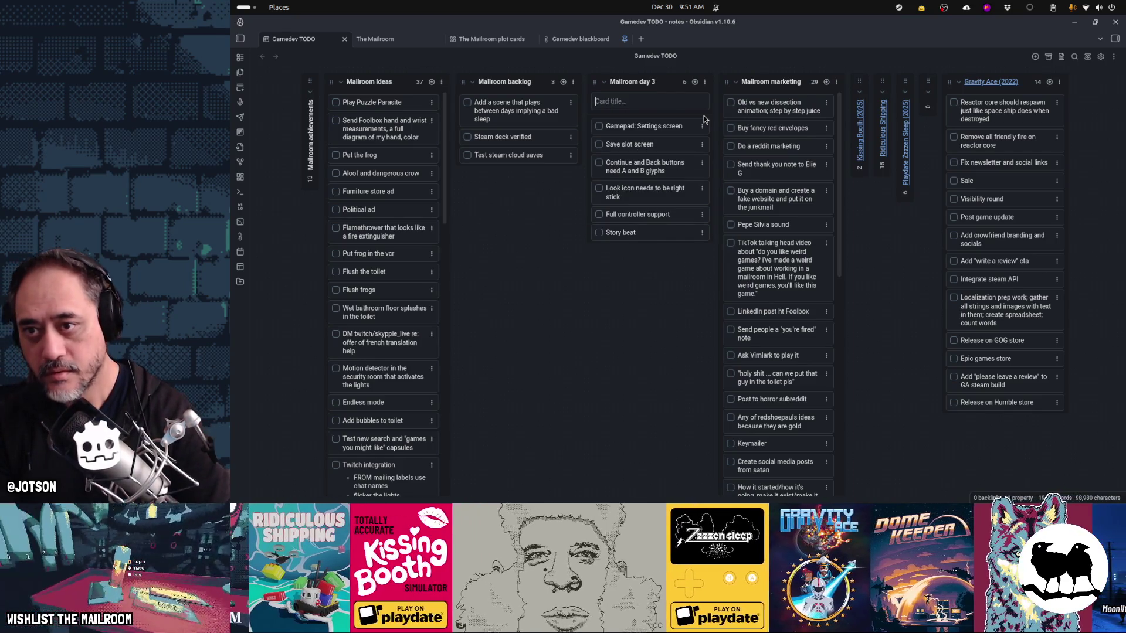
Step: Prefix 'Gamepad:' to the Save slot screen, Continue and Back buttons, and Look icon cards, then view the game's credits
{"action": "double_click", "coordinate": [674, 145]}
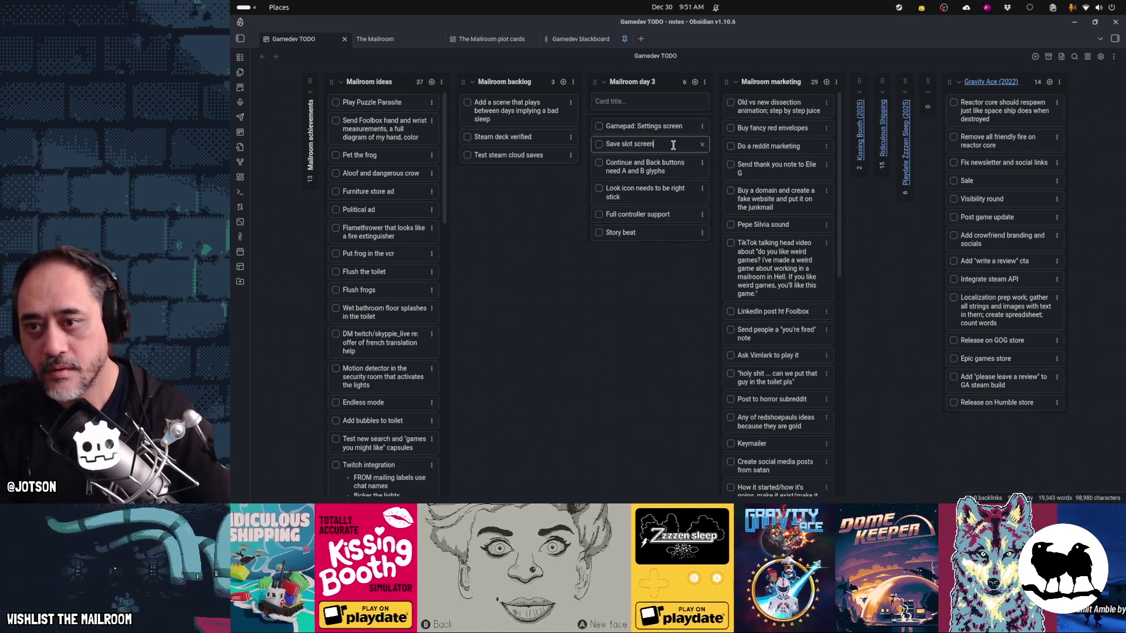
{"action": "type", "text": "Gamepad:"}
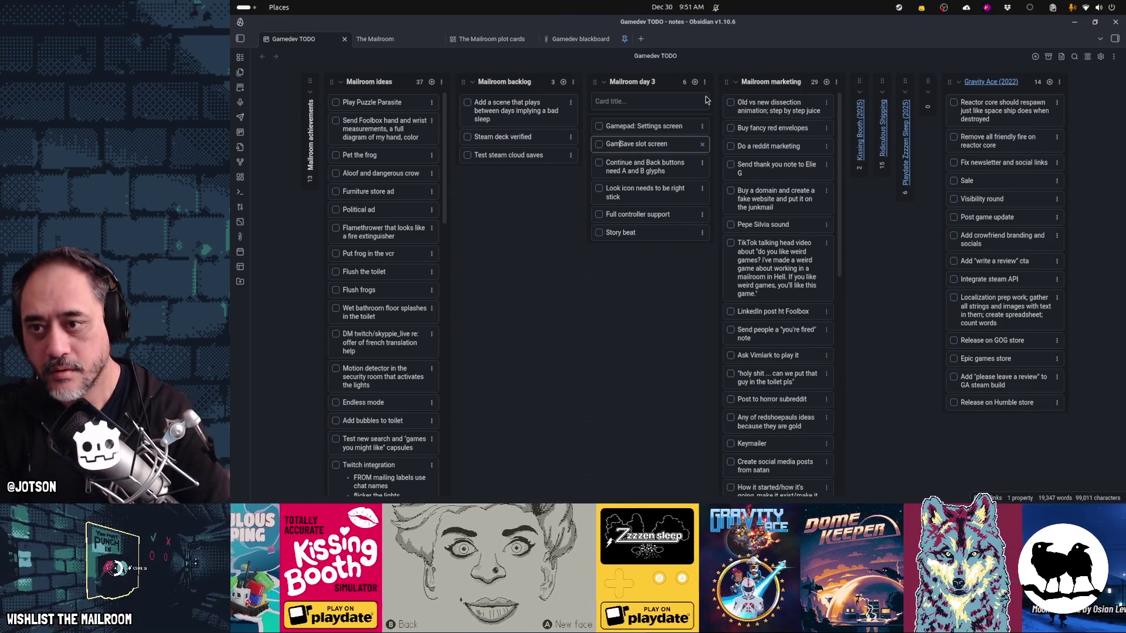
{"action": "key", "text": "Return"}
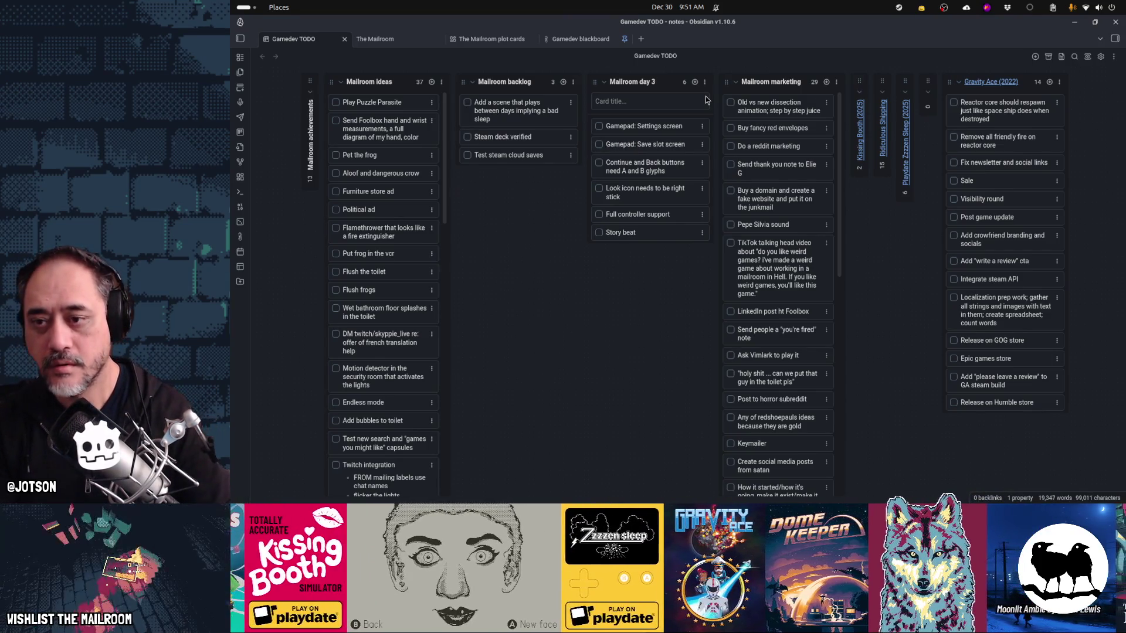
{"action": "double_click", "coordinate": [652, 163]}
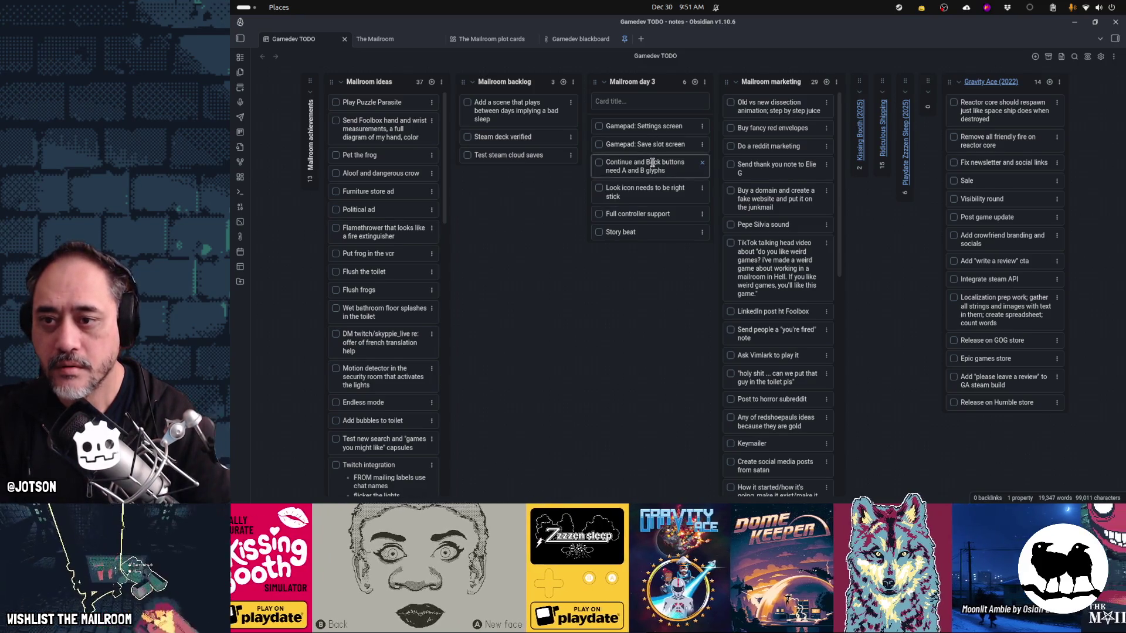
{"action": "type", "text": "Gamepad:"}
{"action": "key", "text": "Return"}
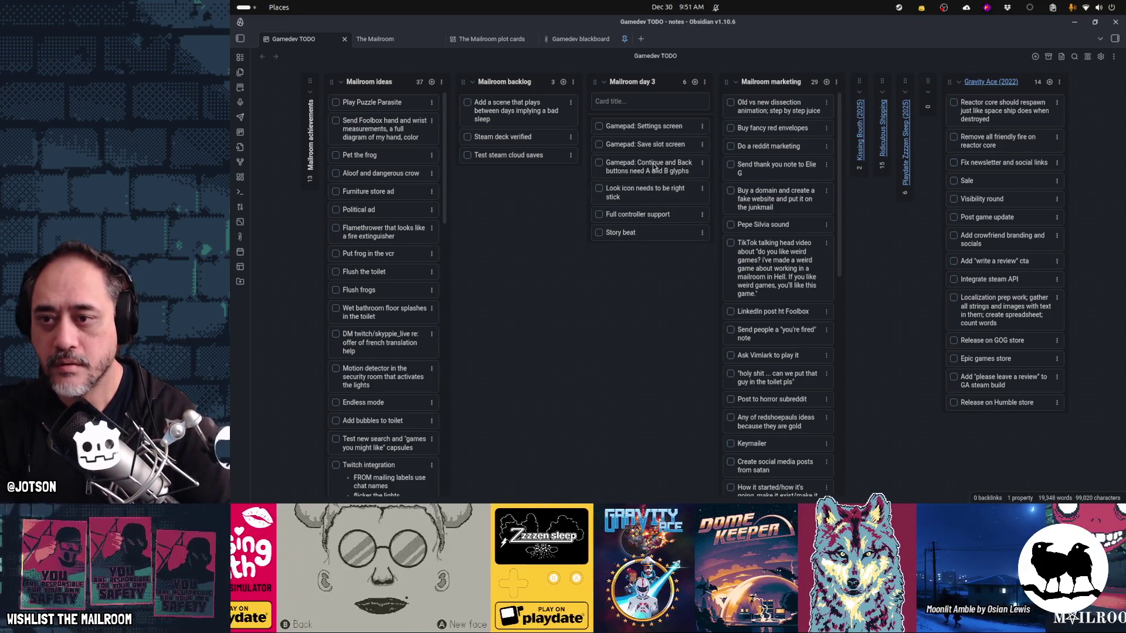
{"action": "double_click", "coordinate": [622, 190]}
{"action": "type", "text": "Gamepad:"}
{"action": "key", "text": "Return"}
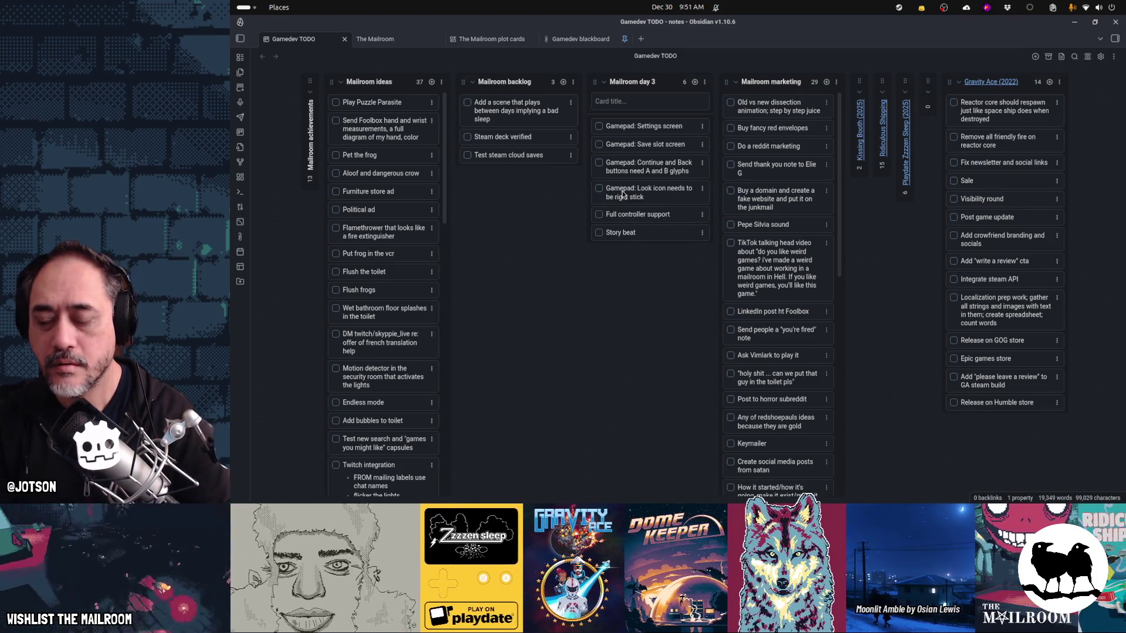
{"action": "key", "text": "alt+Tab"}
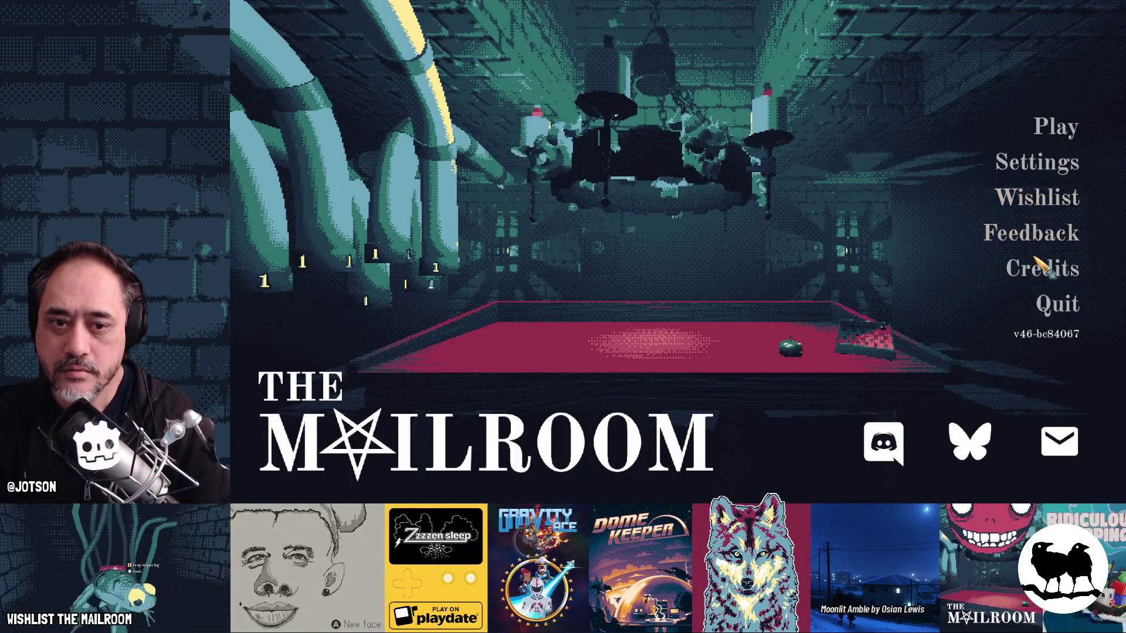
{"action": "left_click", "coordinate": [1047, 271]}
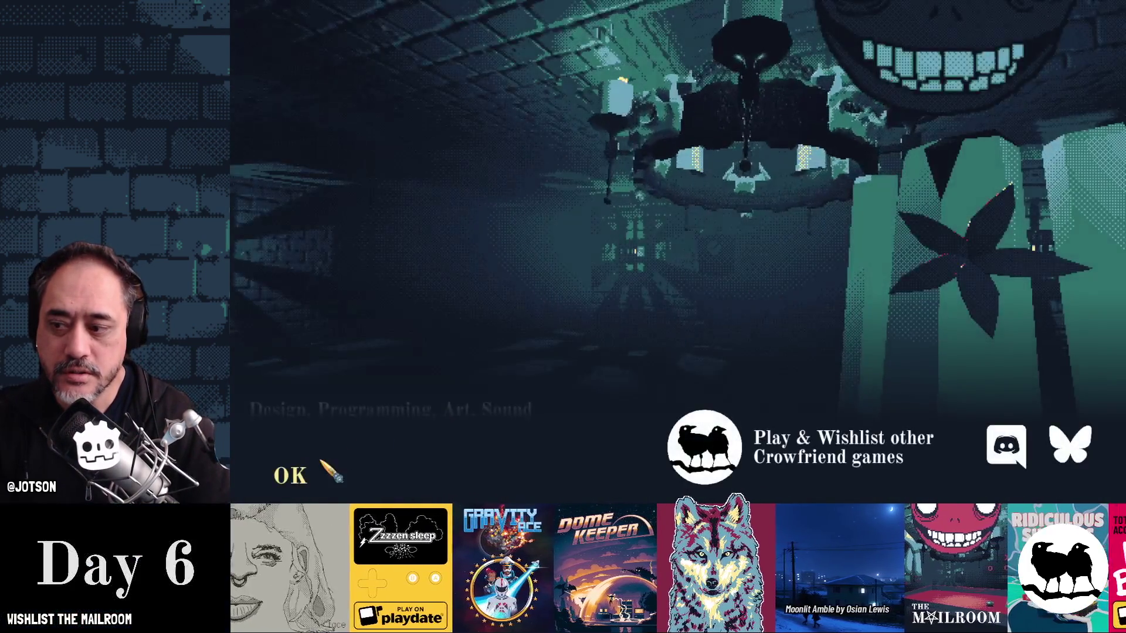
Step: Leave Credits, choose Play, and start a new game in an empty save slot
{"action": "left_click", "coordinate": [302, 476]}
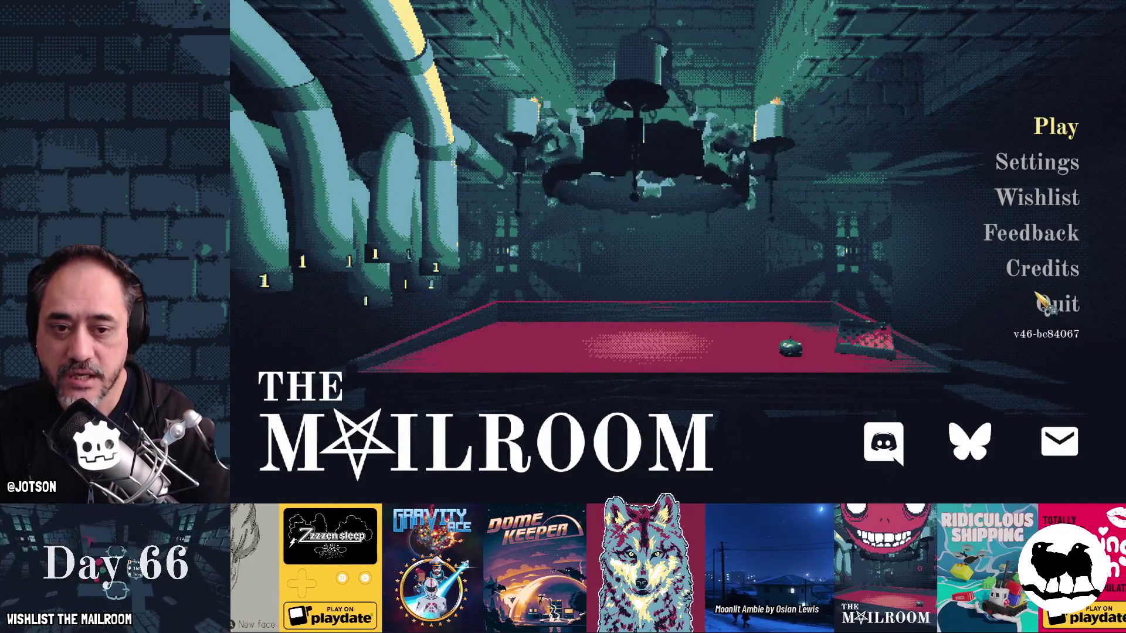
{"action": "left_click", "coordinate": [1055, 127]}
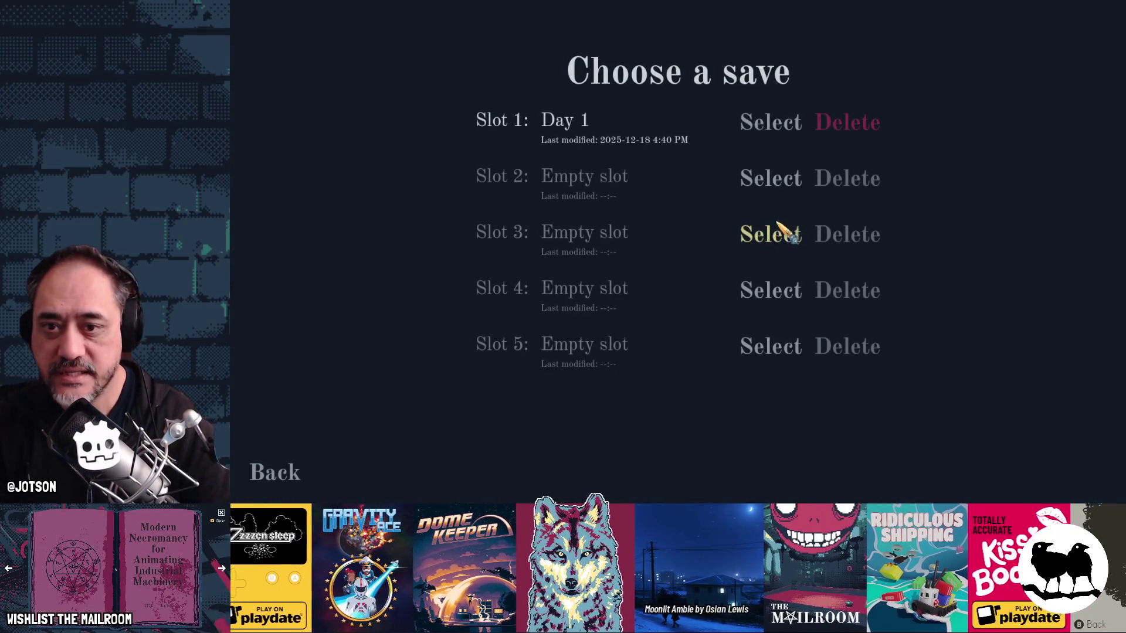
{"action": "left_click", "coordinate": [775, 179]}
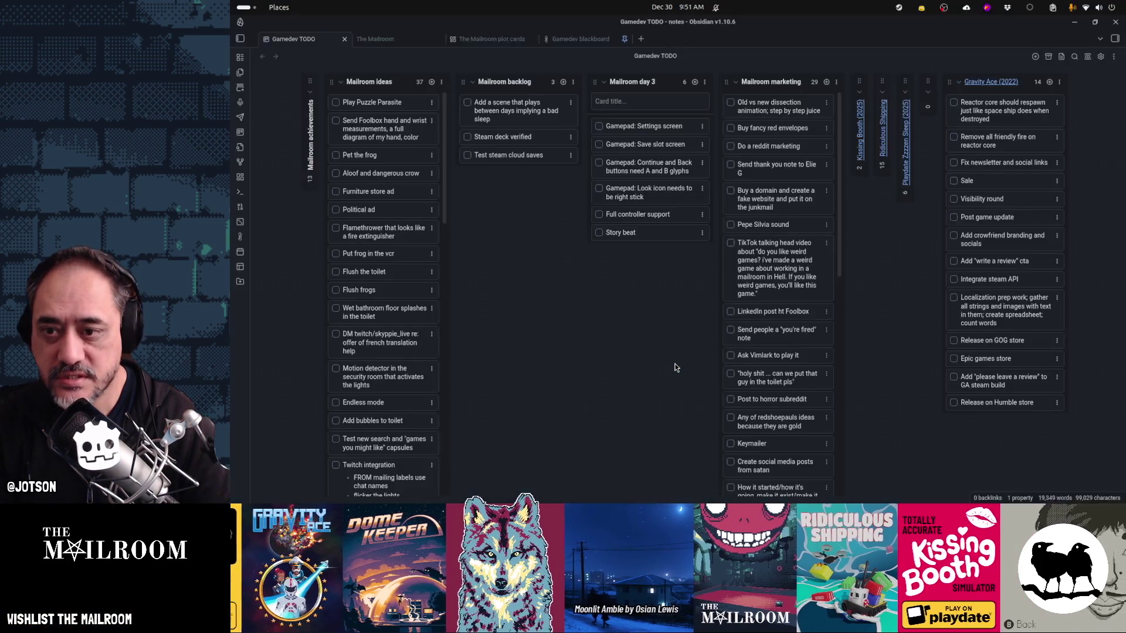
Step: Add a 'Gamepad: intro controller scene' card in Obsidian, then return to the game
{"action": "key", "text": "alt+Tab"}
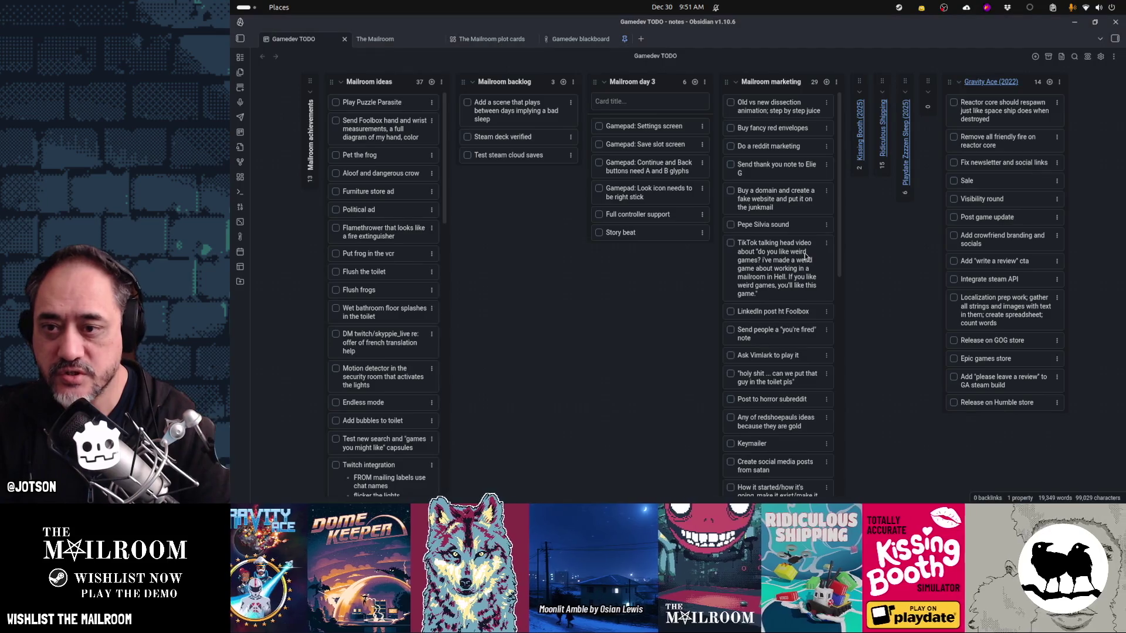
{"action": "type", "text": "Gamepad: intro"}
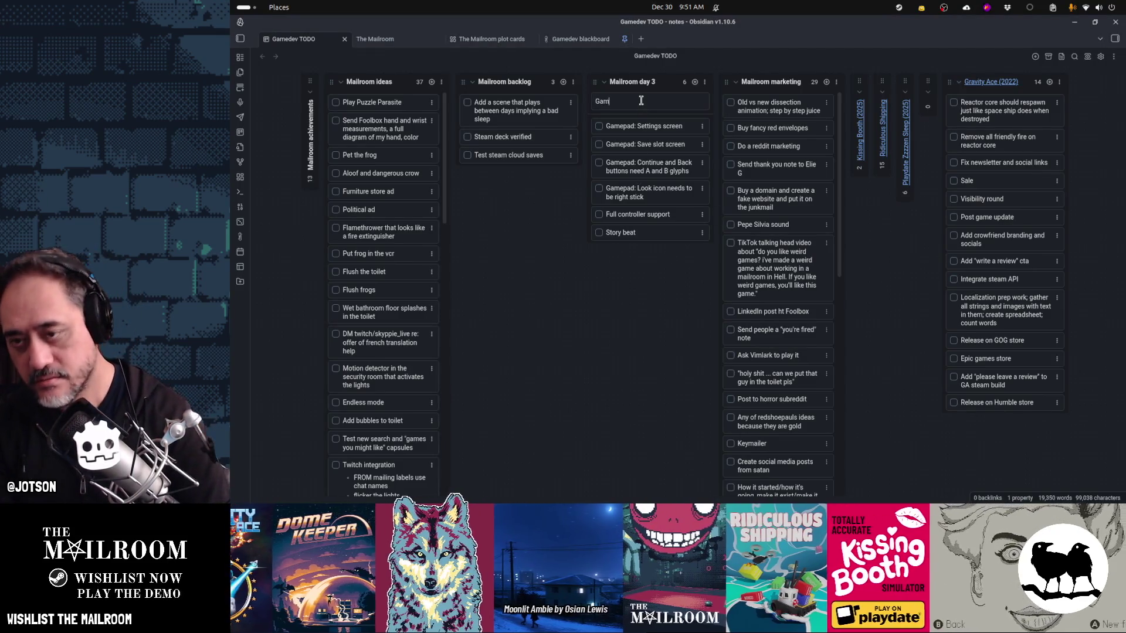
{"action": "type", "text": " controller scene"}
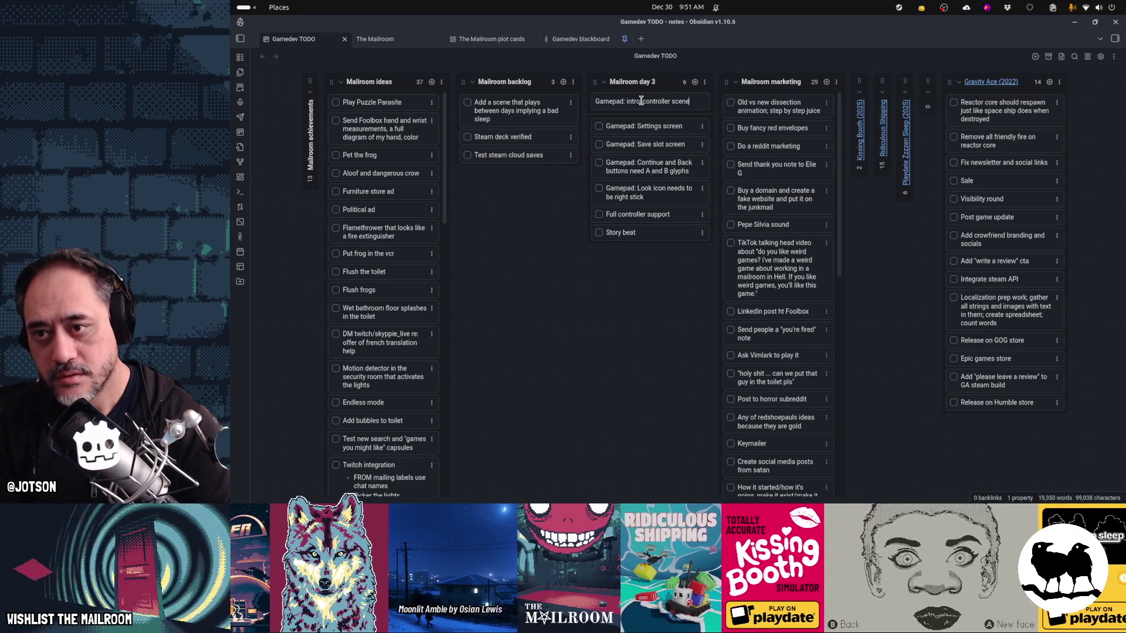
{"action": "key", "text": "Return"}
{"action": "key", "text": "alt+Tab"}
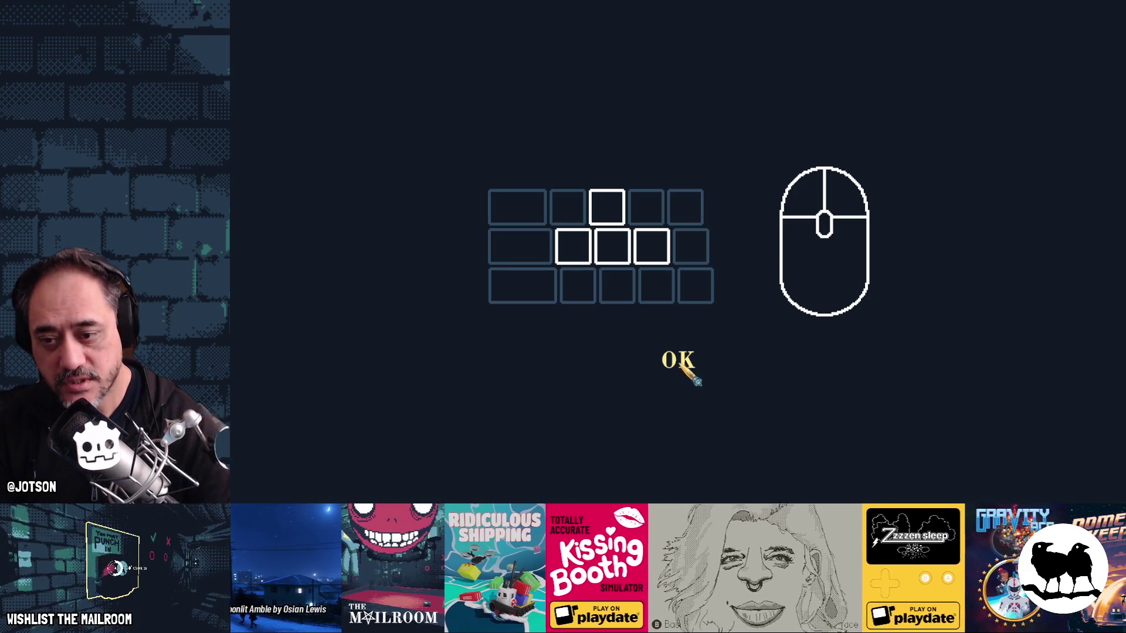
Step: Dismiss the controls screen, play the intro dialogue to the gate scene, and close Obsidian's empty card field
{"action": "left_click", "coordinate": [680, 361]}
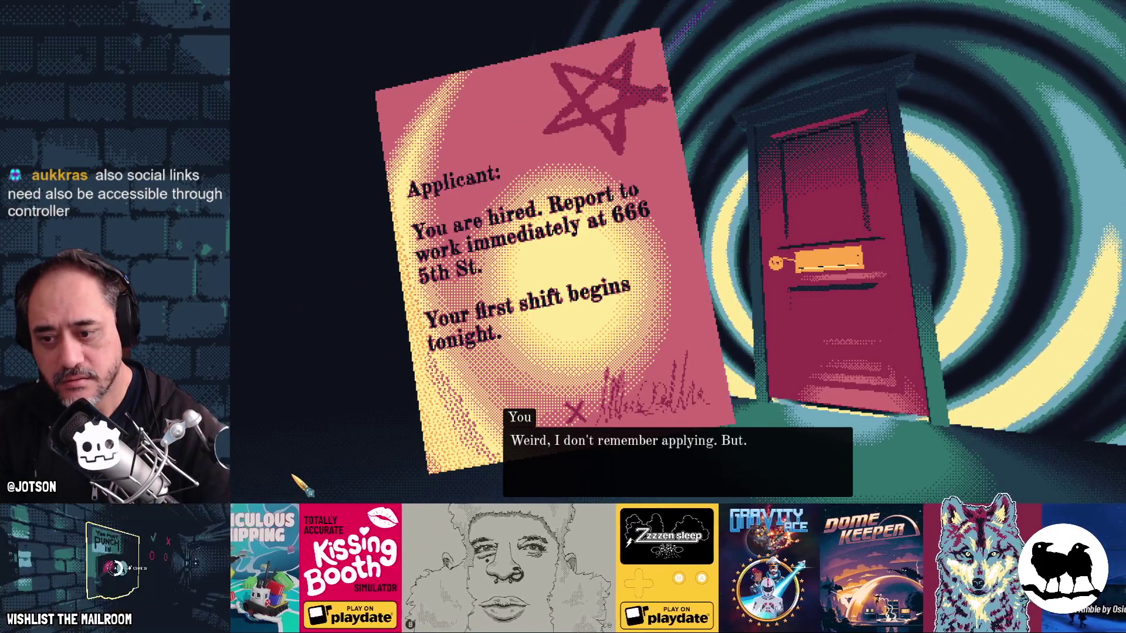
{"action": "left_click", "coordinate": [604, 466]}
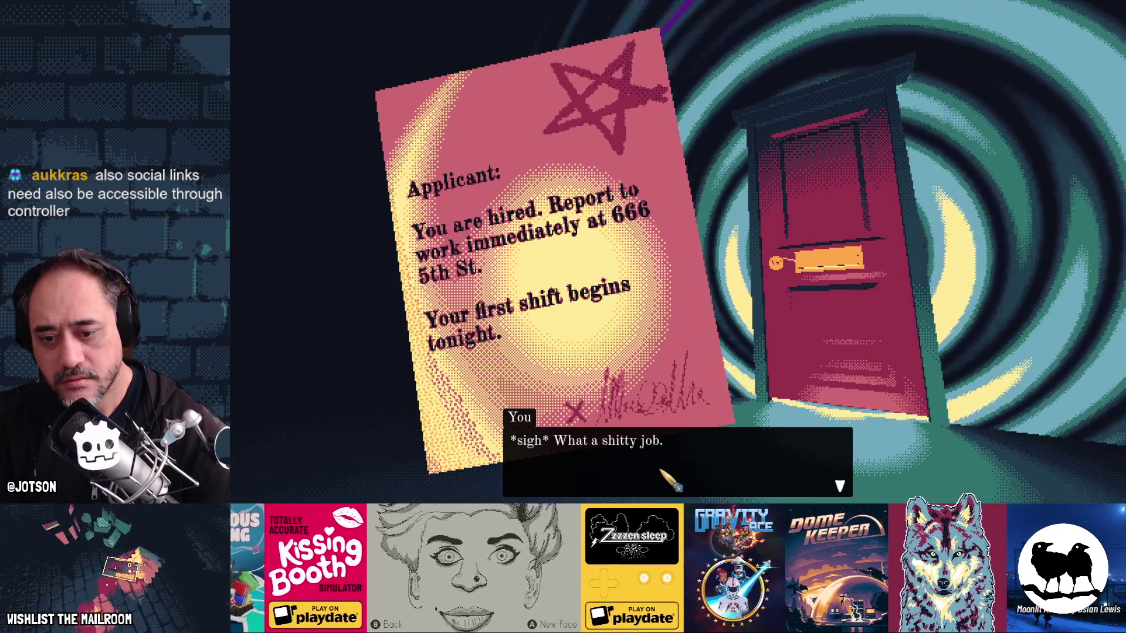
{"action": "left_click", "coordinate": [838, 484]}
{"action": "left_click", "coordinate": [797, 468]}
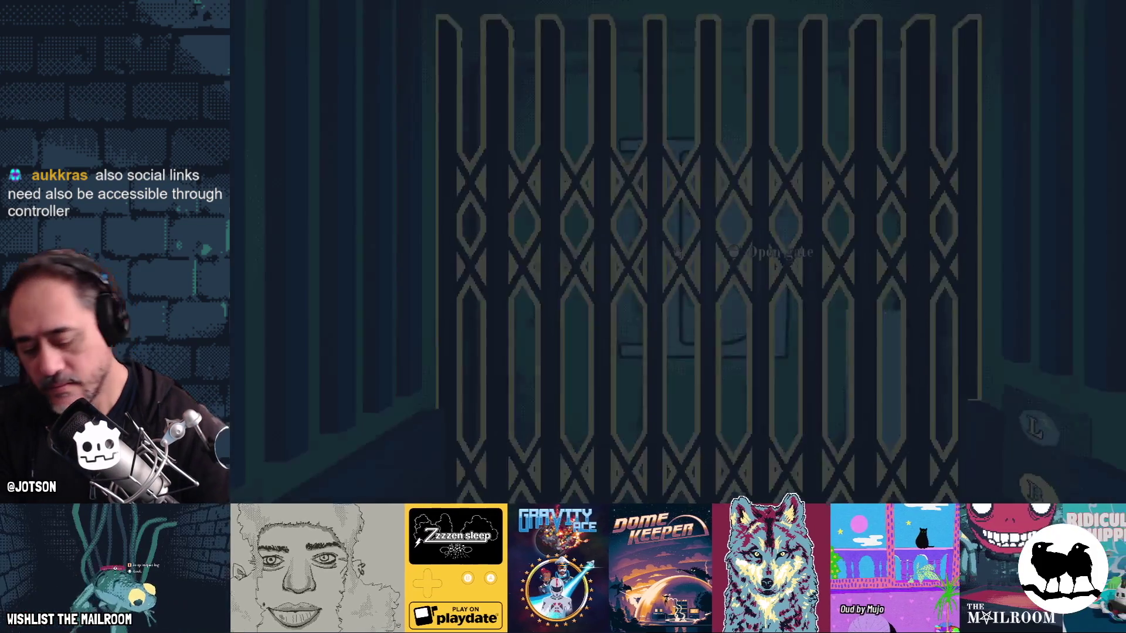
{"action": "key", "text": "alt+Tab"}
{"action": "left_click", "coordinate": [664, 344]}
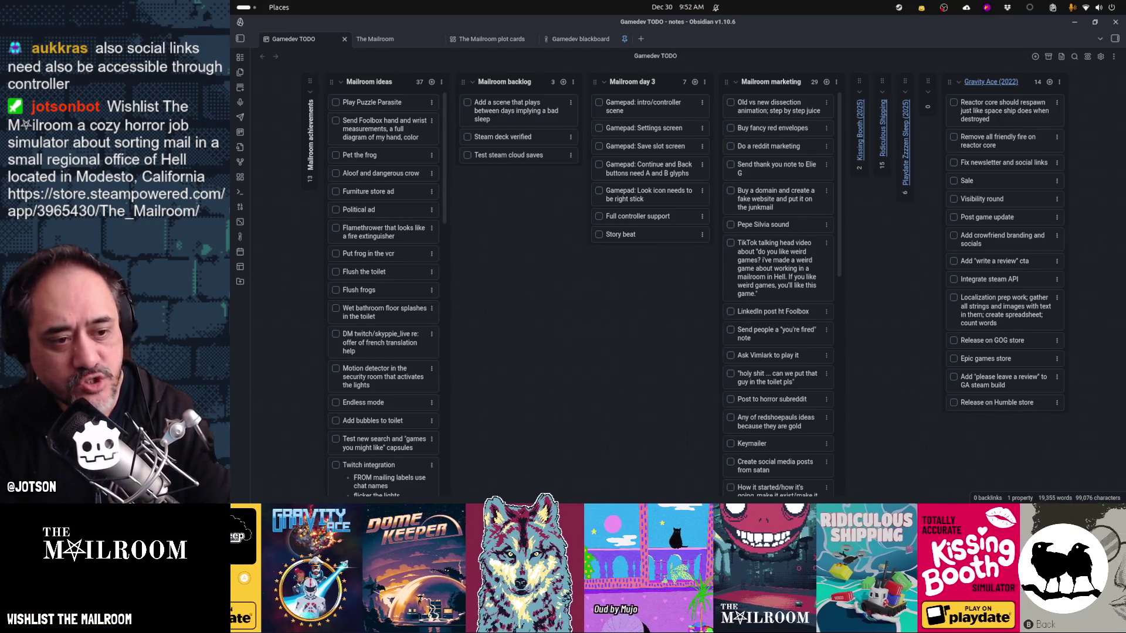
Step: Switch from Obsidian to the Godot editor using the dock
{"action": "mouse_move", "coordinate": [573, 501]}
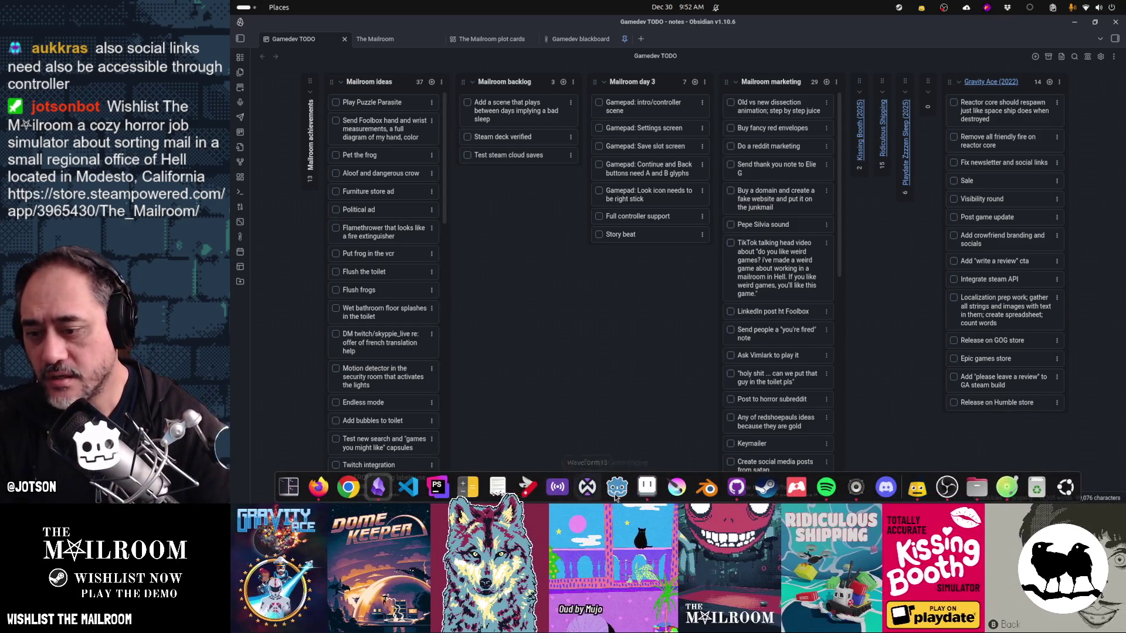
{"action": "left_click", "coordinate": [615, 492]}
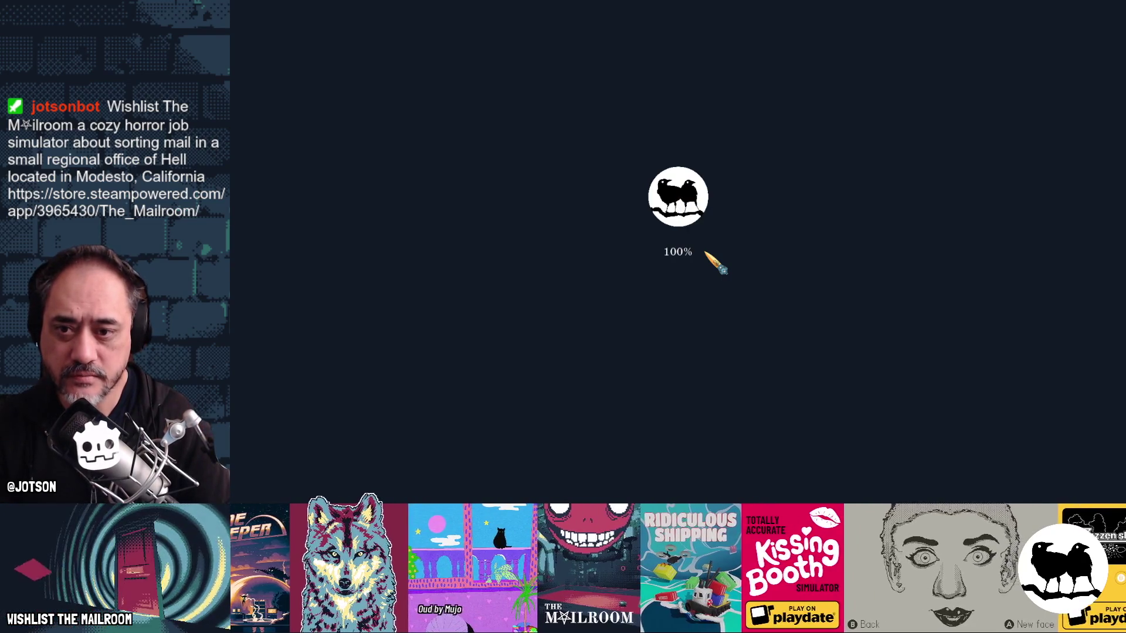
{"action": "key", "text": "Down"}
{"action": "key", "text": "Down"}
{"action": "key", "text": "Down"}
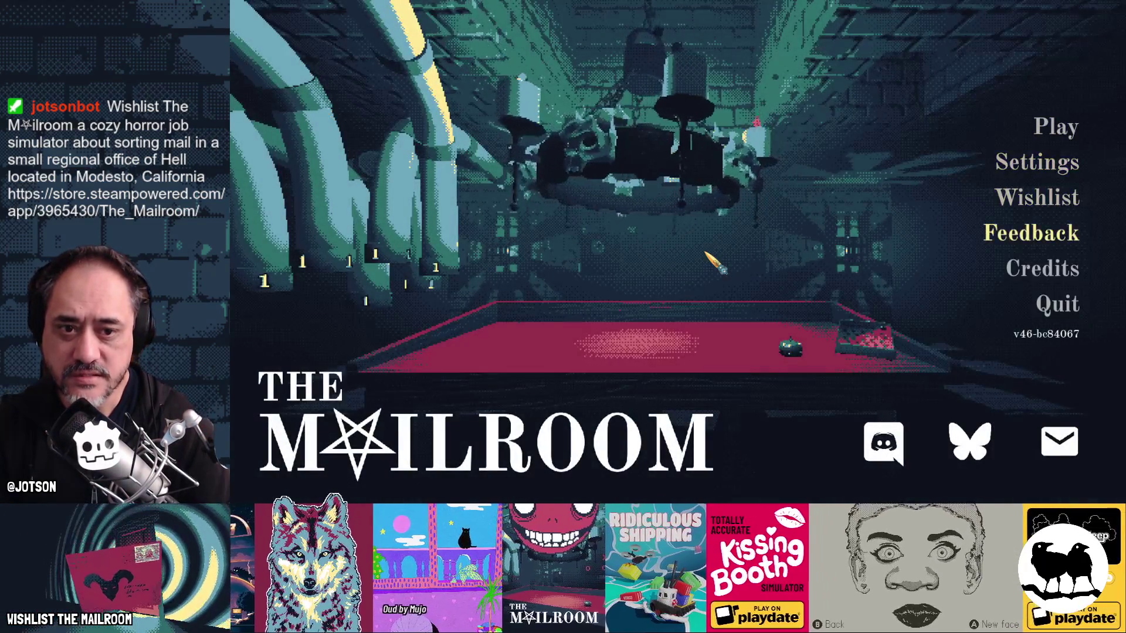
{"action": "key", "text": "Down"}
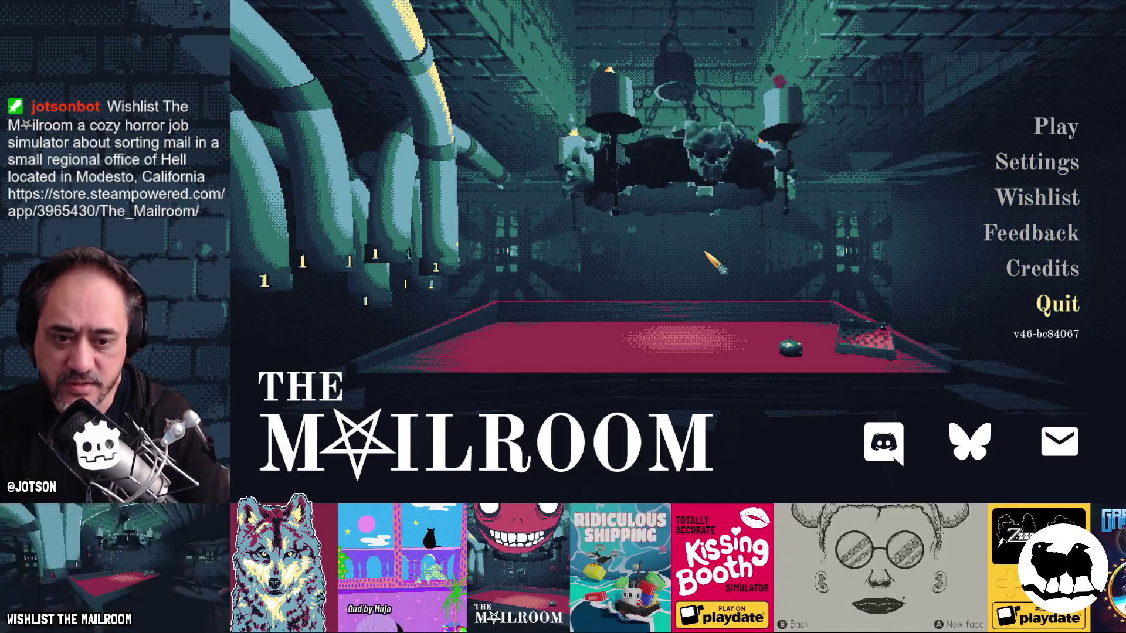
{"action": "key", "text": "Down"}
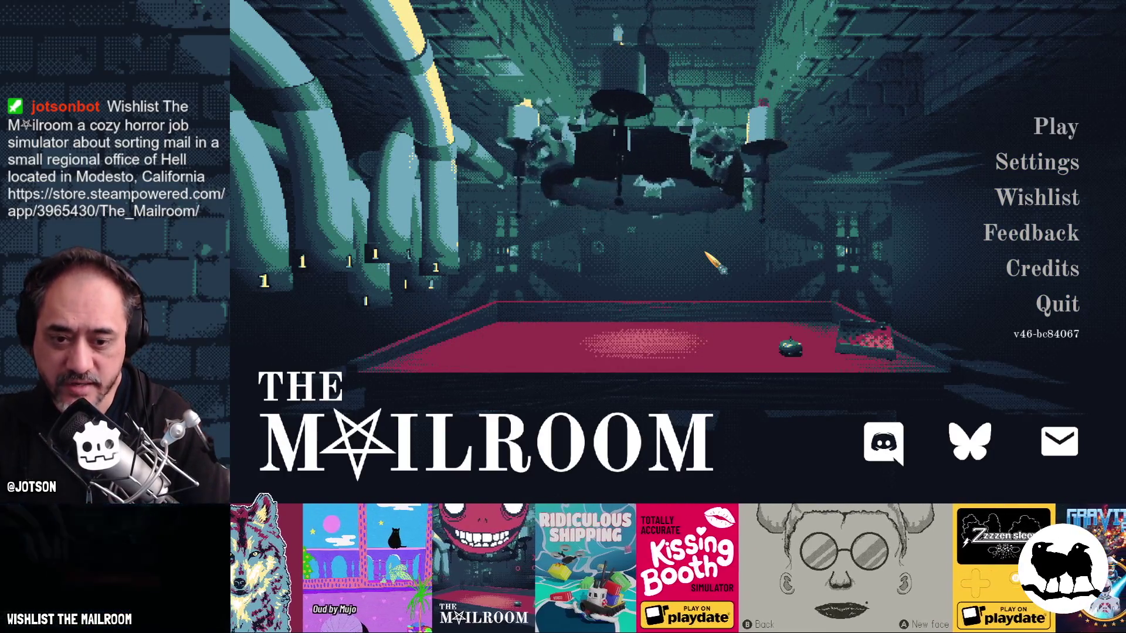
{"action": "key", "text": "Up"}
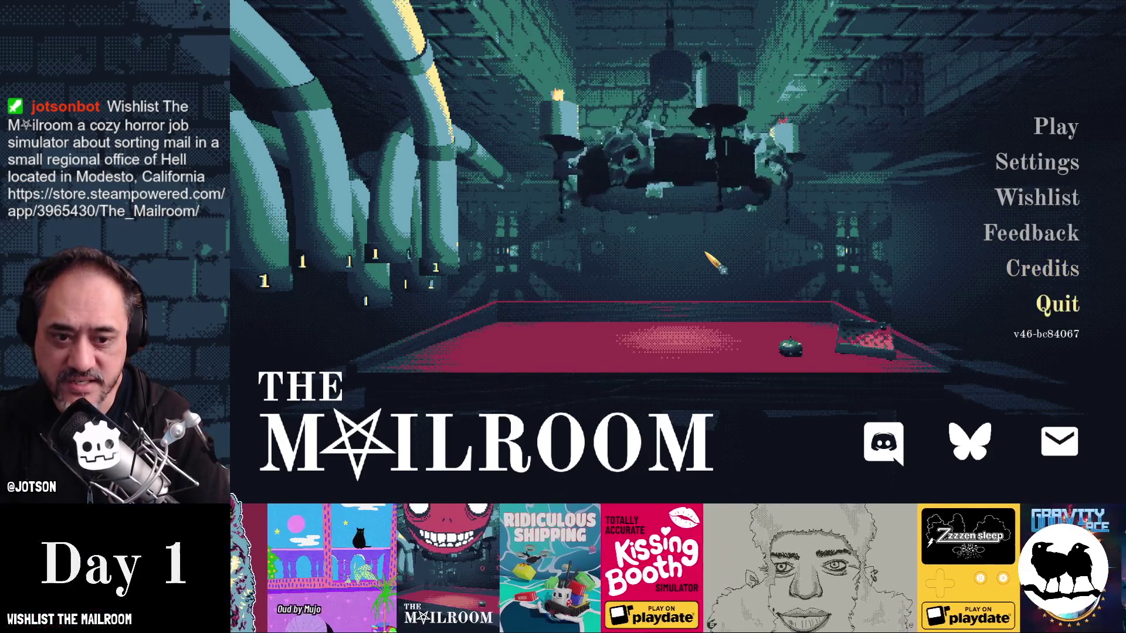
{"action": "key", "text": "Down"}
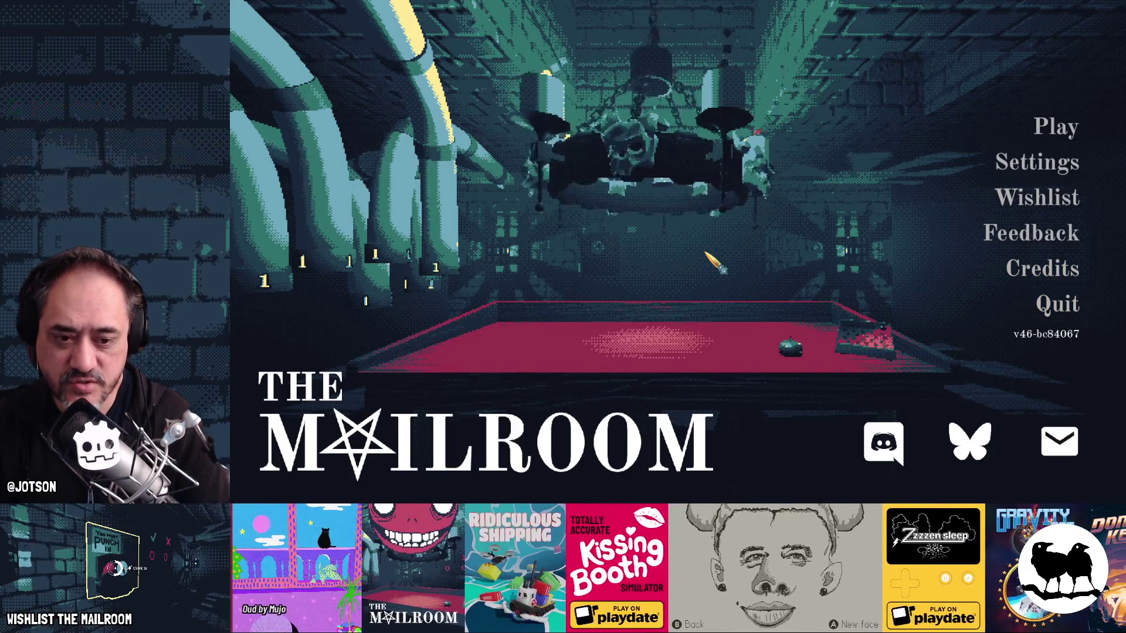
{"action": "key", "text": "Up"}
{"action": "key", "text": "Up"}
{"action": "key", "text": "Down"}
{"action": "key", "text": "Down"}
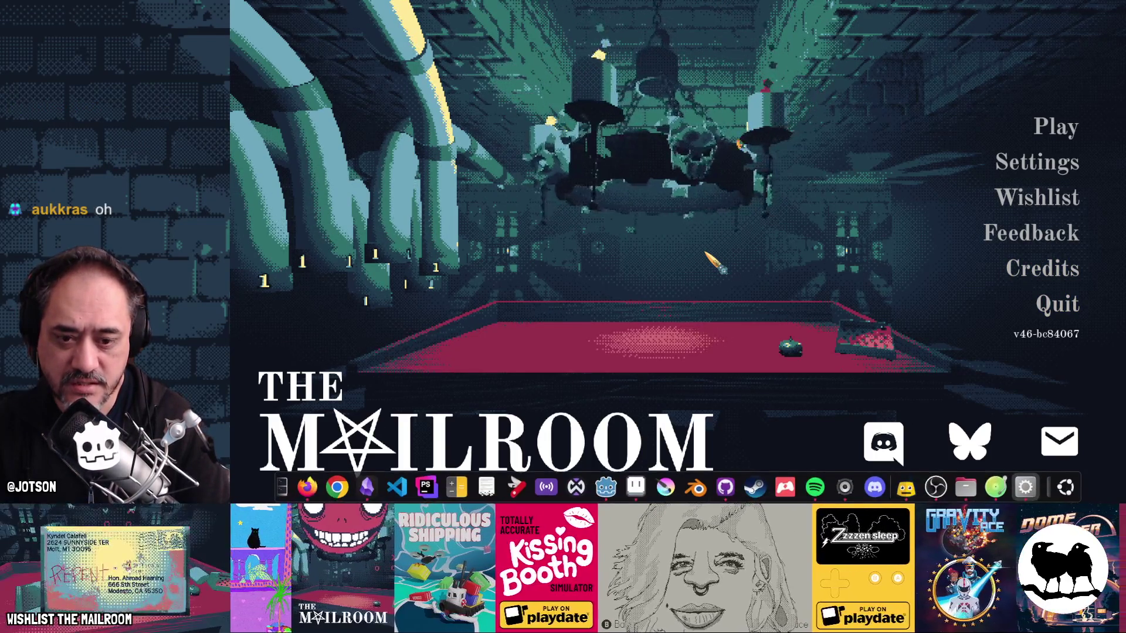
{"action": "key", "text": "alt+Tab"}
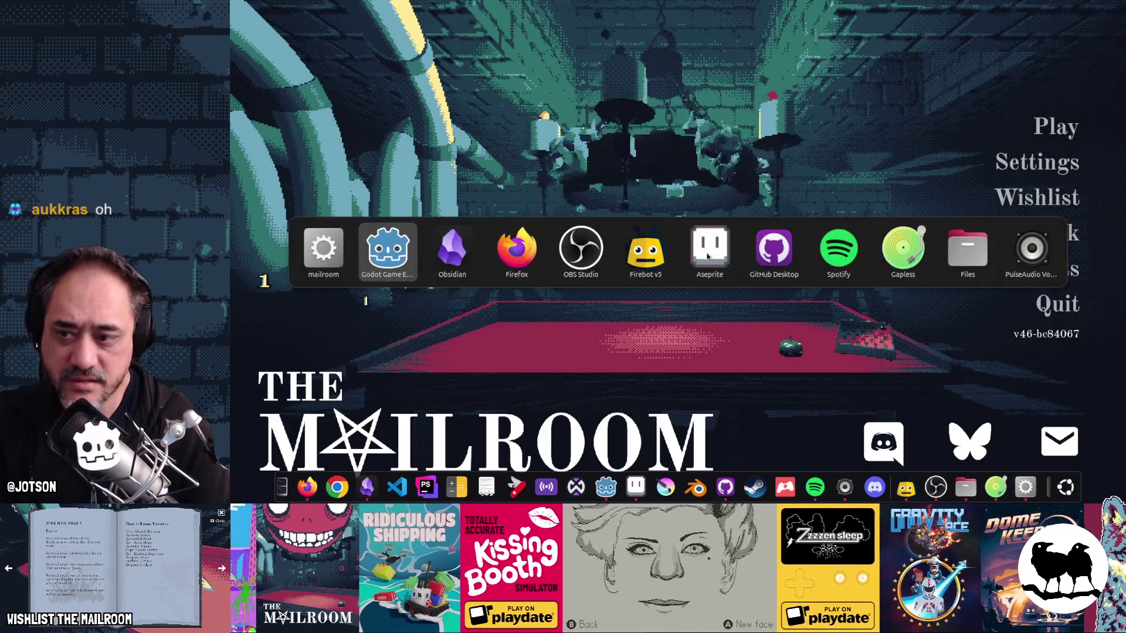
{"action": "key", "text": "Escape"}
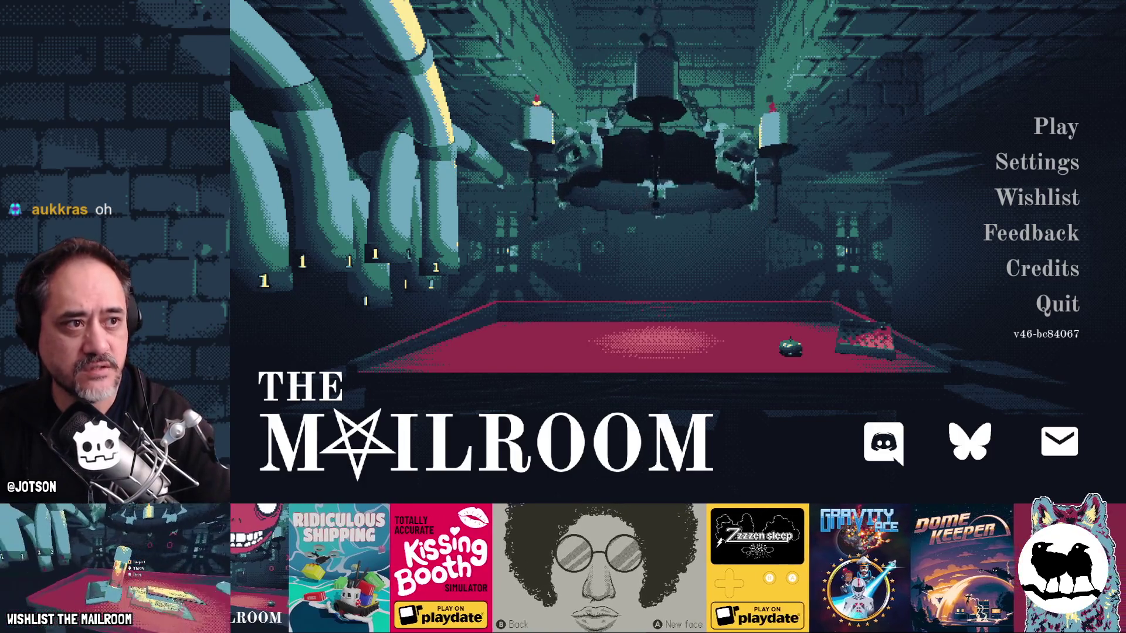
{"action": "left_click", "coordinate": [969, 441]}
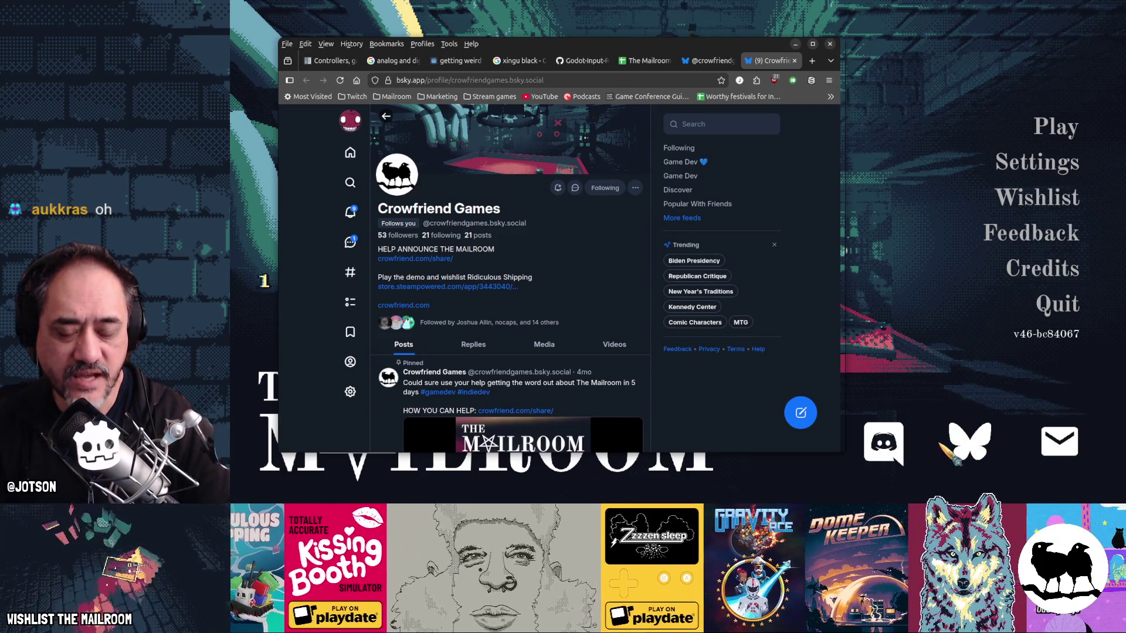
{"action": "left_click", "coordinate": [918, 283]}
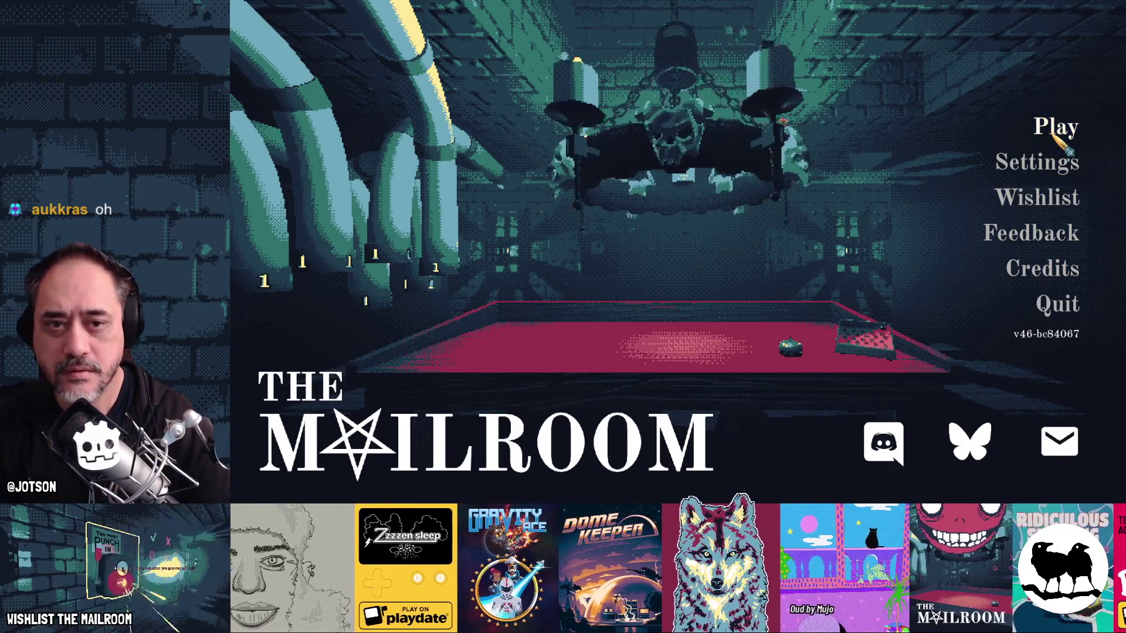
Step: Open Settings from the title menu, toggle Pointer back and forth, and return Mouse Sensitivity to maximum
{"action": "key", "text": "Down"}
{"action": "key", "text": "Down"}
{"action": "key", "text": "Down"}
{"action": "key", "text": "Down"}
{"action": "key", "text": "Down"}
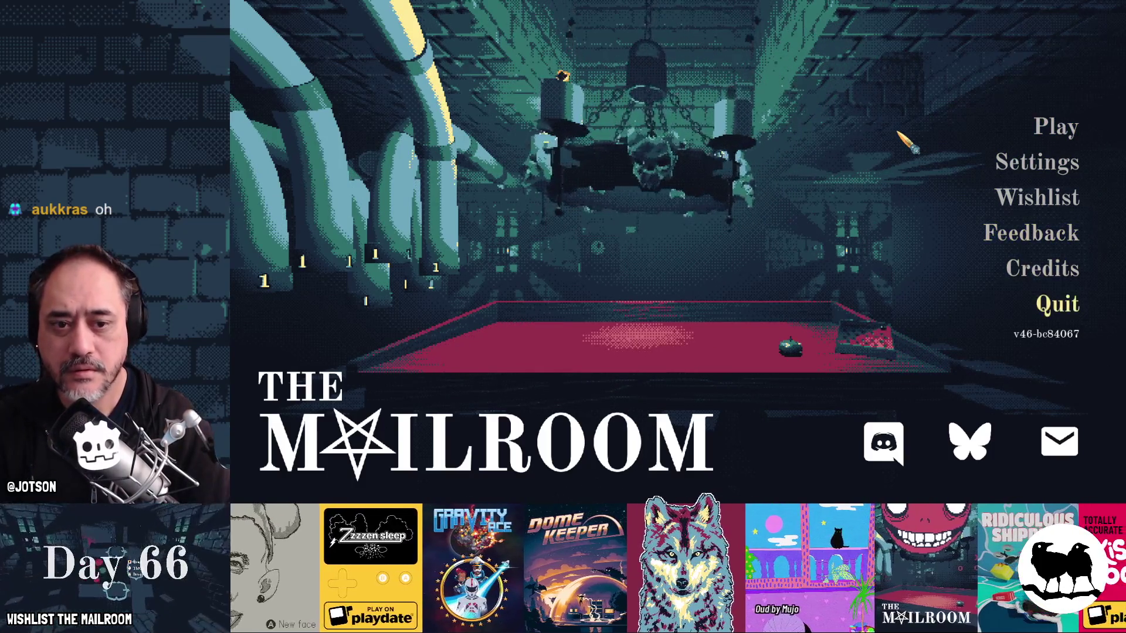
{"action": "key", "text": "Up"}
{"action": "key", "text": "Up"}
{"action": "key", "text": "Up"}
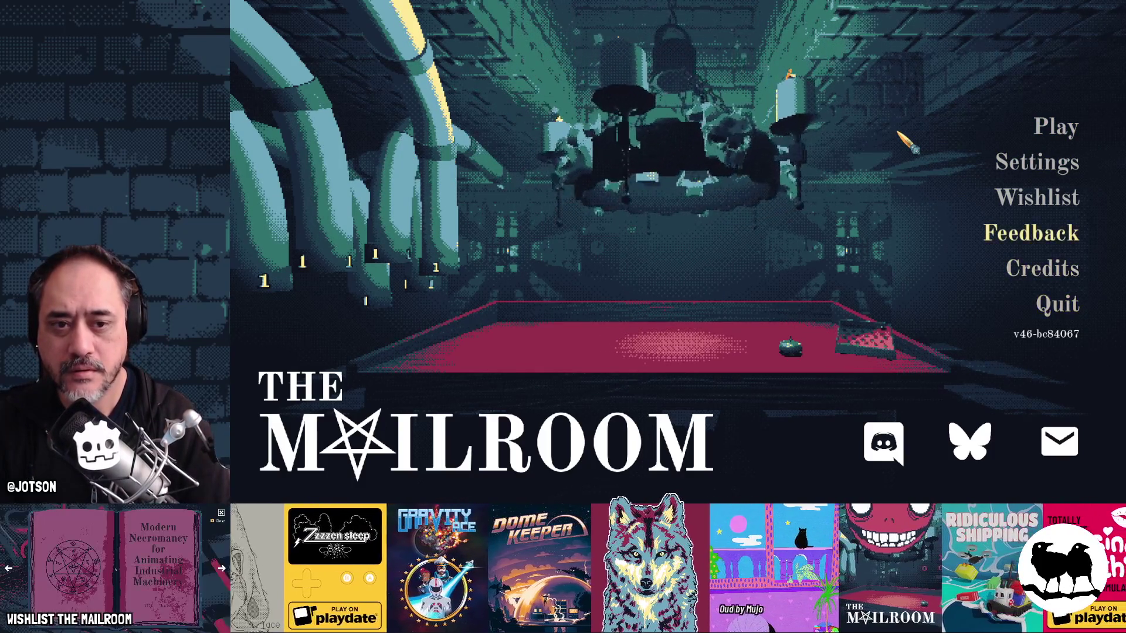
{"action": "key", "text": "Return"}
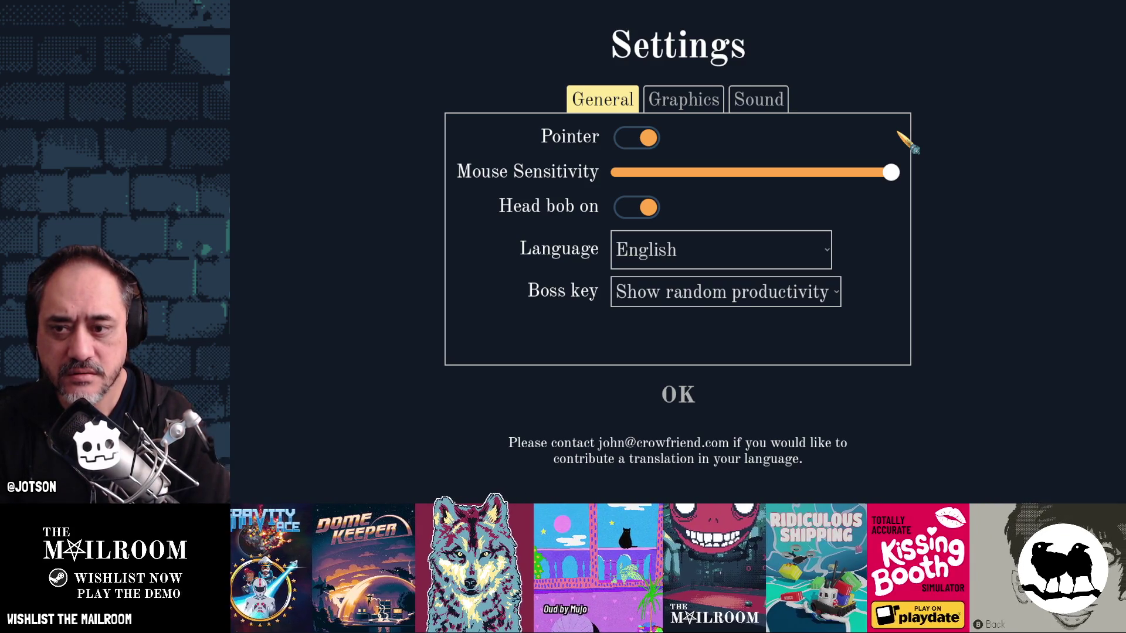
{"action": "left_click", "coordinate": [640, 148]}
{"action": "left_click", "coordinate": [642, 147]}
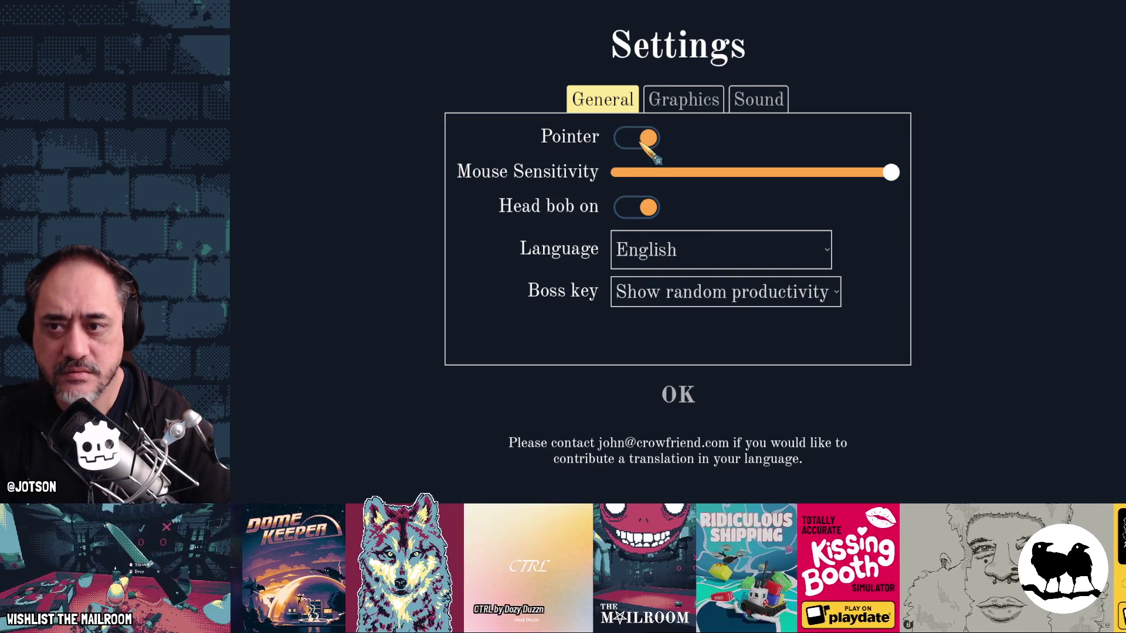
{"action": "left_click", "coordinate": [642, 146]}
{"action": "left_click", "coordinate": [642, 145]}
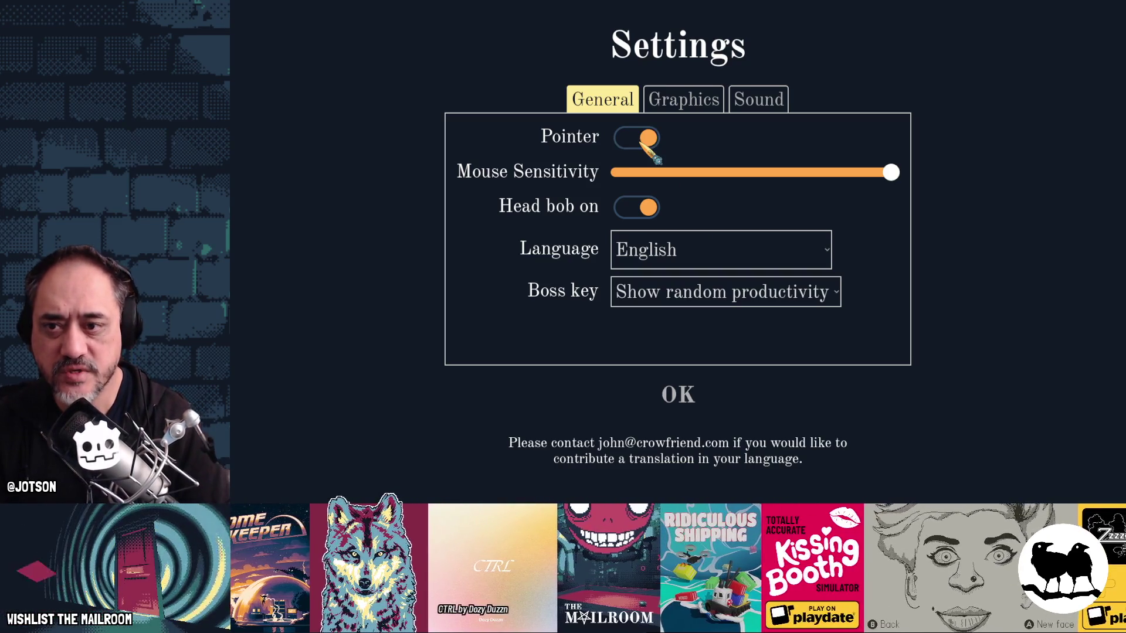
{"action": "key", "text": "Left"}
{"action": "key", "text": "Left"}
{"action": "key", "text": "Right"}
{"action": "key", "text": "Right"}
{"action": "key", "text": "Right"}
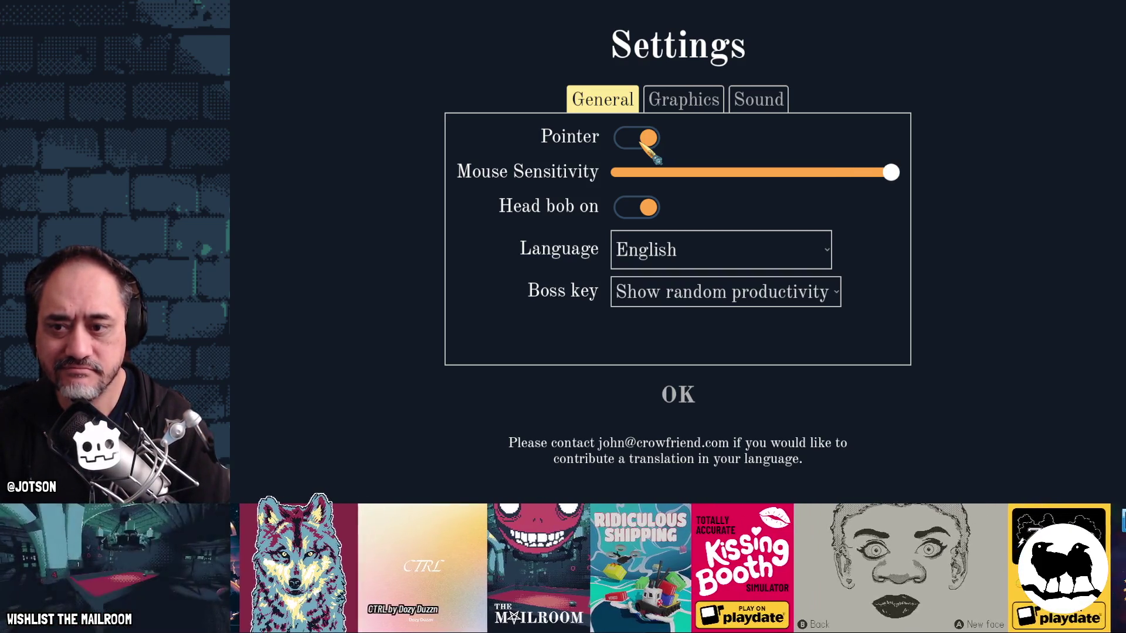
Step: Browse the Language and Boss key dropdowns, keeping English and the Boss key unchanged
{"action": "key", "text": "Return"}
{"action": "key", "text": "Down"}
{"action": "key", "text": "Down"}
{"action": "key", "text": "Down"}
{"action": "key", "text": "Down"}
{"action": "key", "text": "Up"}
{"action": "key", "text": "Up"}
{"action": "key", "text": "Up"}
{"action": "key", "text": "Return"}
{"action": "key", "text": "Down"}
{"action": "key", "text": "Return"}
{"action": "key", "text": "Down"}
{"action": "key", "text": "Escape"}
{"action": "key", "text": "Return"}
{"action": "key", "text": "Down"}
{"action": "key", "text": "Down"}
{"action": "key", "text": "Down"}
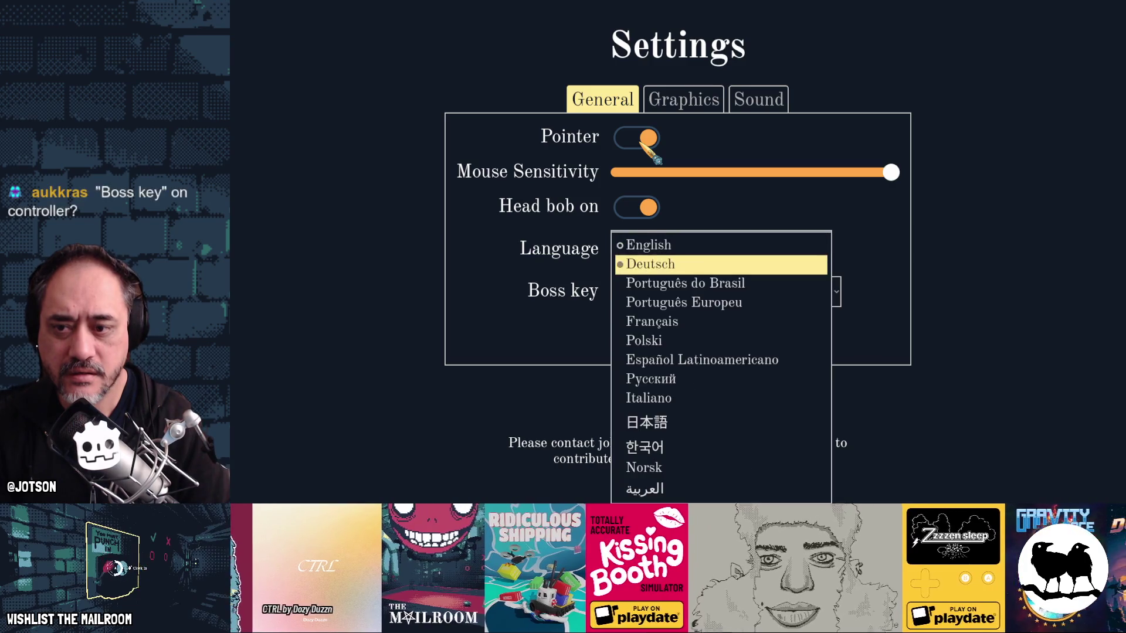
{"action": "key", "text": "Up"}
{"action": "key", "text": "Up"}
Step: Confirm Settings with OK and quit the game from the main menu
{"action": "key", "text": "Up"}
{"action": "key", "text": "Up"}
{"action": "key", "text": "Up"}
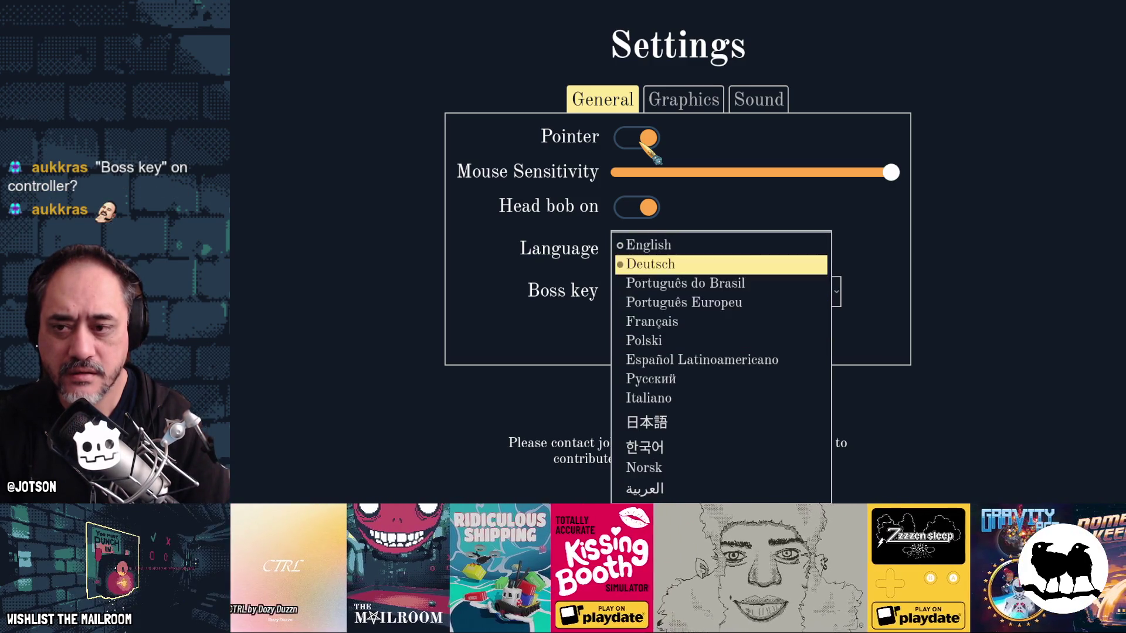
{"action": "key", "text": "Return"}
{"action": "key", "text": "Down"}
{"action": "key", "text": "Up"}
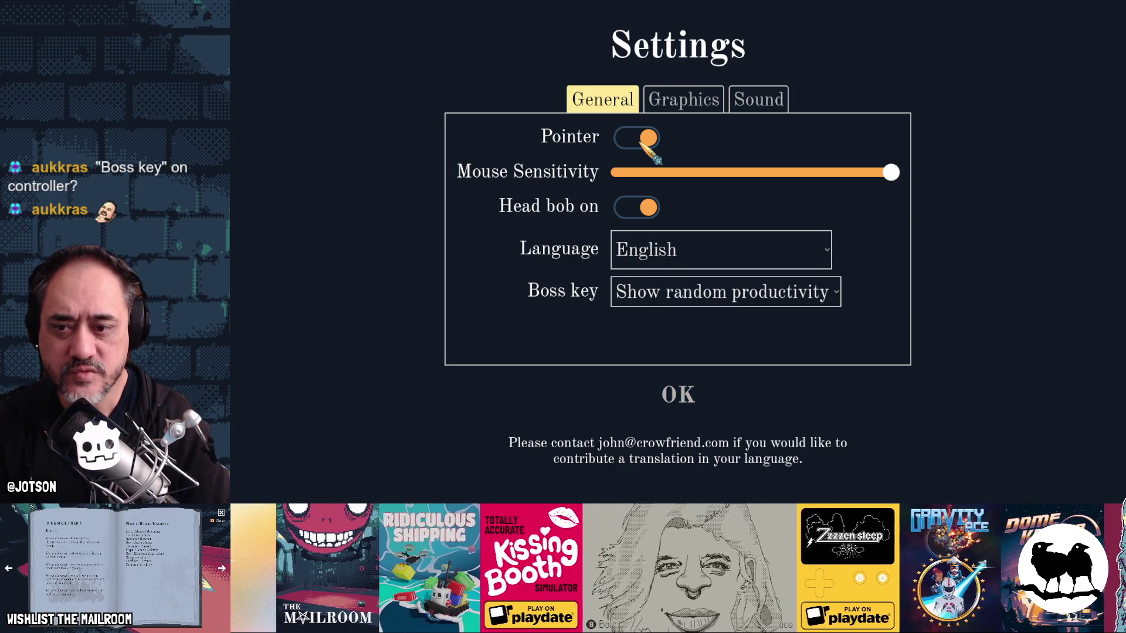
{"action": "key", "text": "Return"}
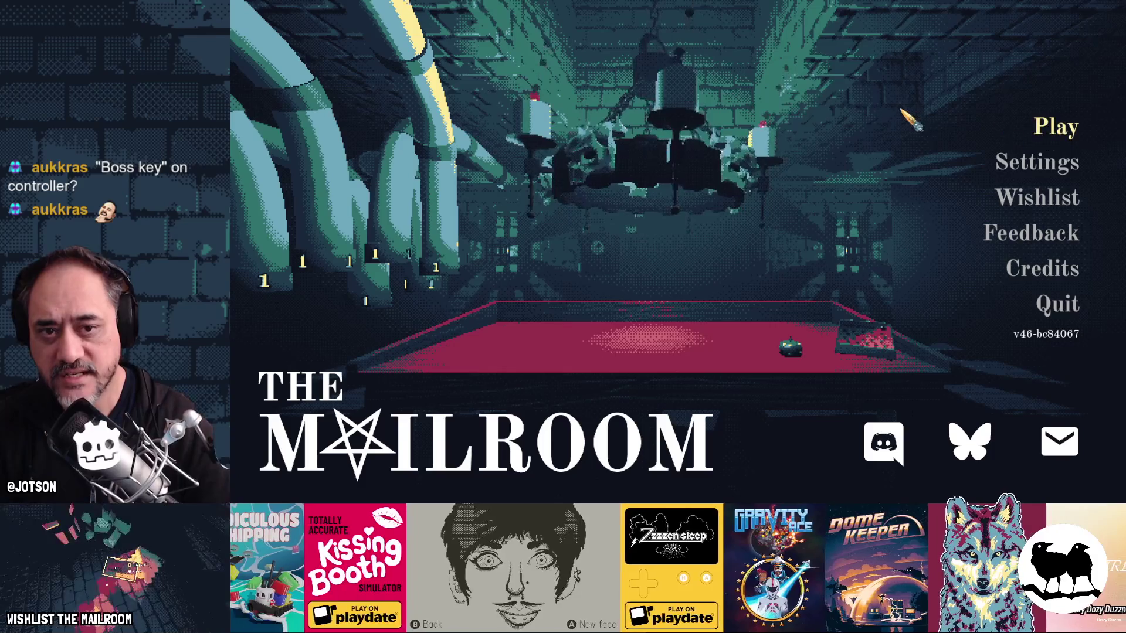
{"action": "key", "text": "Down"}
{"action": "key", "text": "Down"}
{"action": "key", "text": "Down"}
{"action": "key", "text": "Down"}
{"action": "key", "text": "Down"}
{"action": "key", "text": "Up"}
{"action": "key", "text": "Up"}
{"action": "key", "text": "Down"}
{"action": "key", "text": "Down"}
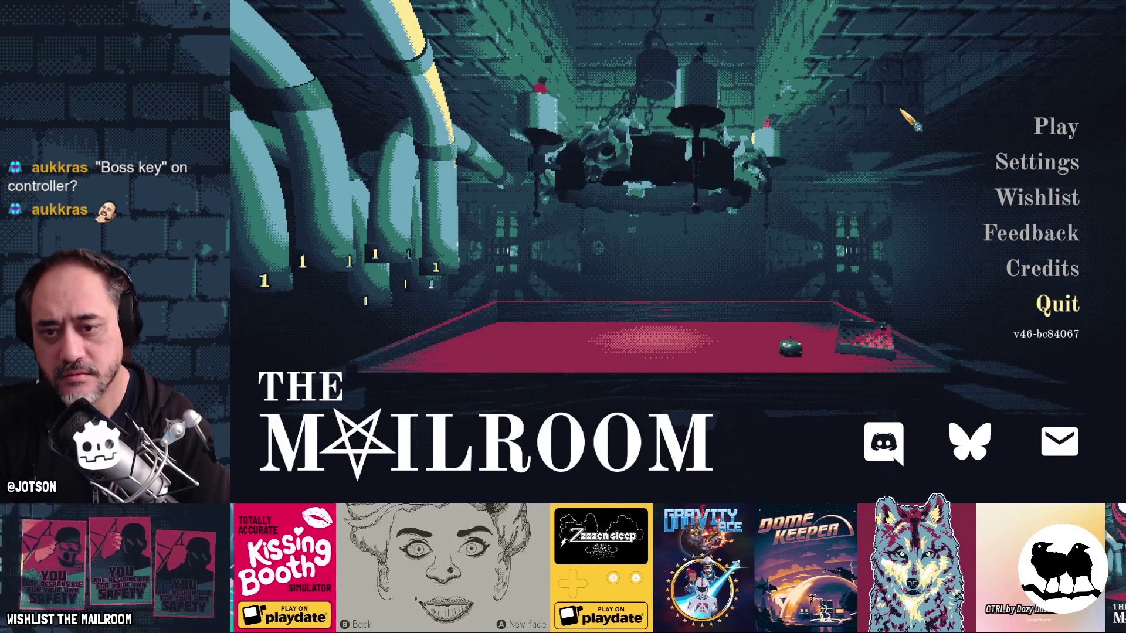
{"action": "key", "text": "Return"}
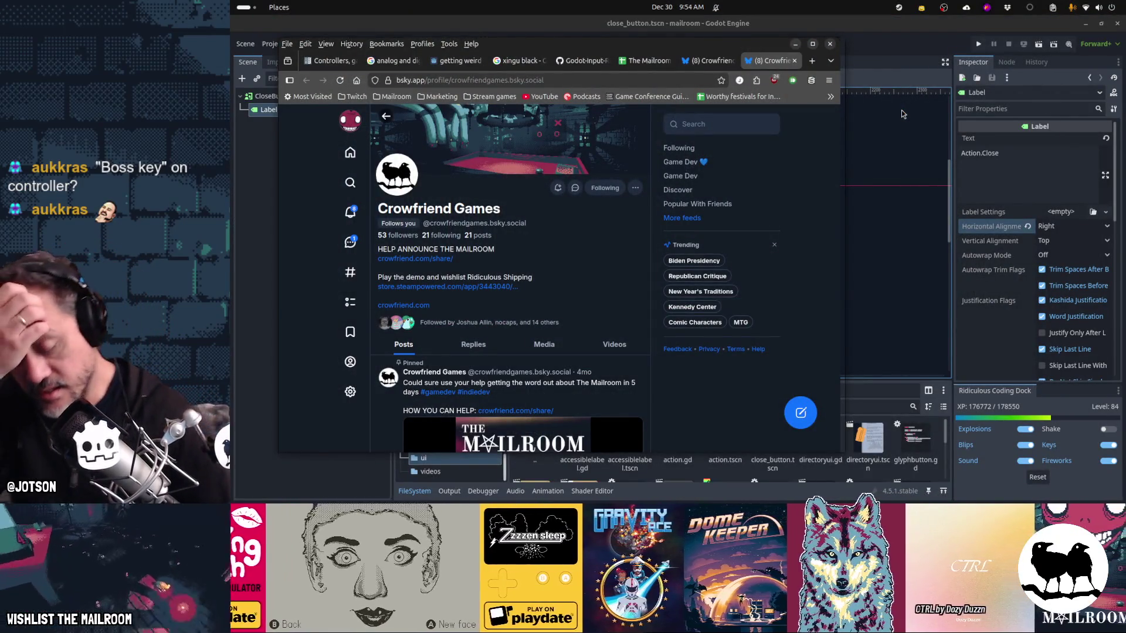
Step: Bring Firefox back over Godot and open Twitch's software and game development directory
{"action": "left_click", "coordinate": [796, 44]}
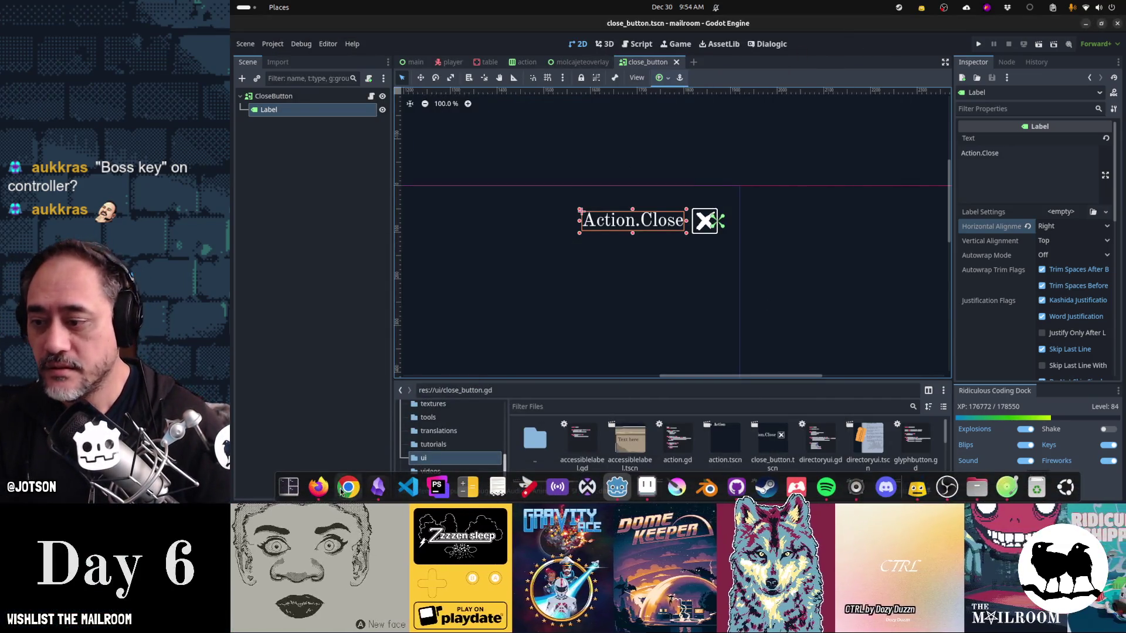
{"action": "left_click", "coordinate": [320, 488]}
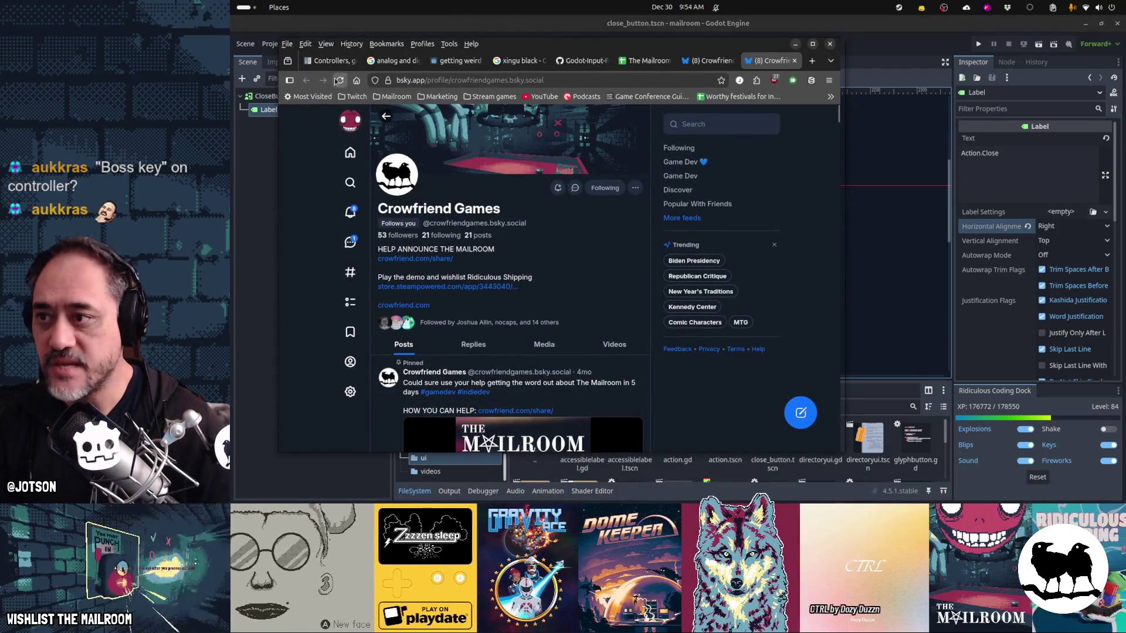
{"action": "left_click", "coordinate": [352, 97]}
{"action": "left_click", "coordinate": [399, 111]}
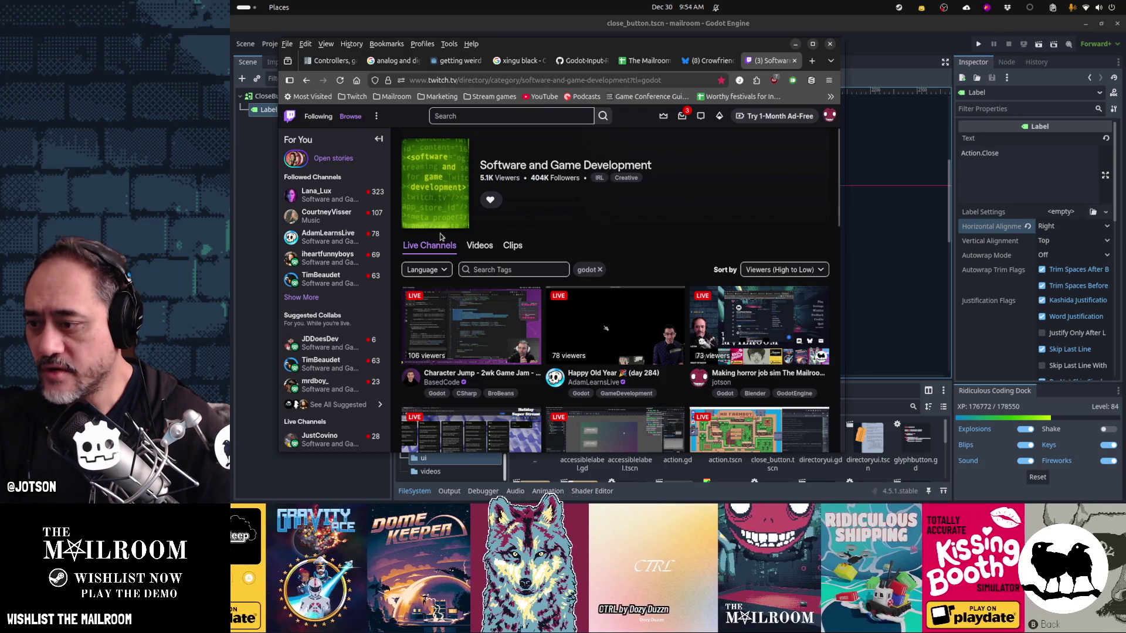
Step: Watch a suggested developer's live stream, '[PHP/Drupal] Storybook components for DrupalCMS', in a maximized browser
{"action": "mouse_move", "coordinate": [352, 257]}
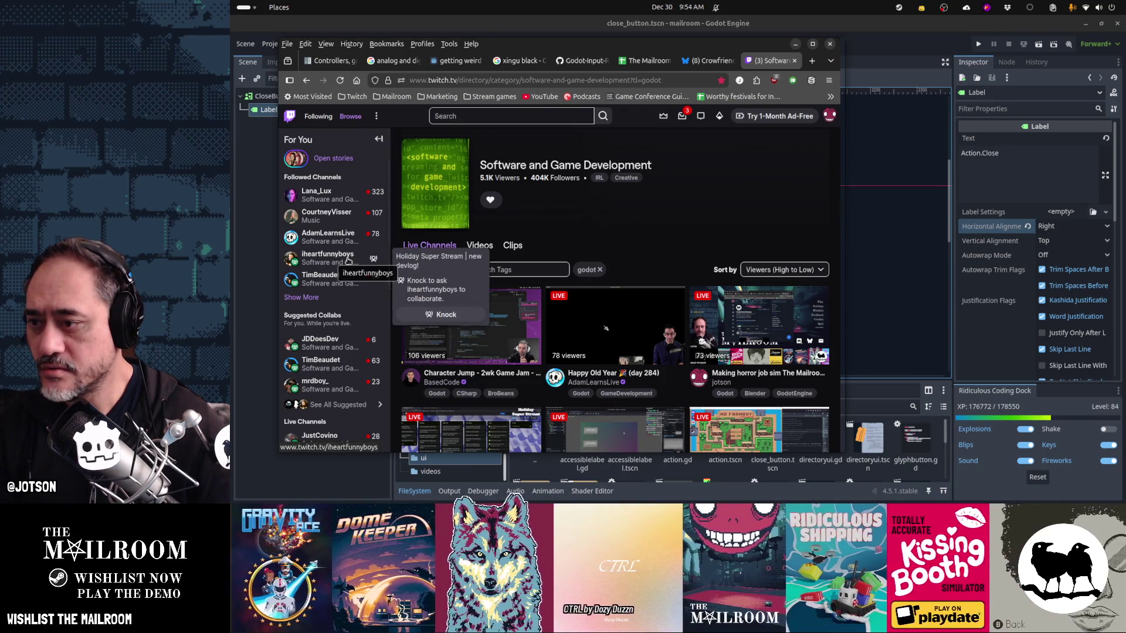
{"action": "mouse_move", "coordinate": [340, 277]}
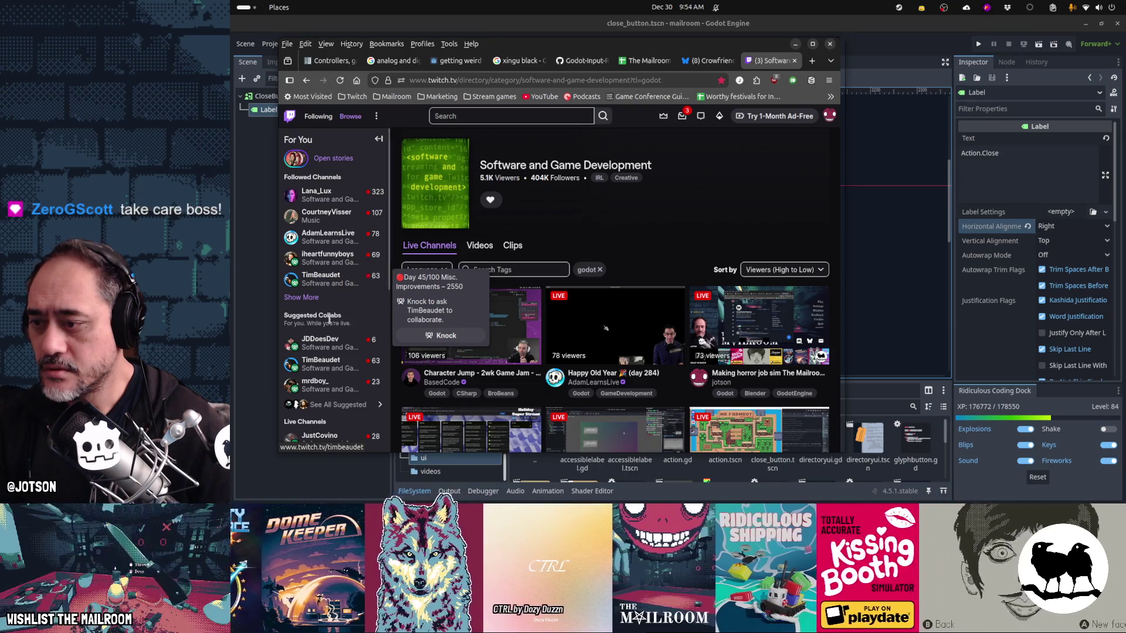
{"action": "left_click", "coordinate": [330, 345]}
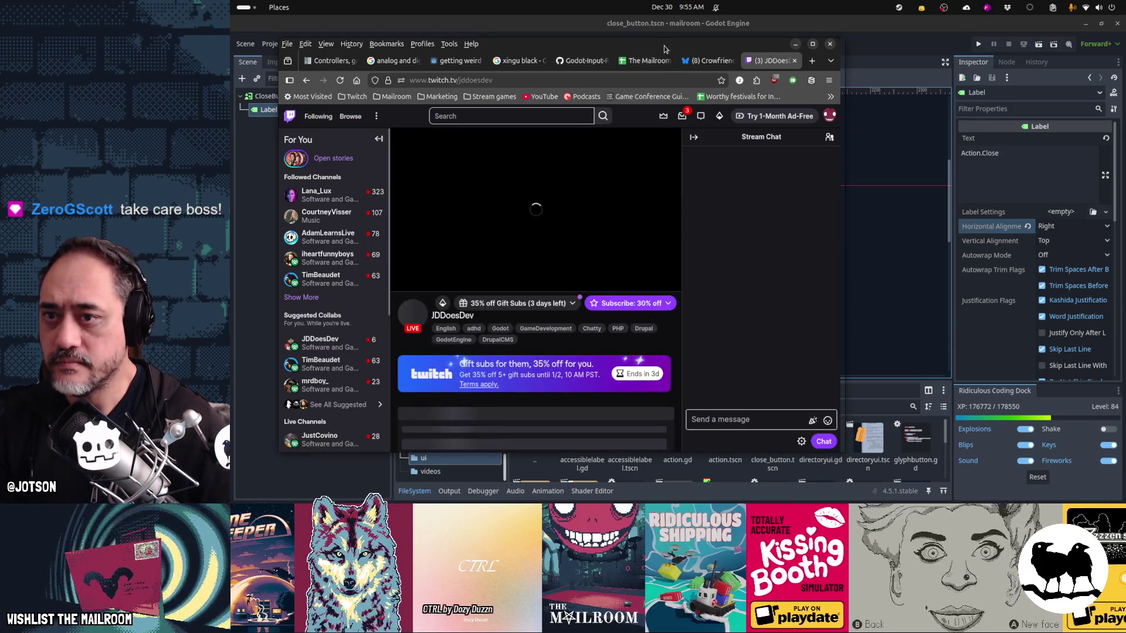
{"action": "key", "text": "super+Up"}
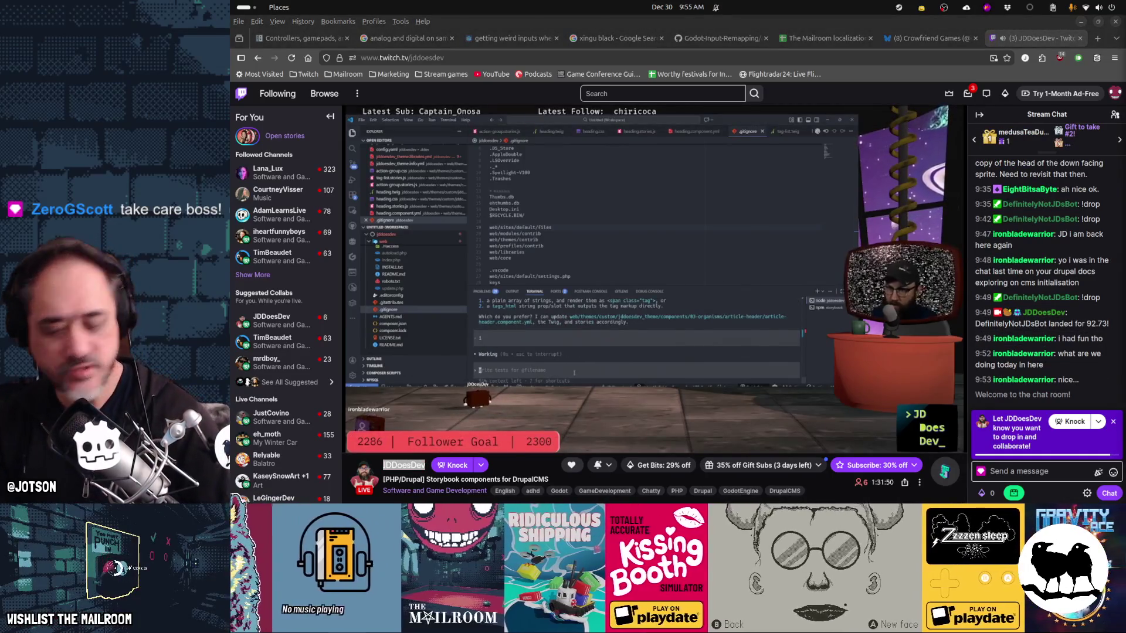
{"action": "mouse_move", "coordinate": [622, 449]}
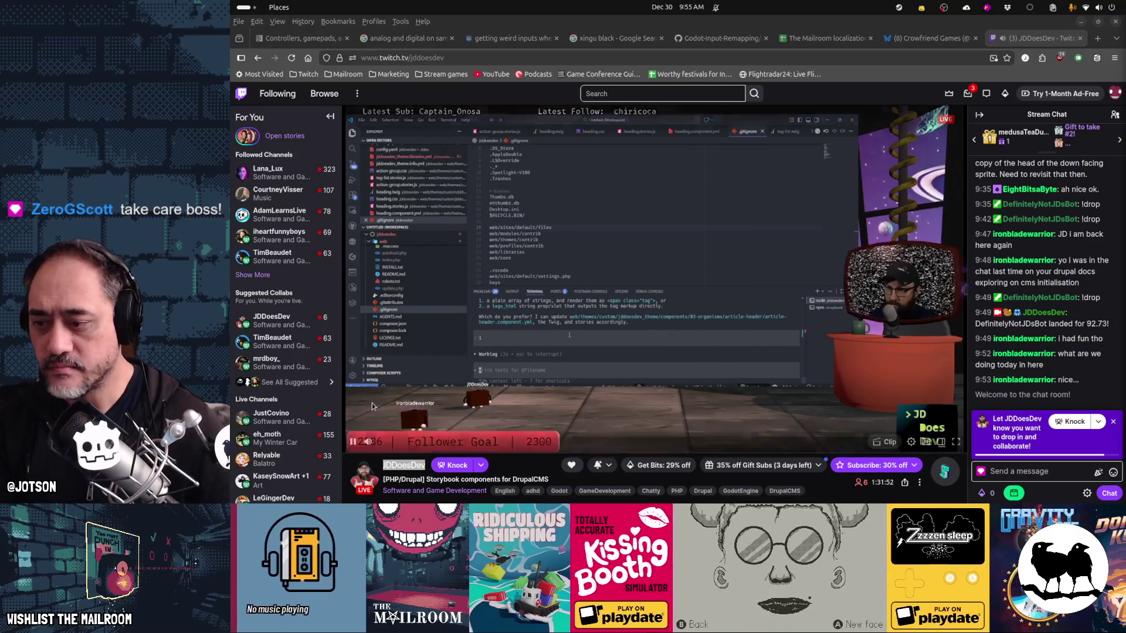